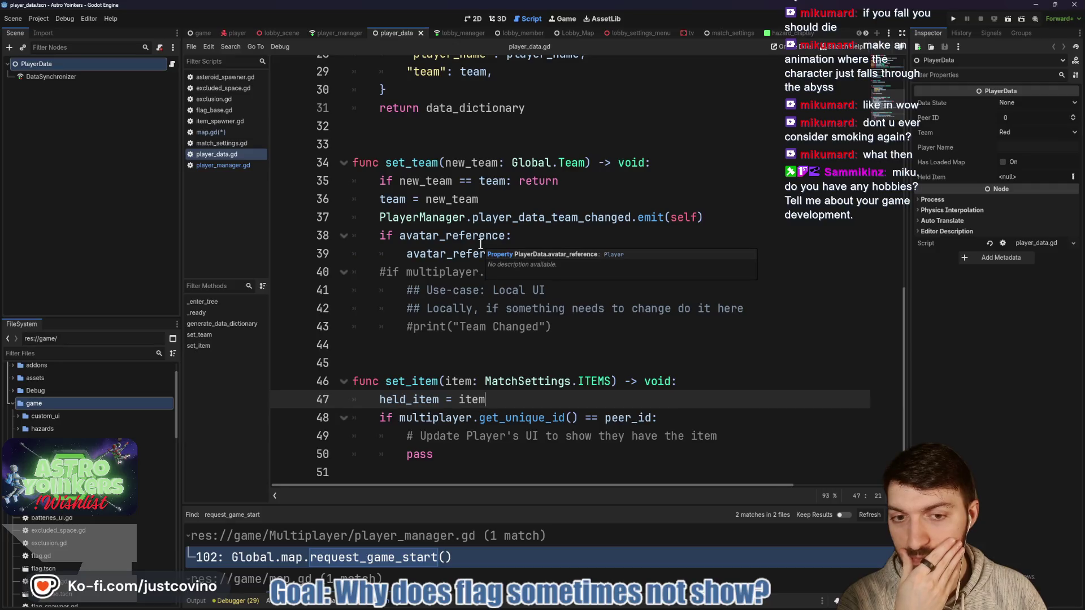
# Scroll through player_data.gd to look over its contents.
pyautogui.scroll(2, 479, 244)
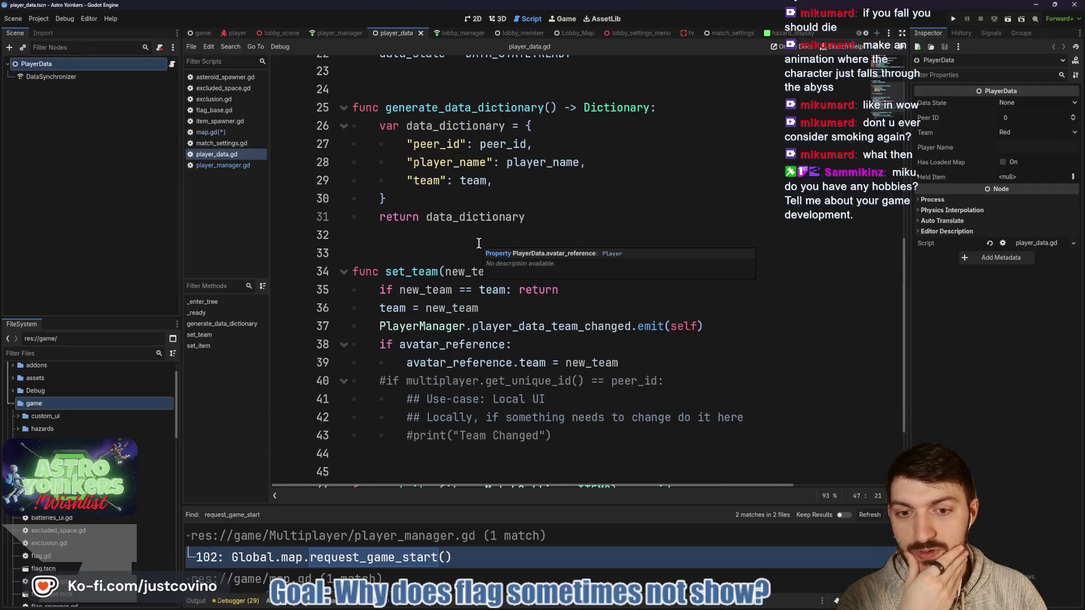
pyautogui.scroll(-1, 479, 244)
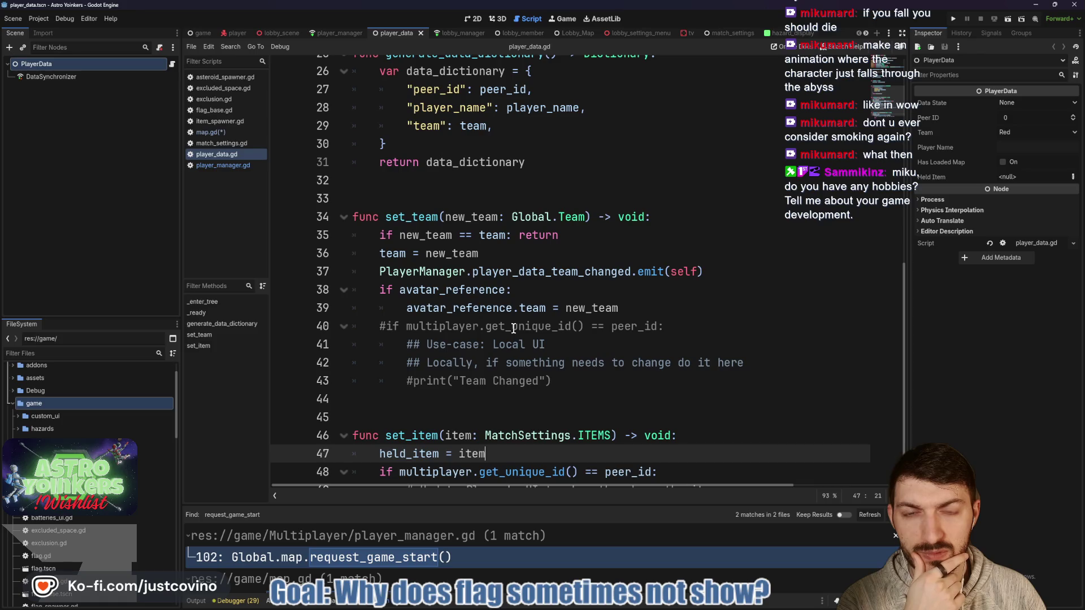
pyautogui.scroll(5, 511, 326)
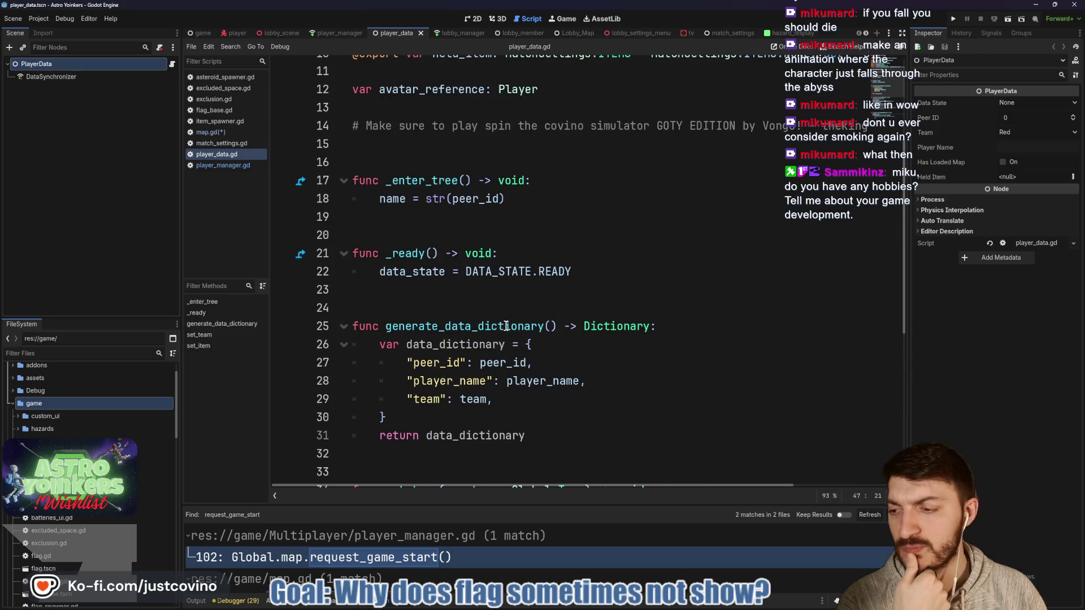
pyautogui.rightClick(573, 254)
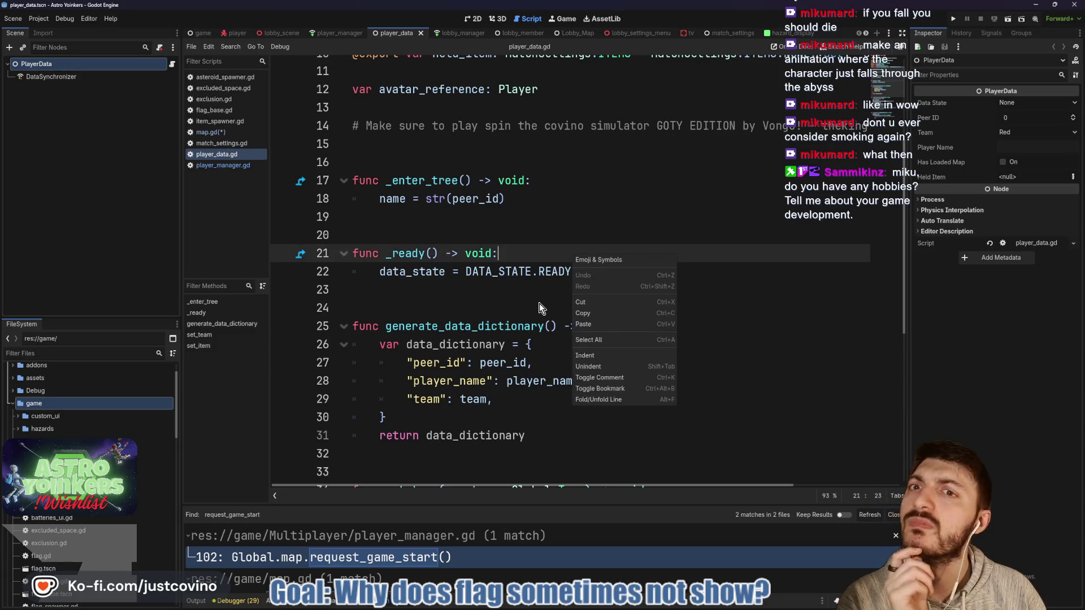
pyautogui.click(431, 219)
# Review player_manager.gd, then open the player scene and expand UserInterface in the Scene dock.
pyautogui.click(338, 32)
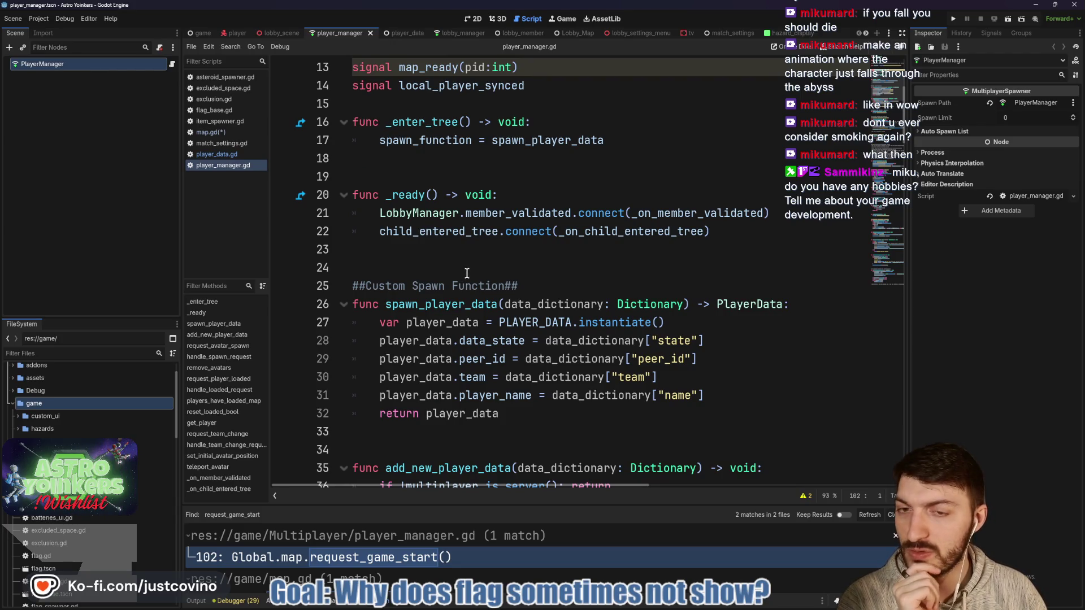
pyautogui.scroll(-2, 466, 273)
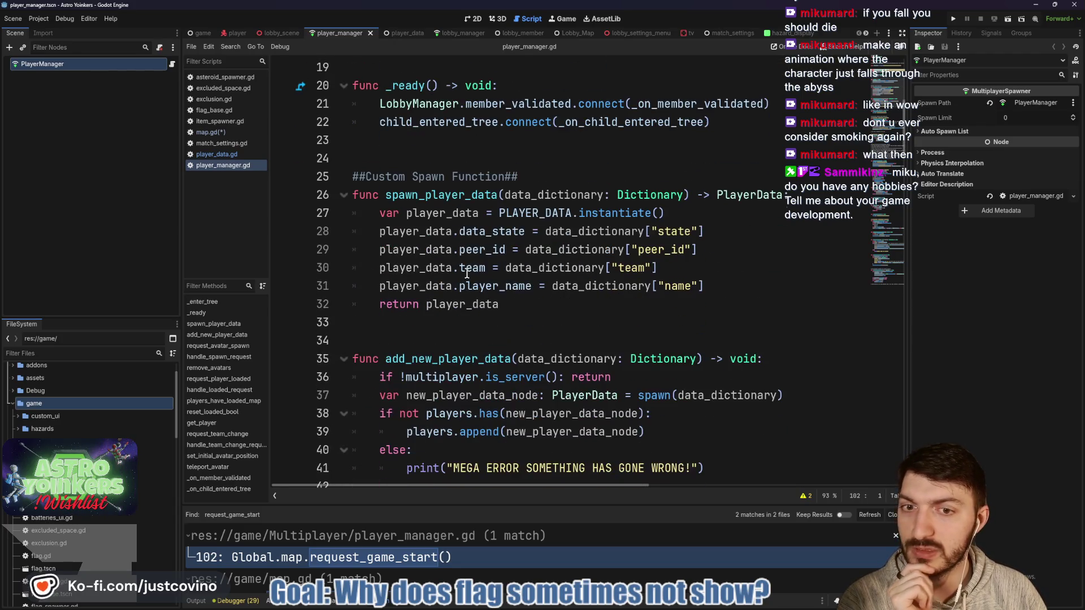
pyautogui.click(237, 33)
pyautogui.click(13, 254)
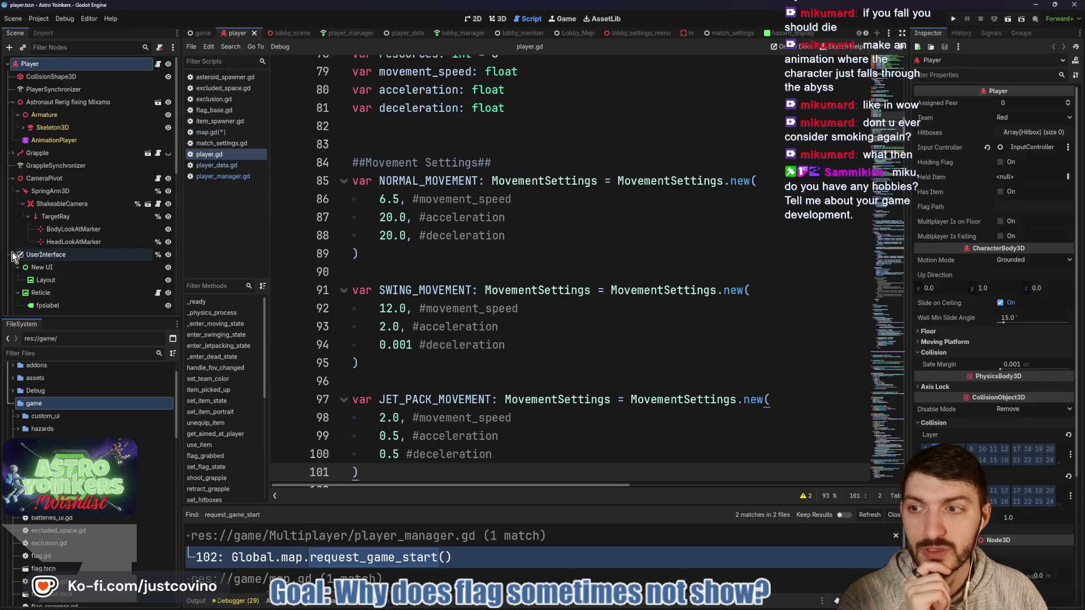
# Switch to the 2D view and browse the scene tabs, briefly opening shakeable_camera.
pyautogui.click(474, 19)
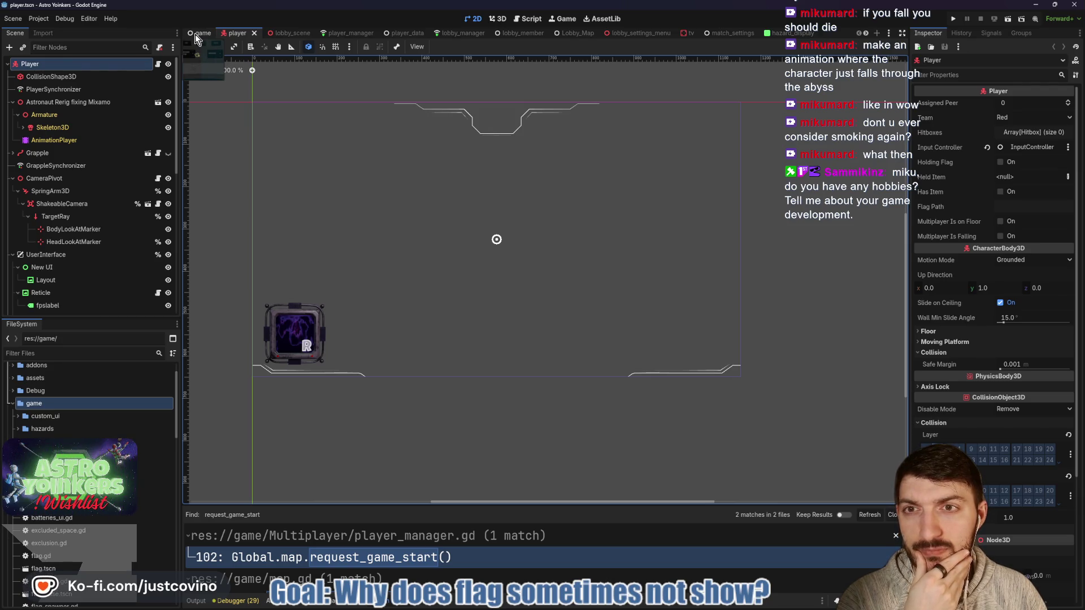
pyautogui.scroll(-5, 98, 195)
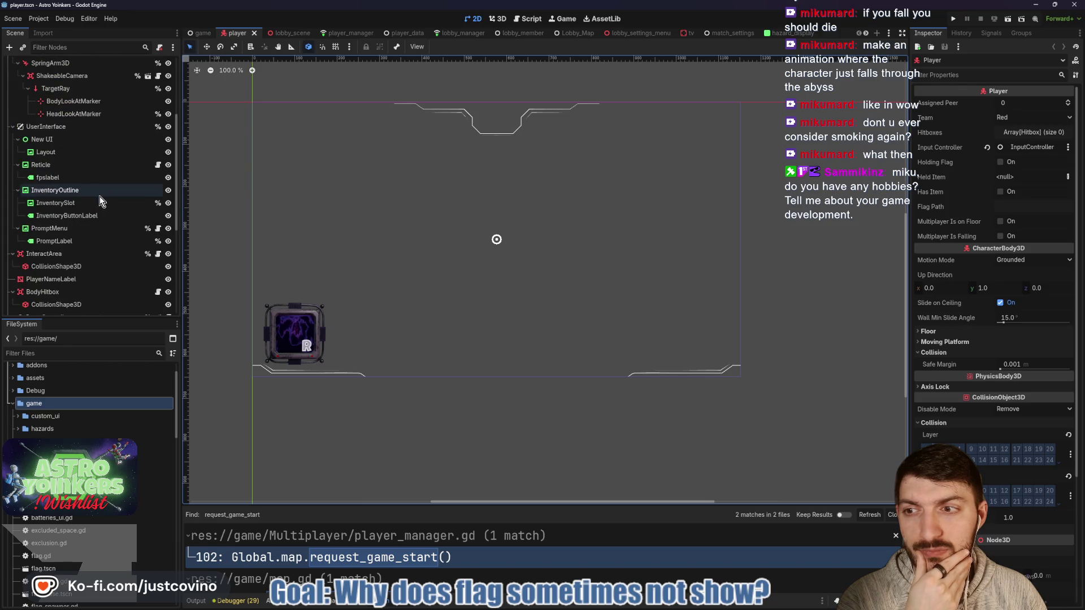
pyautogui.scroll(5, 99, 195)
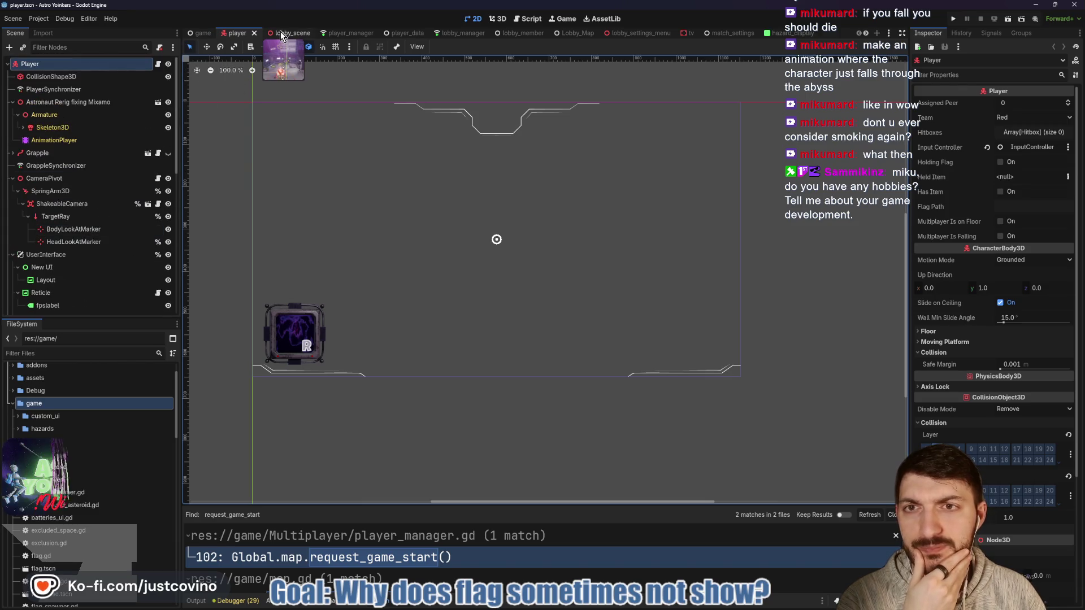
pyautogui.scroll(-4, 573, 34)
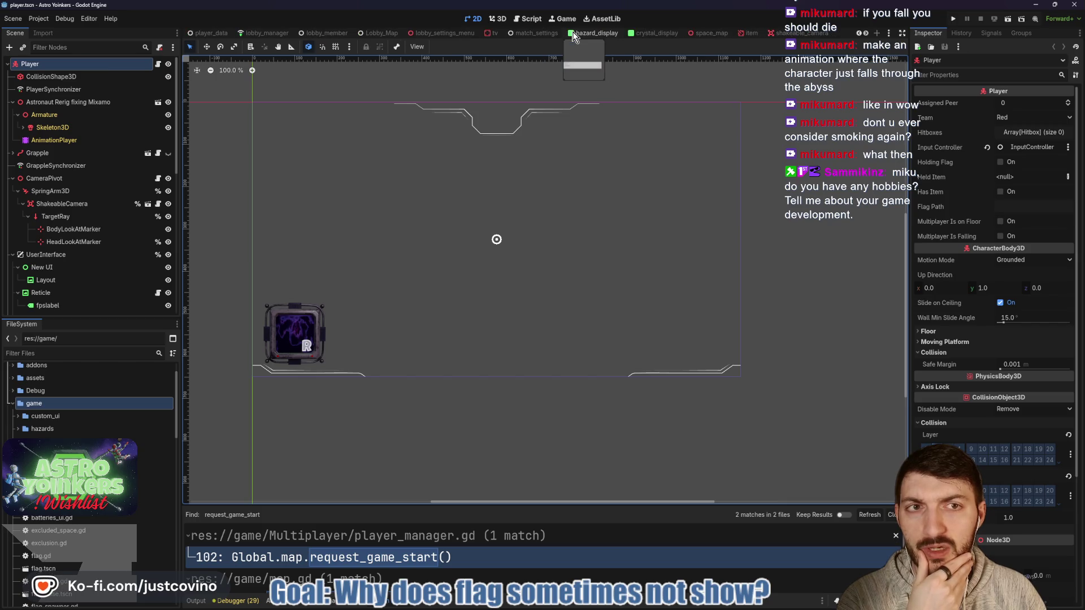
pyautogui.click(797, 35)
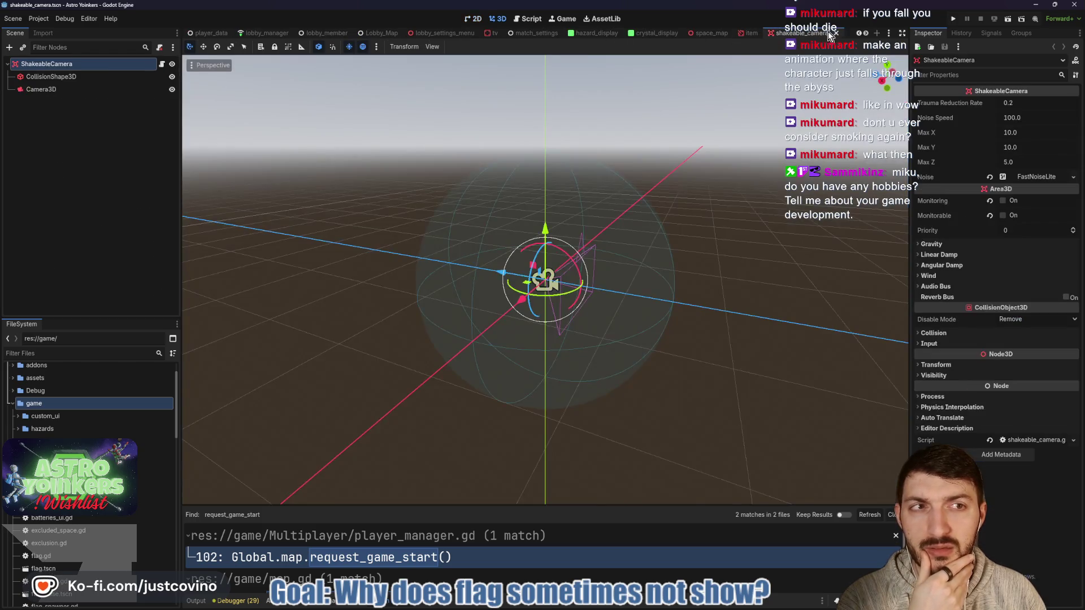
pyautogui.click(828, 33)
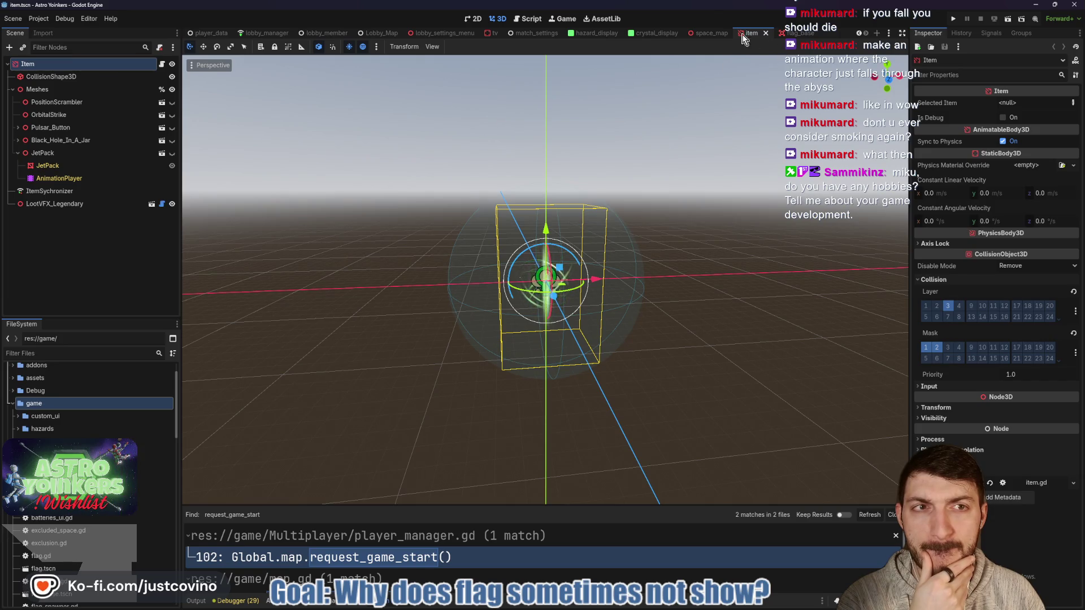
# Open the space_map scene, select the Scoreboard node and open its script.
pyautogui.click(711, 33)
pyautogui.scroll(-3, 83, 178)
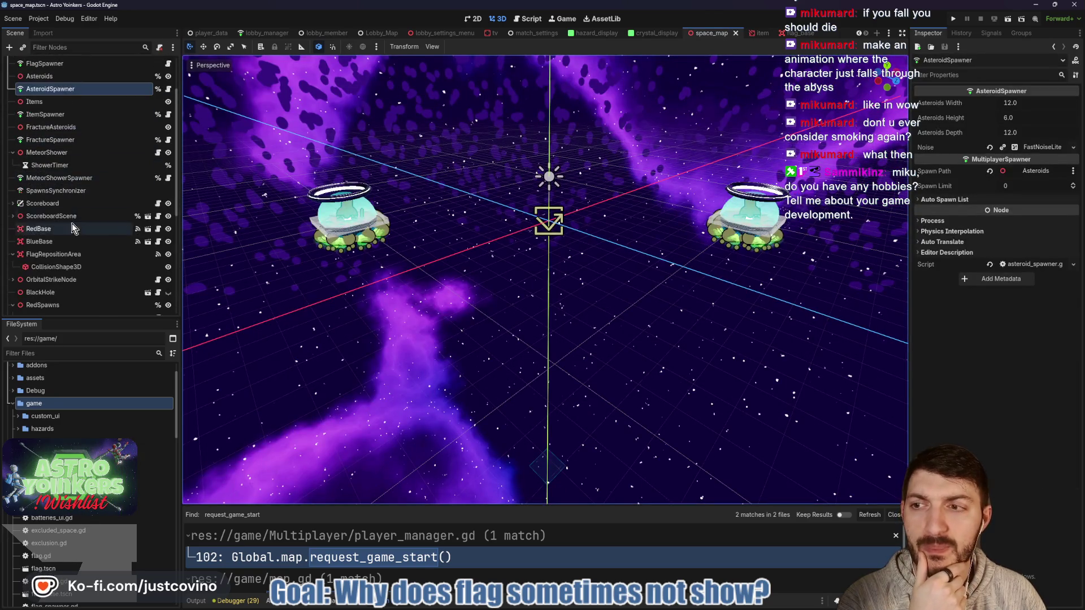
pyautogui.click(69, 205)
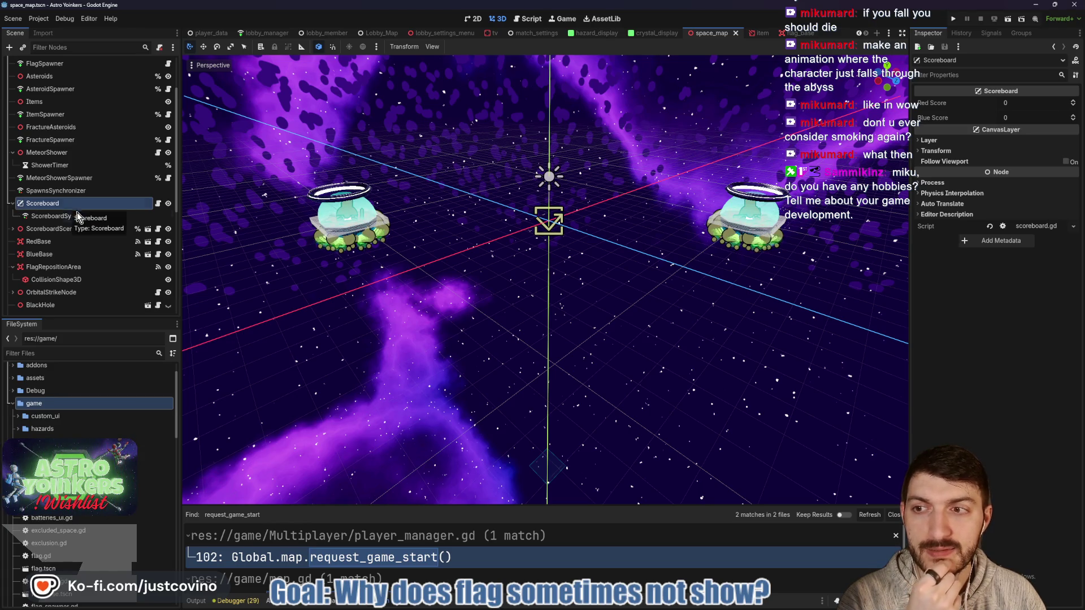
pyautogui.click(158, 204)
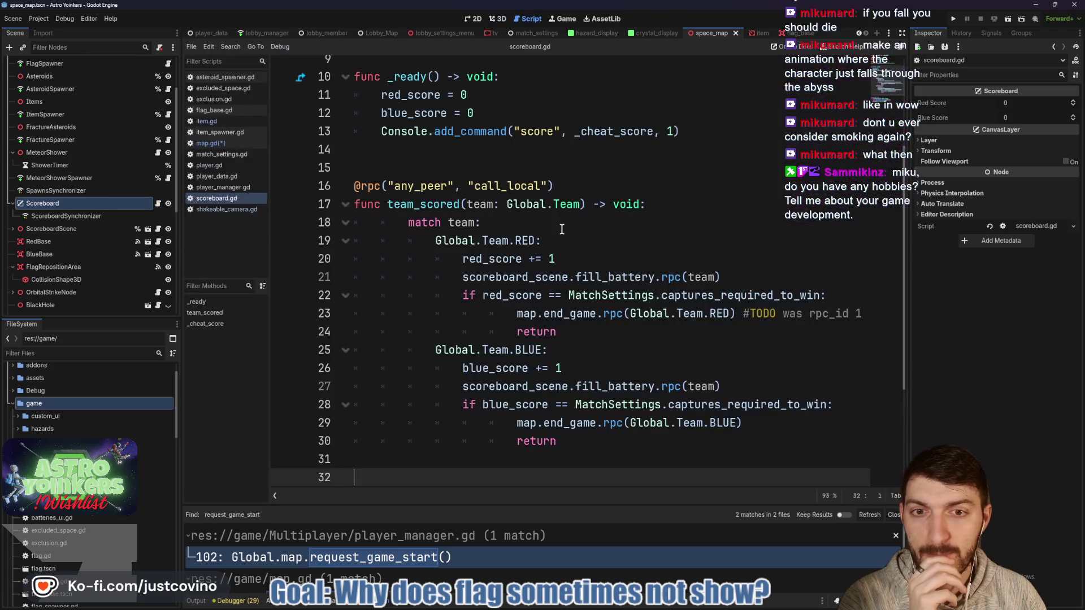
# Scroll through scoreboard.gd, then return to the 2D view of space_map.
pyautogui.scroll(-3, 566, 225)
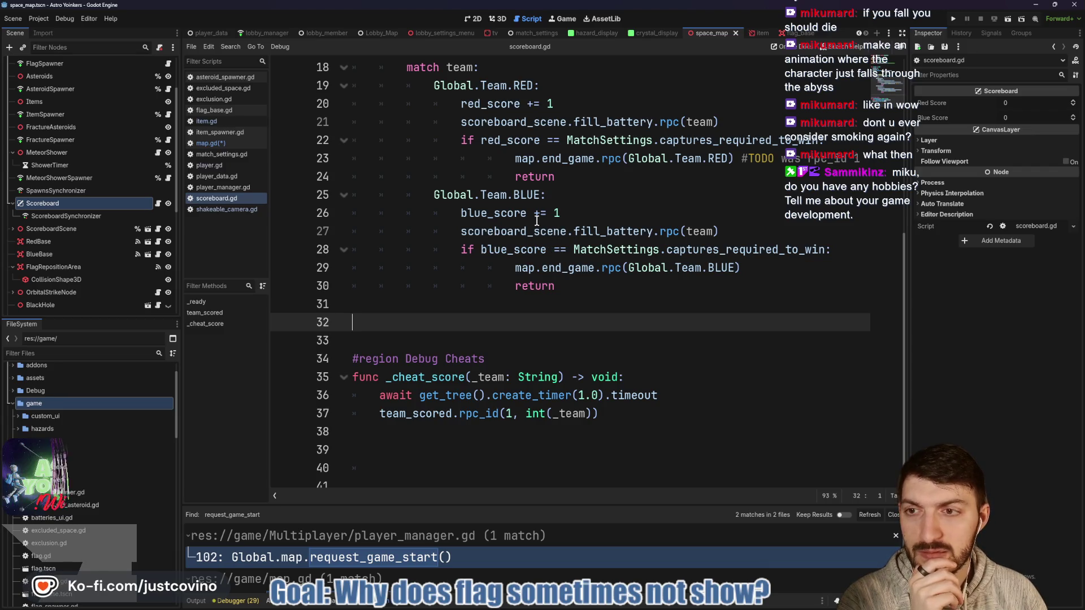
pyautogui.click(473, 18)
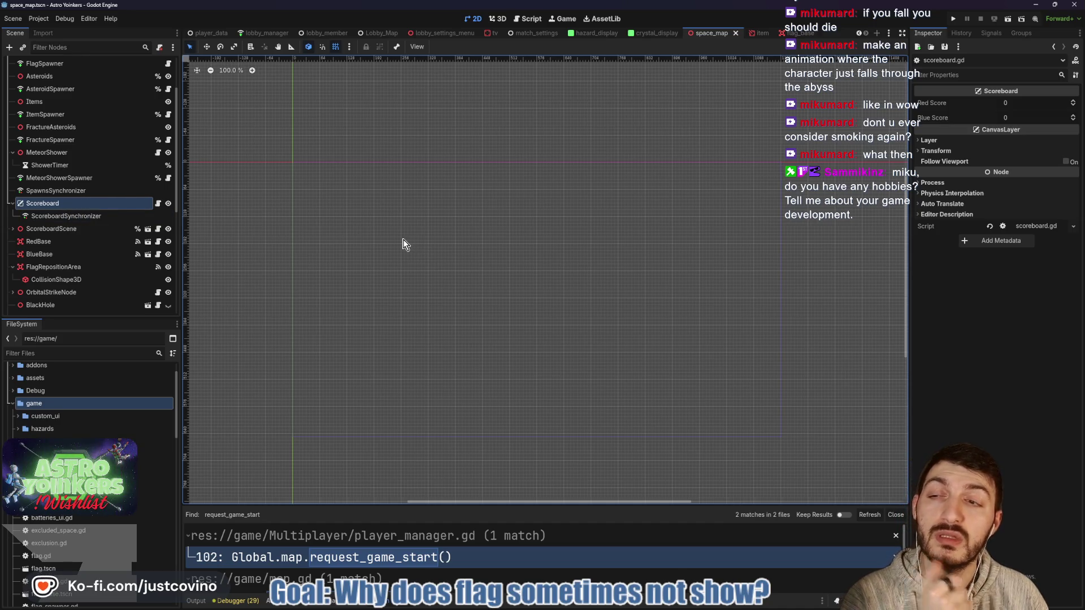
# Add a new Label node under Scoreboard.
pyautogui.hotkey('ctrl', 'a')
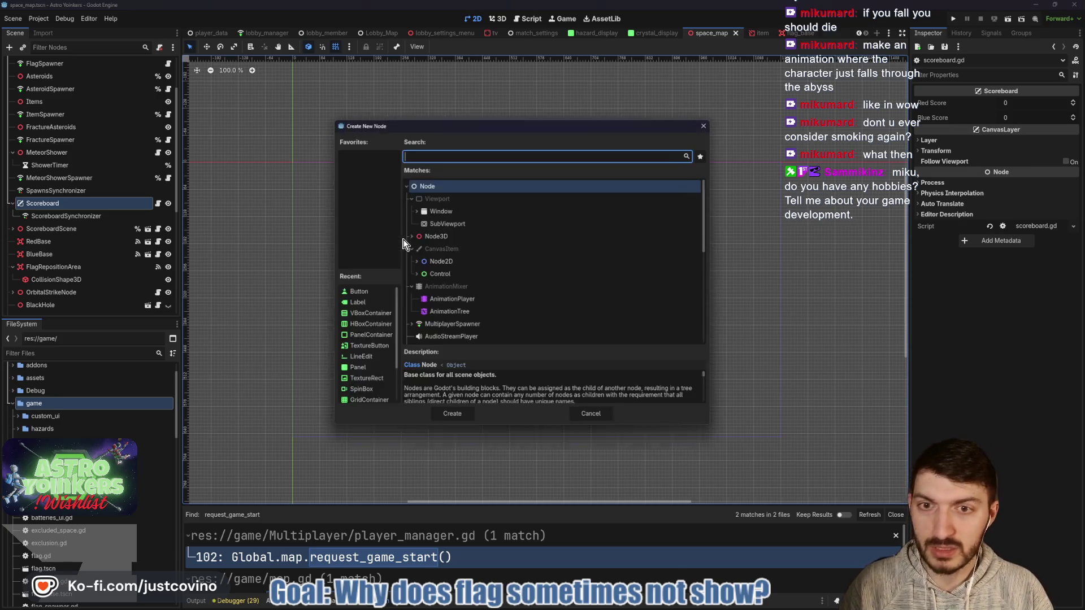
pyautogui.write('label')
pyautogui.press('Return')
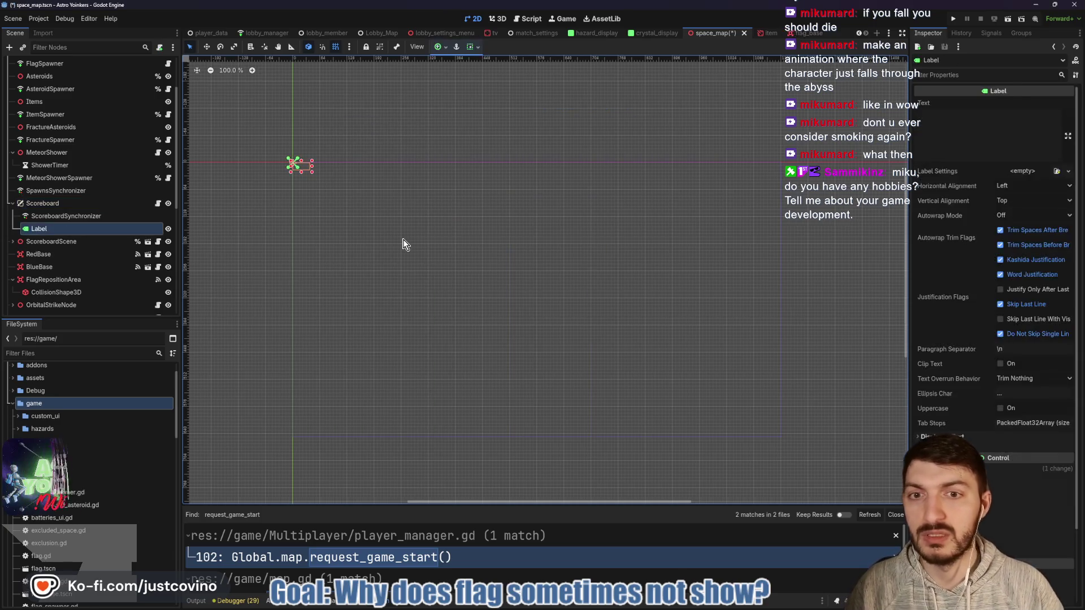
# Anchor the label at the screen centre and set its text to 3.
pyautogui.click(446, 47)
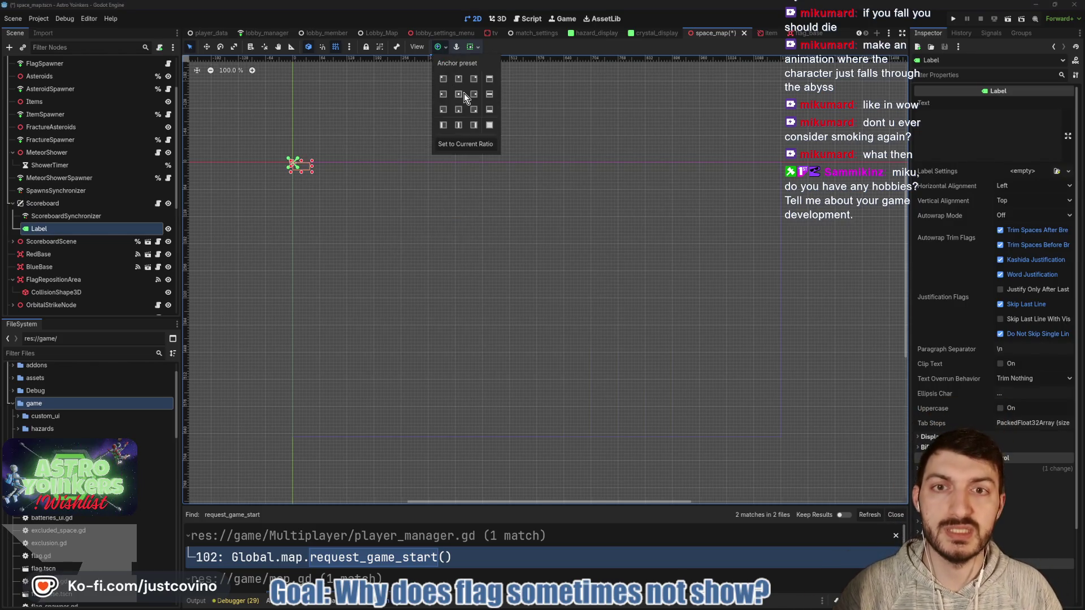
pyautogui.click(463, 93)
pyautogui.click(441, 48)
pyautogui.click(989, 119)
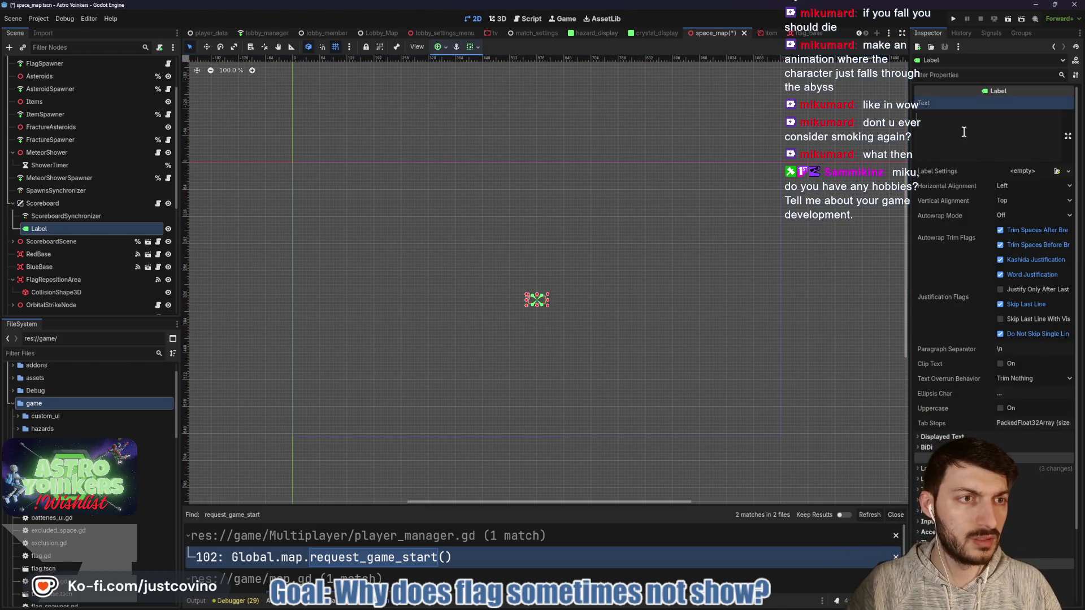
pyautogui.write('3')
pyautogui.click(1028, 172)
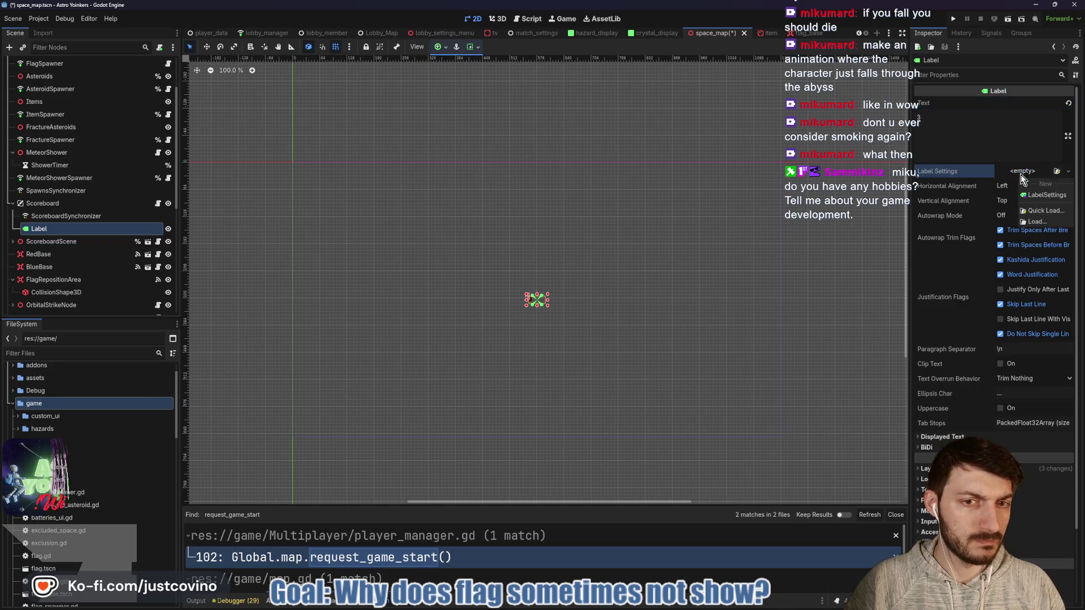
# Create new LabelSettings for the label with a 72 px font size.
pyautogui.click(1046, 195)
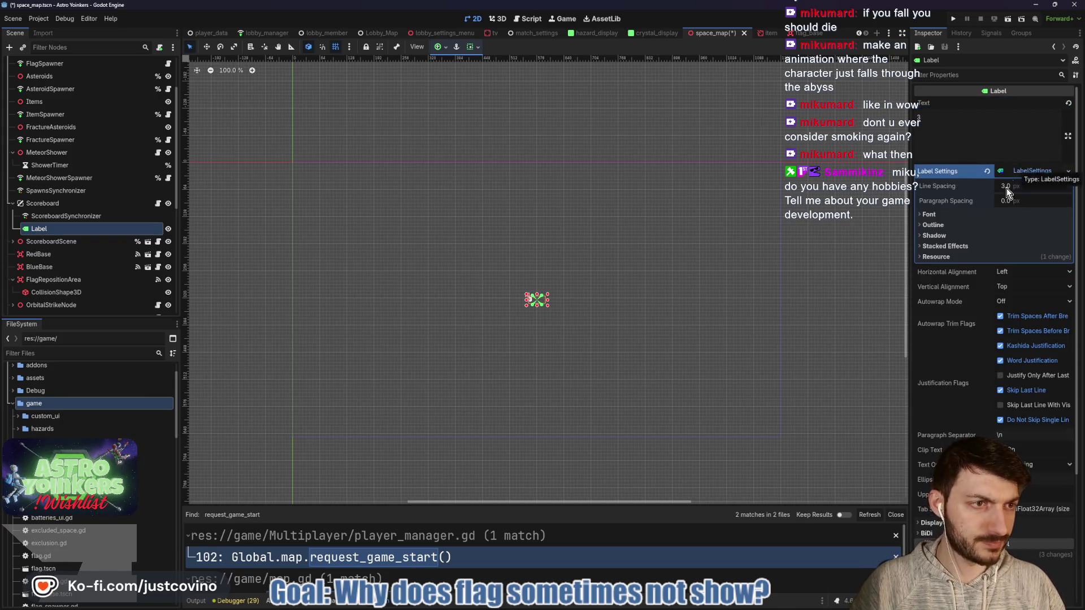
pyautogui.click(938, 215)
pyautogui.click(1028, 240)
pyautogui.write('72')
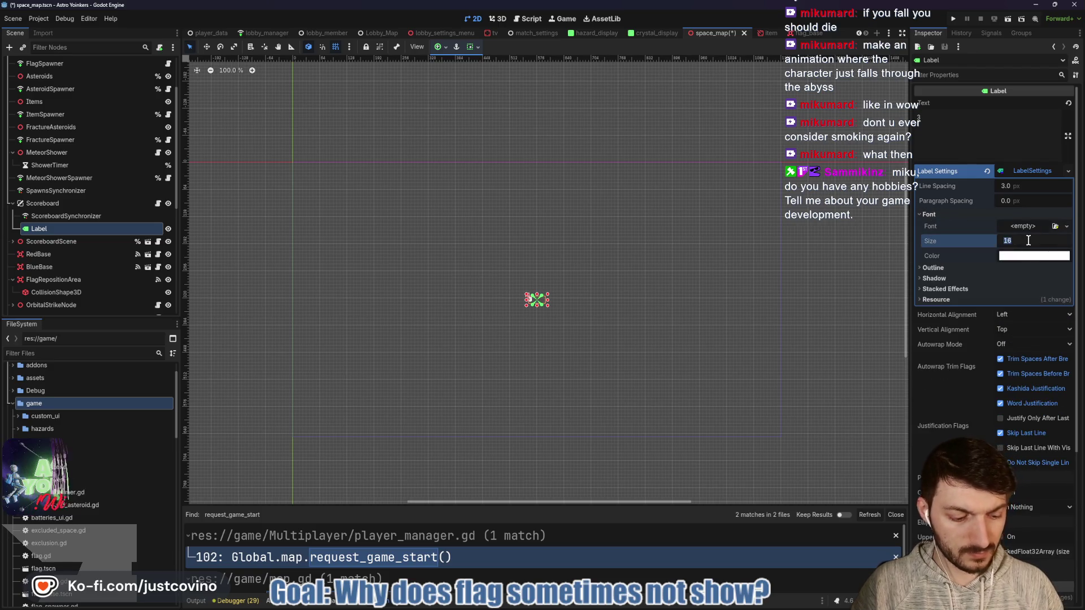
pyautogui.press('Return')
# Center the label's text horizontally and vertically.
pyautogui.click(1007, 180)
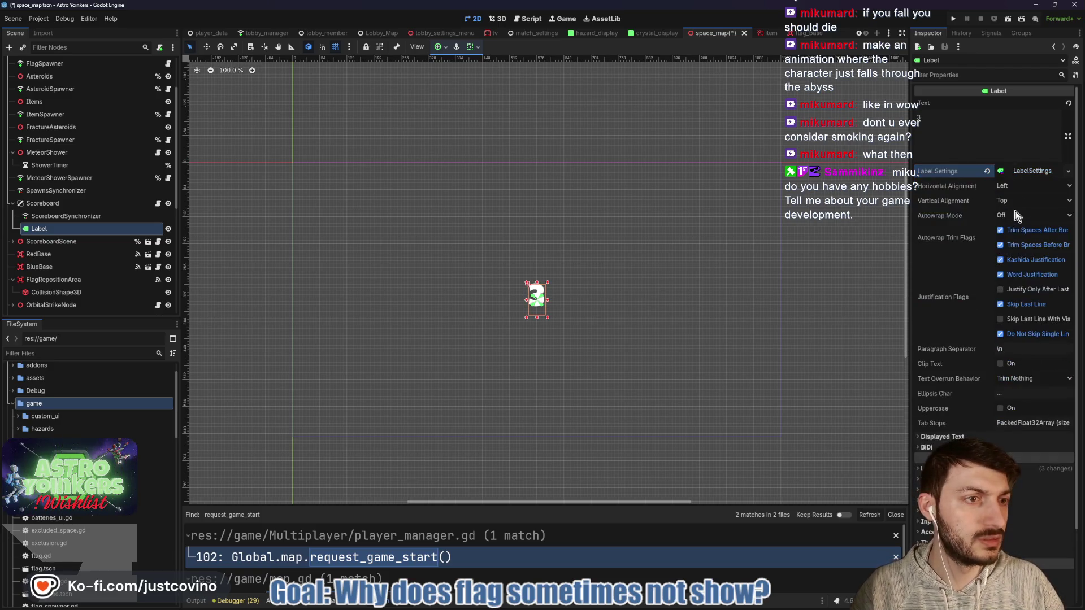
pyautogui.click(1034, 185)
pyautogui.click(1020, 199)
pyautogui.click(1018, 201)
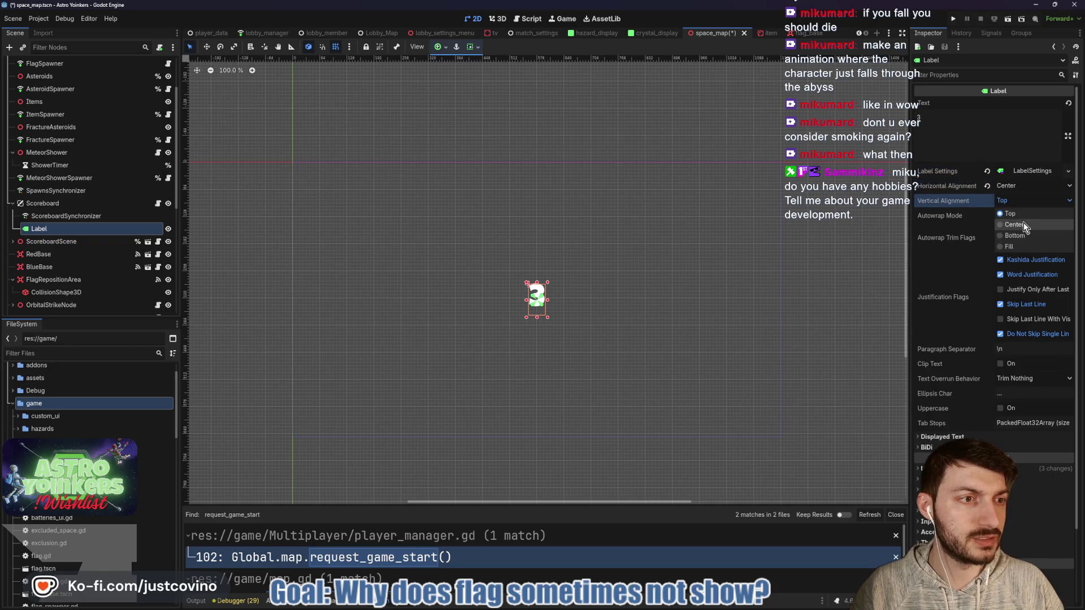
pyautogui.click(1012, 225)
# Give the label a minimum size of 200 by 200.
pyautogui.scroll(-2, 989, 316)
pyautogui.click(950, 382)
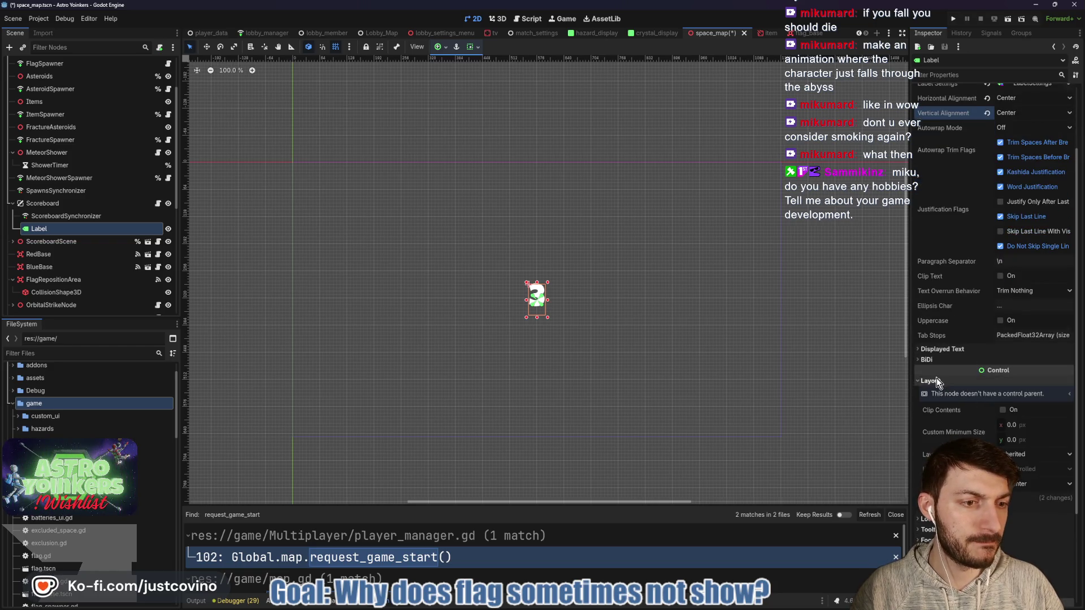
pyautogui.click(1033, 426)
pyautogui.write('200')
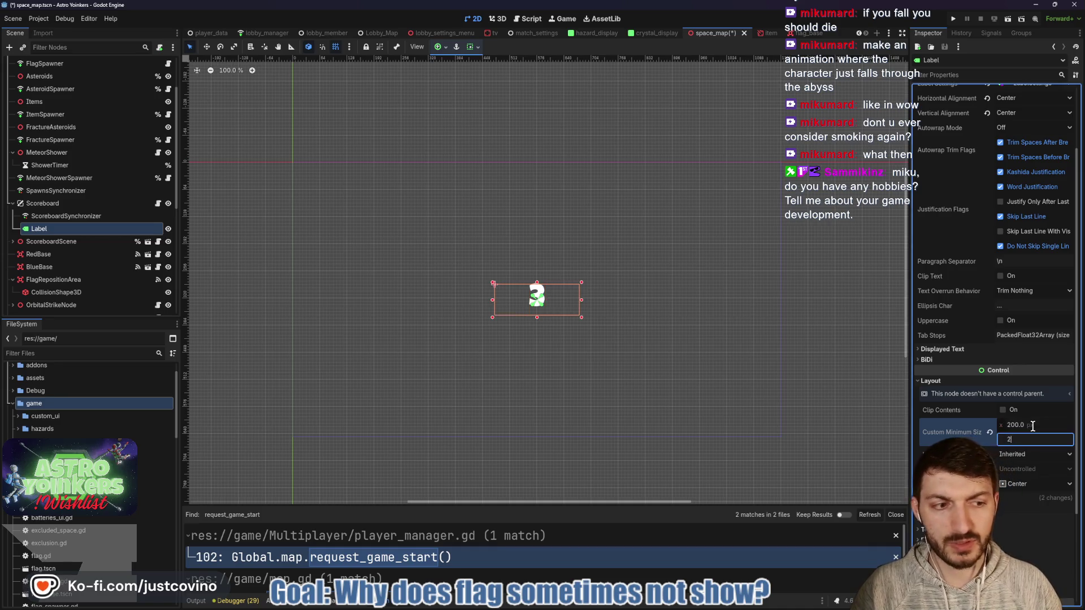
pyautogui.press('Tab')
pyautogui.write('200')
pyautogui.press('Return')
# Try label font sizes of 100 and then 200.
pyautogui.scroll(2, 1002, 259)
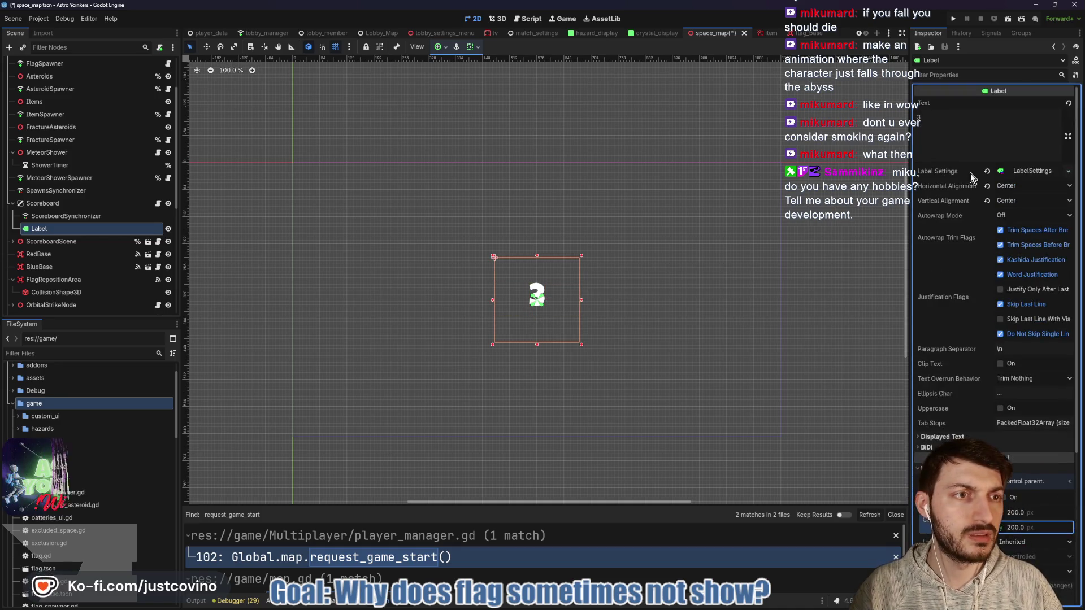
pyautogui.click(1034, 171)
pyautogui.click(1022, 238)
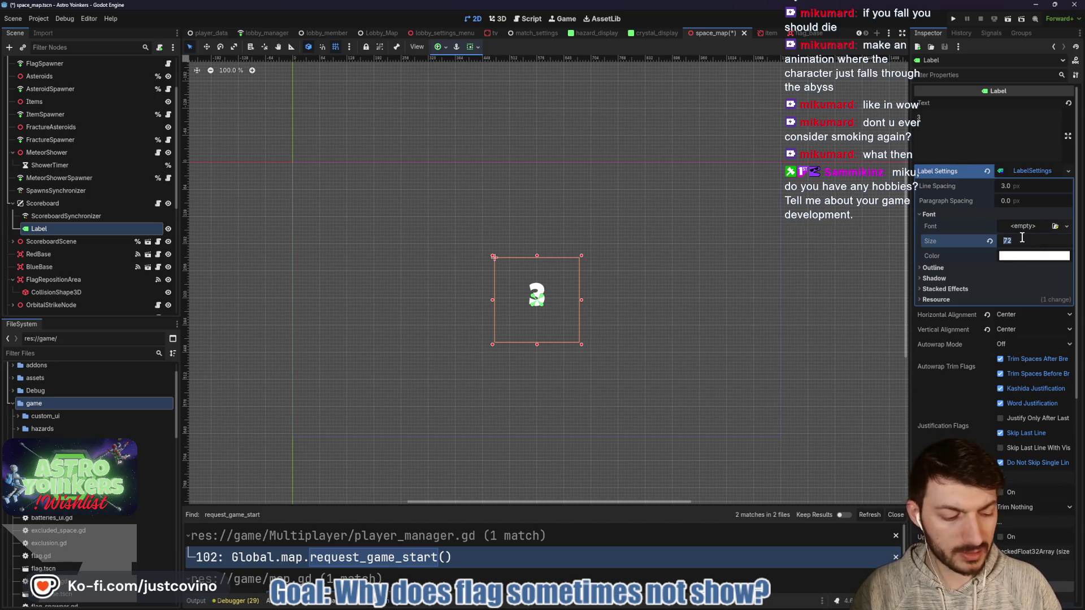
pyautogui.write('100')
pyautogui.press('Return')
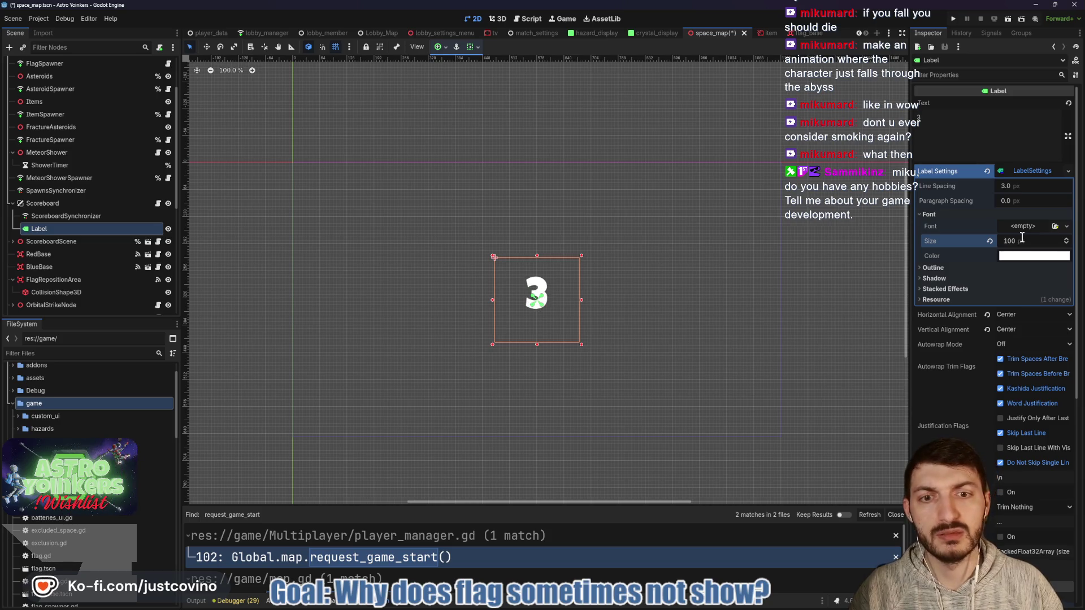
pyautogui.click(1022, 238)
pyautogui.write('20')
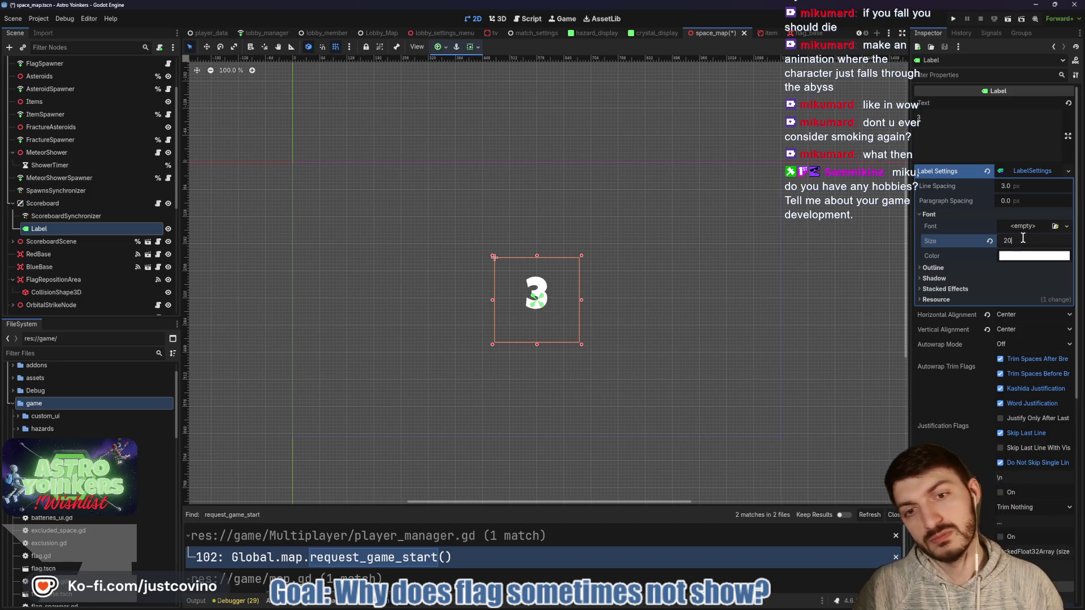
pyautogui.write('0')
pyautogui.press('Return')
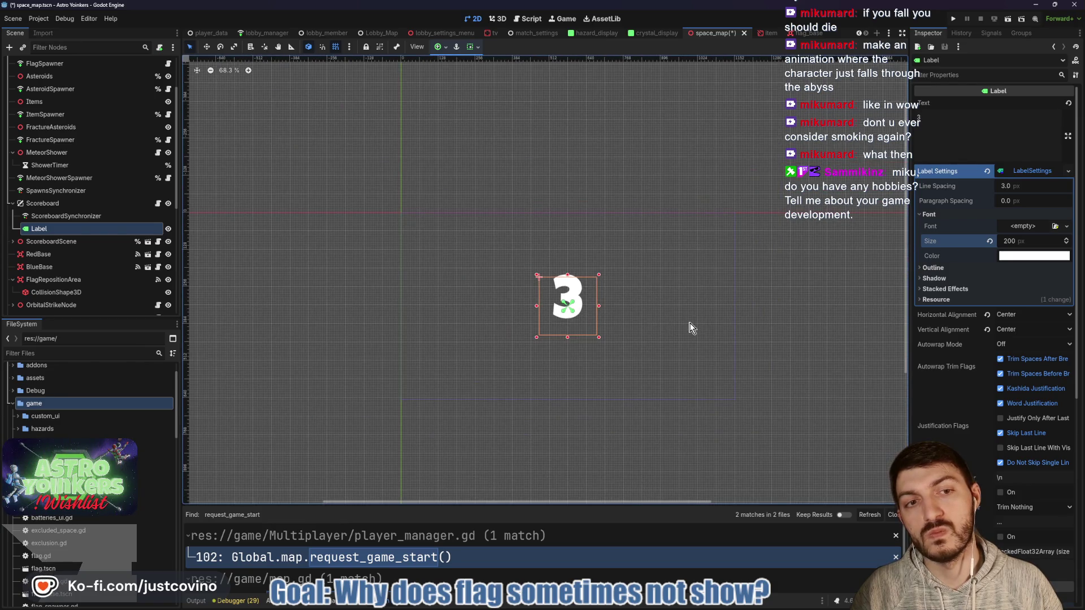
# Settle on a 150 px font size and save the space_map scene.
pyautogui.scroll(-1, 689, 322)
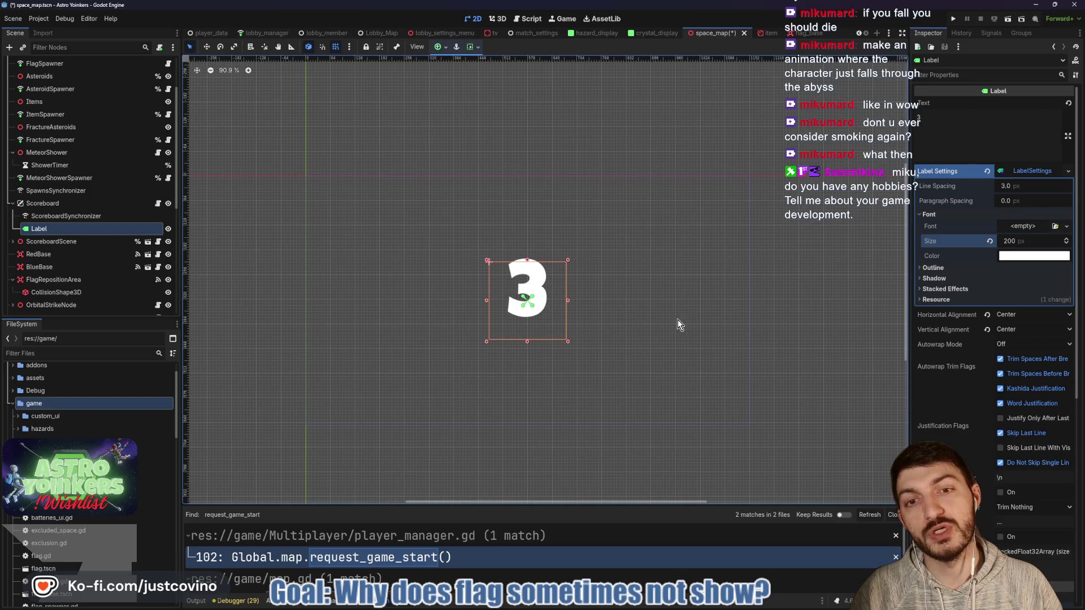
pyautogui.click(1015, 240)
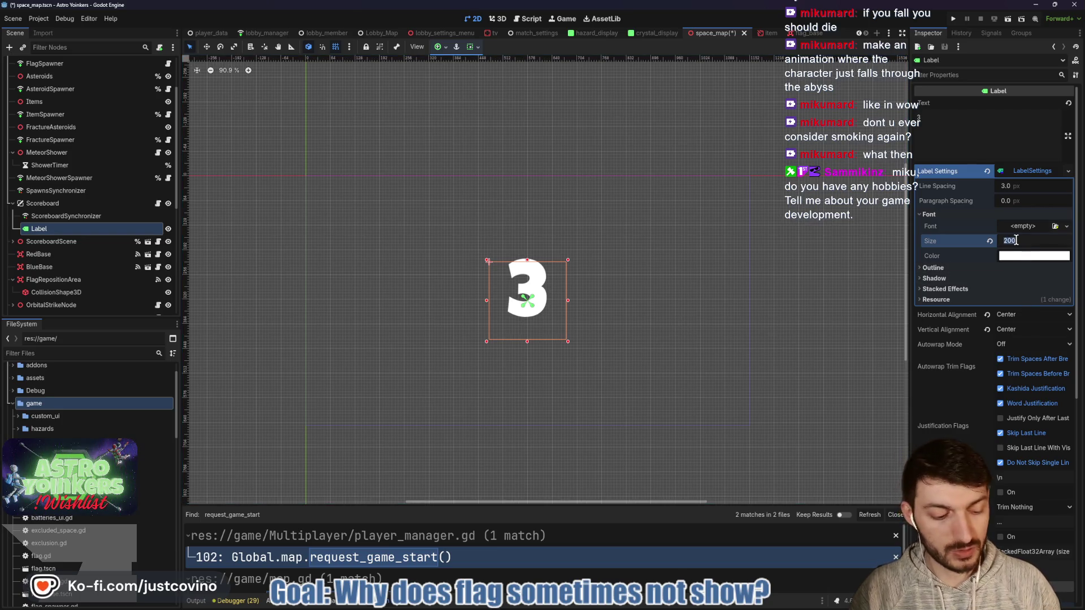
pyautogui.write('150')
pyautogui.press('Return')
pyautogui.hotkey('ctrl', 's')
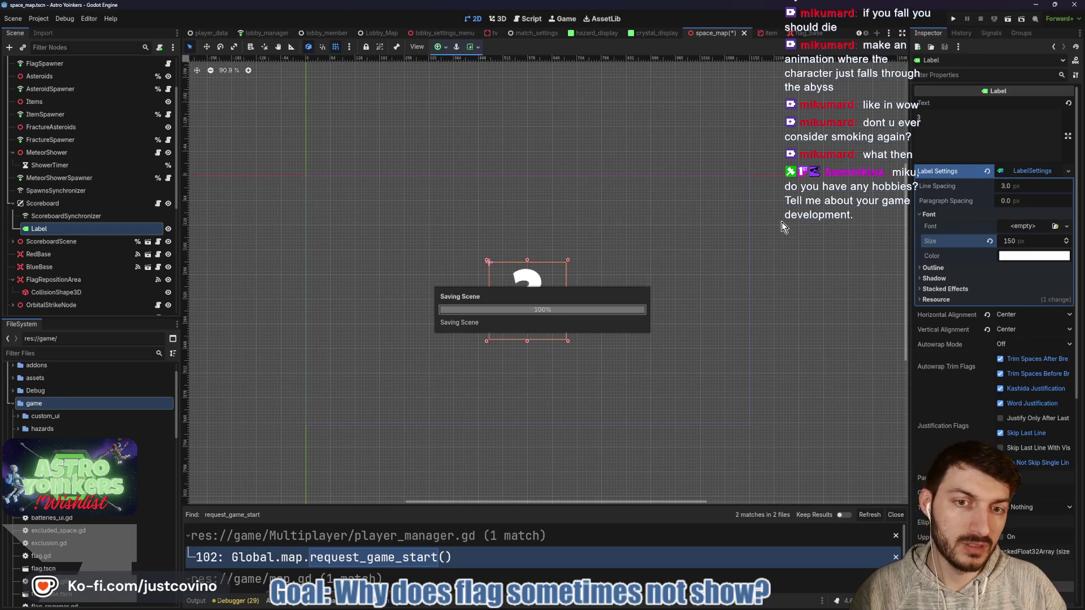
pyautogui.scroll(-5, 968, 337)
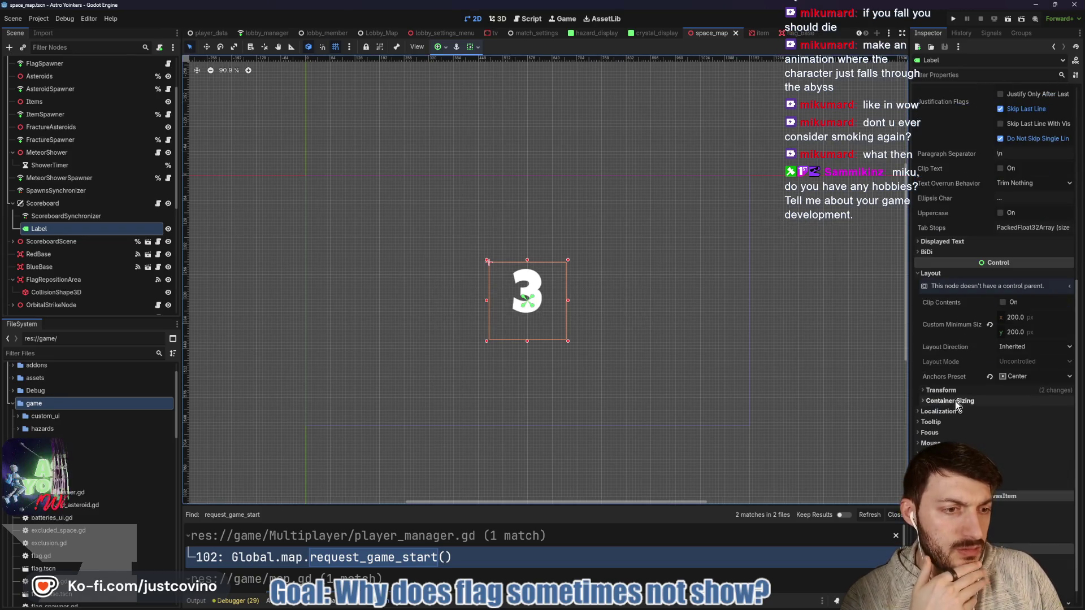
# Inspect the label's Transform and anchor presets without changes, then open scoreboard.gd.
pyautogui.click(945, 392)
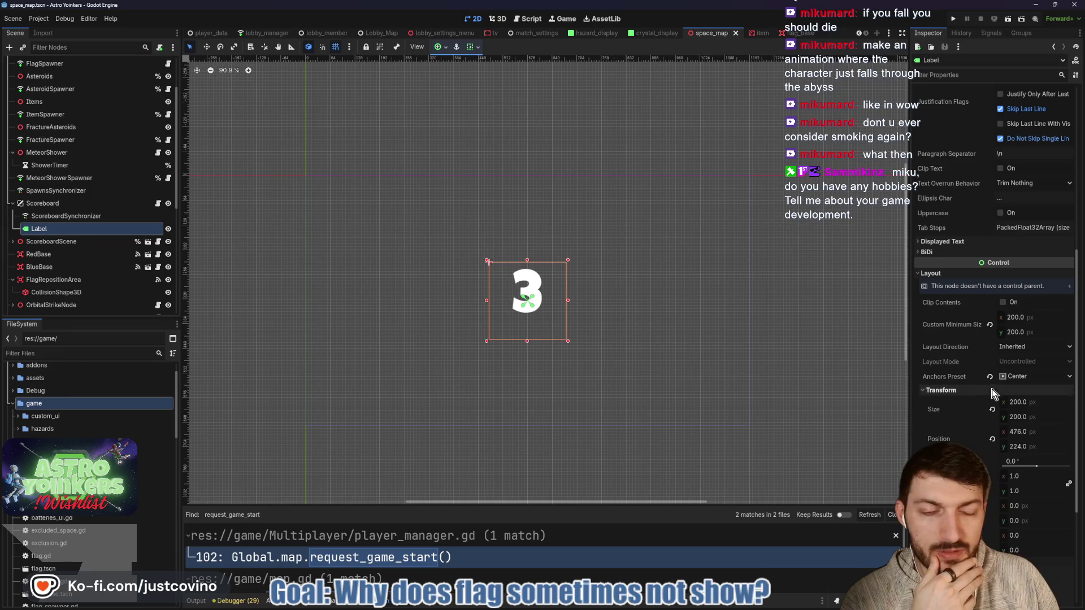
pyautogui.click(472, 46)
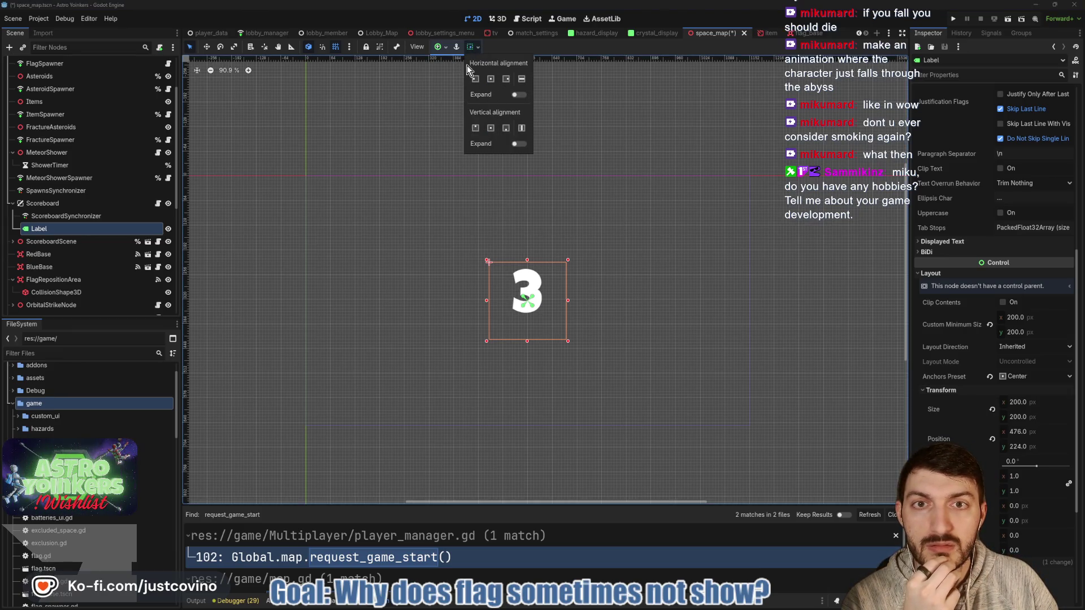
pyautogui.click(448, 52)
pyautogui.click(447, 50)
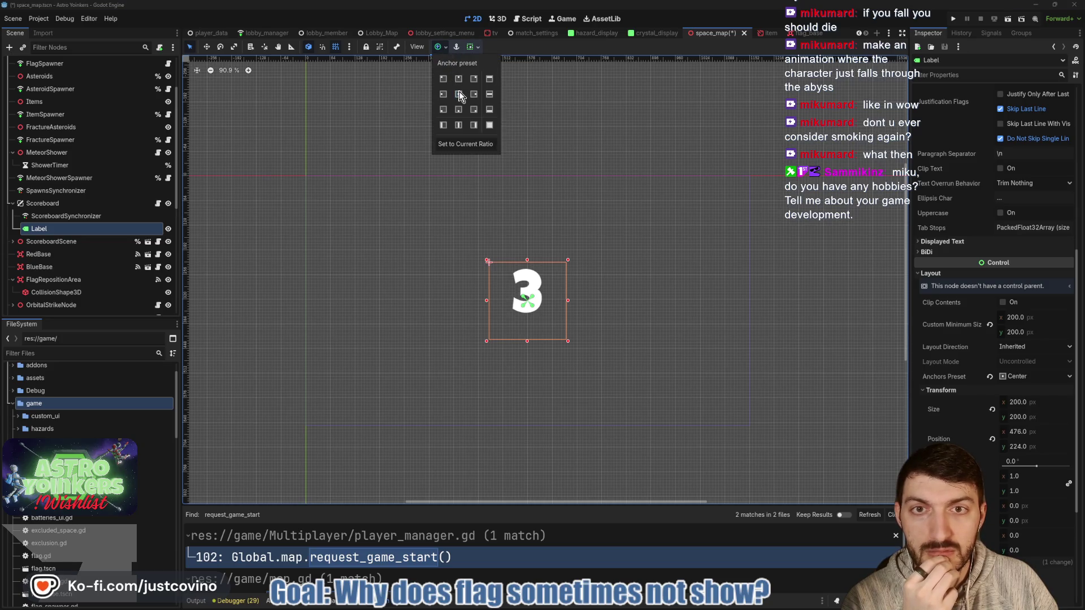
pyautogui.click(645, 263)
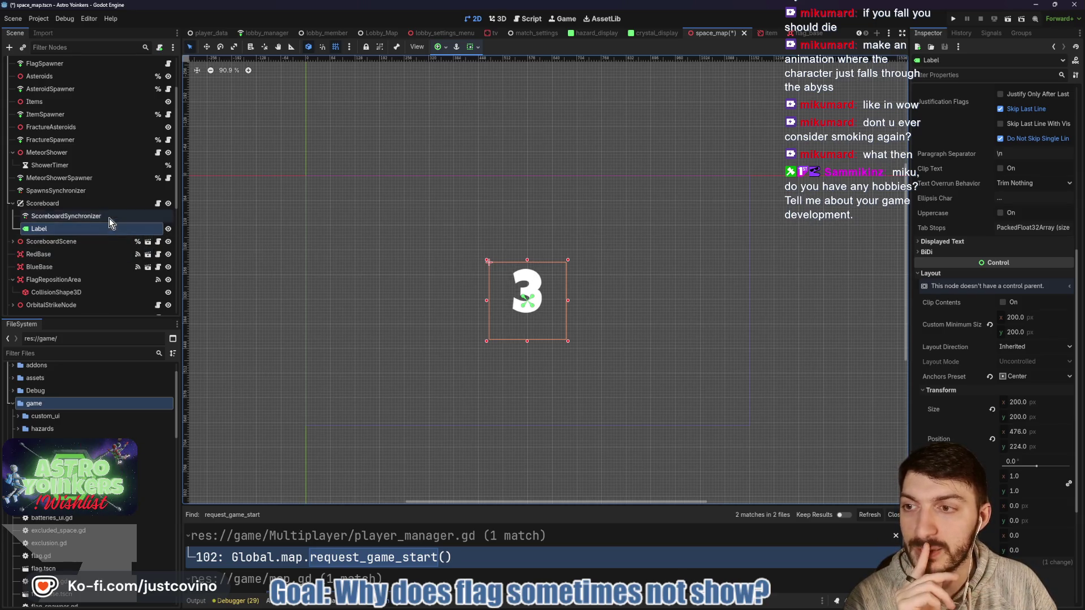
pyautogui.click(158, 204)
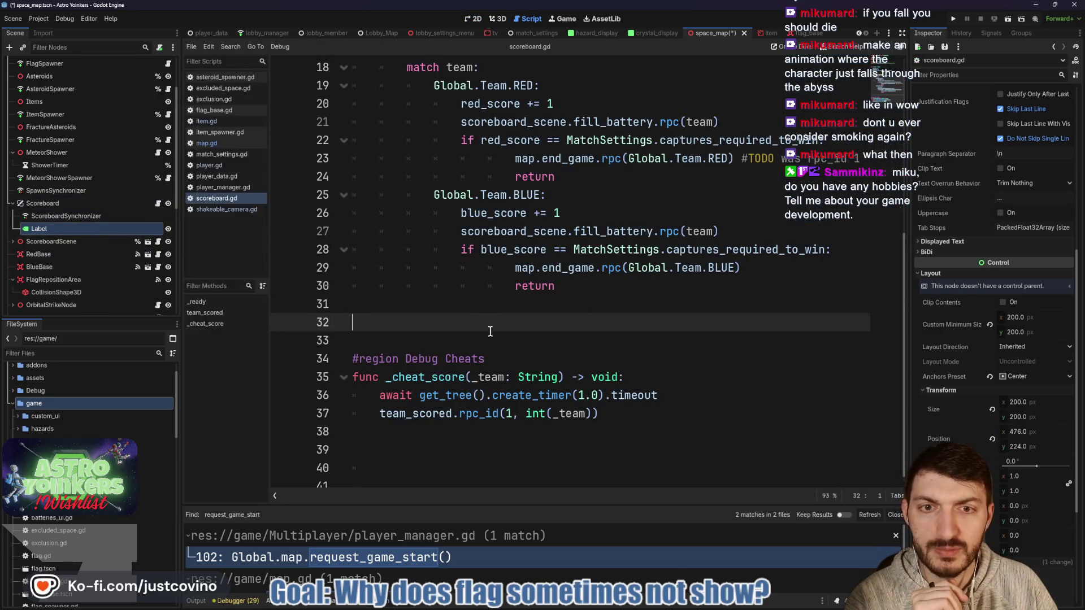
# Write the header func begin_countdown() -> void: on empty line 32 of scoreboard.gd.
pyautogui.scroll(5, 398, 275)
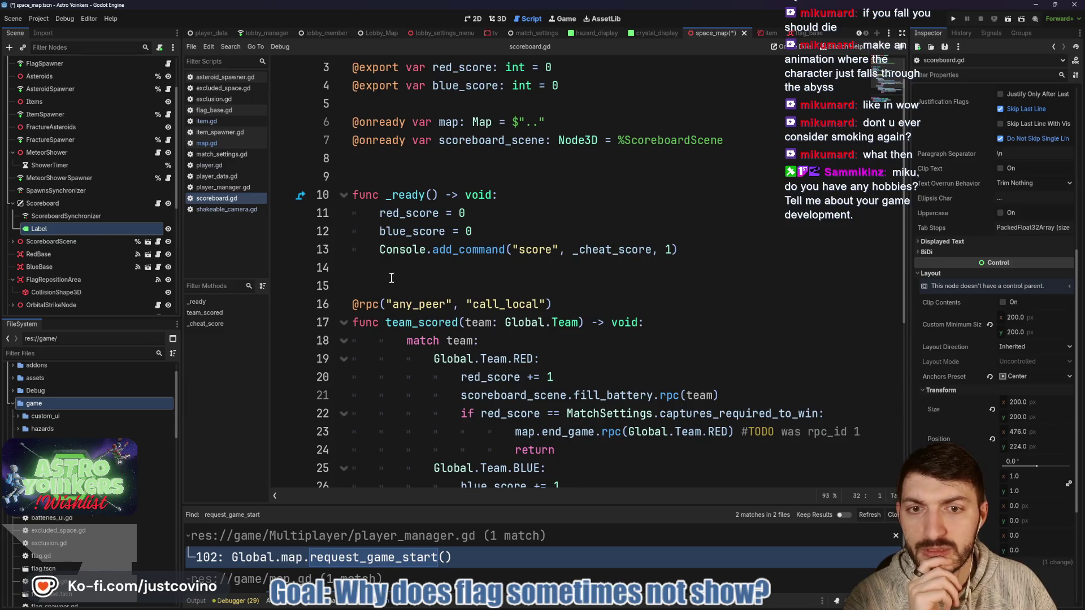
pyautogui.scroll(-5, 391, 278)
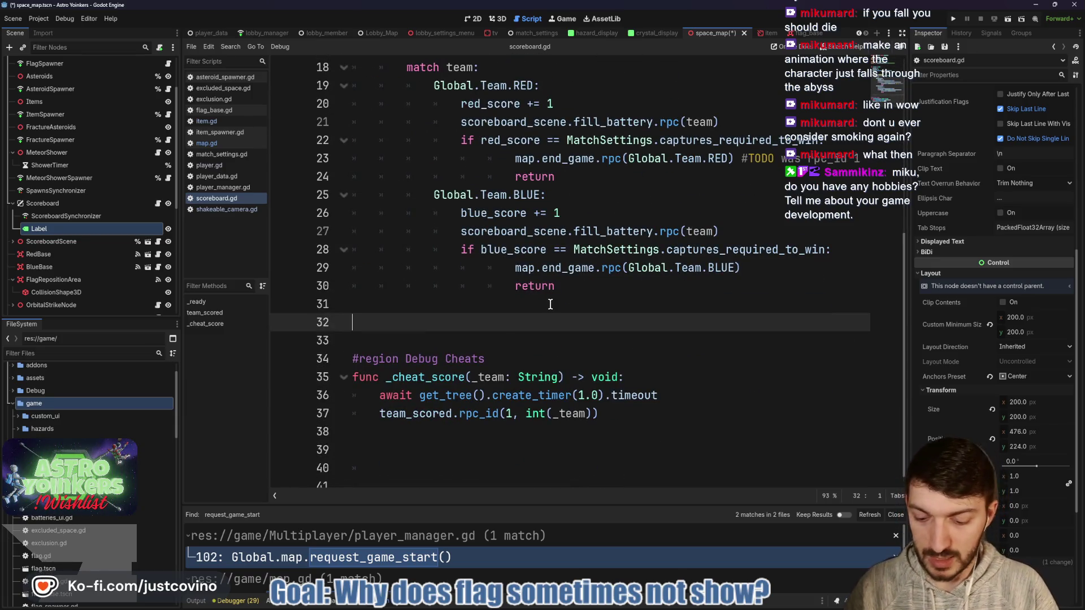
pyautogui.write('func begi')
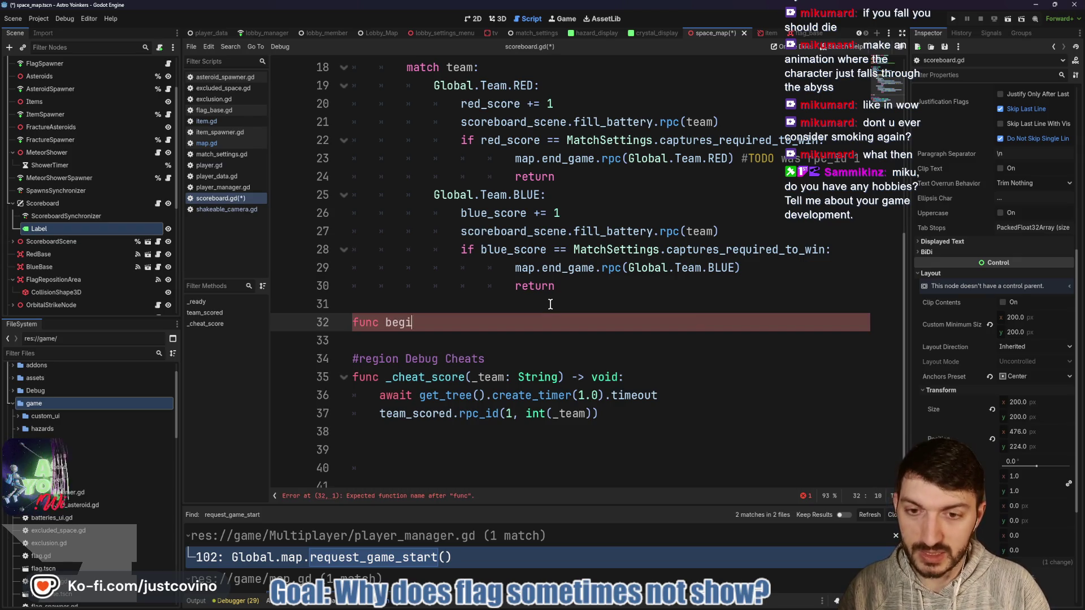
pyautogui.write('n_countdown() -> ')
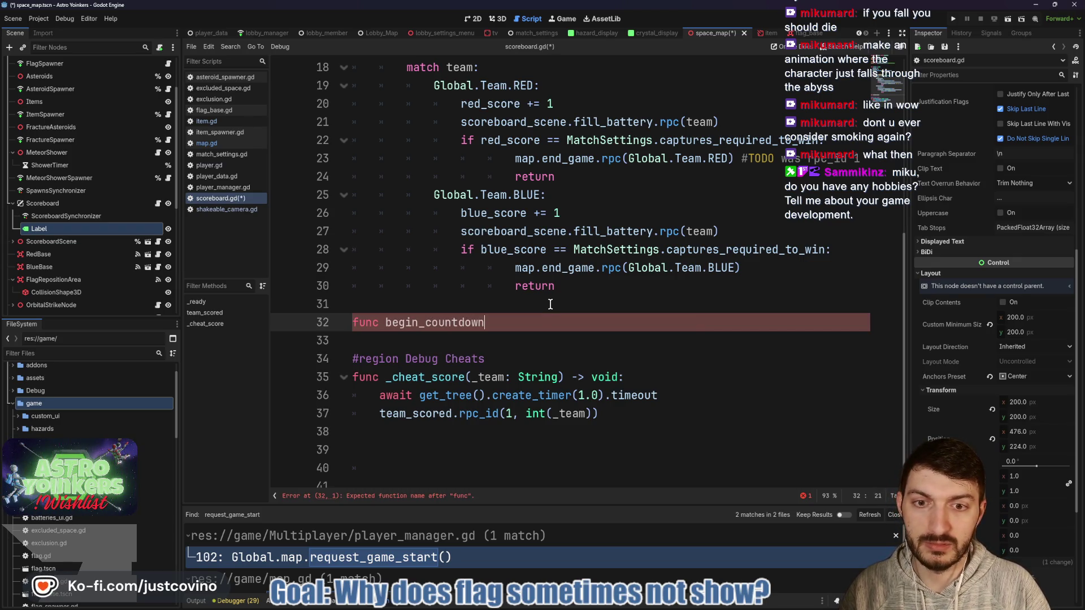
pyautogui.write('void:')
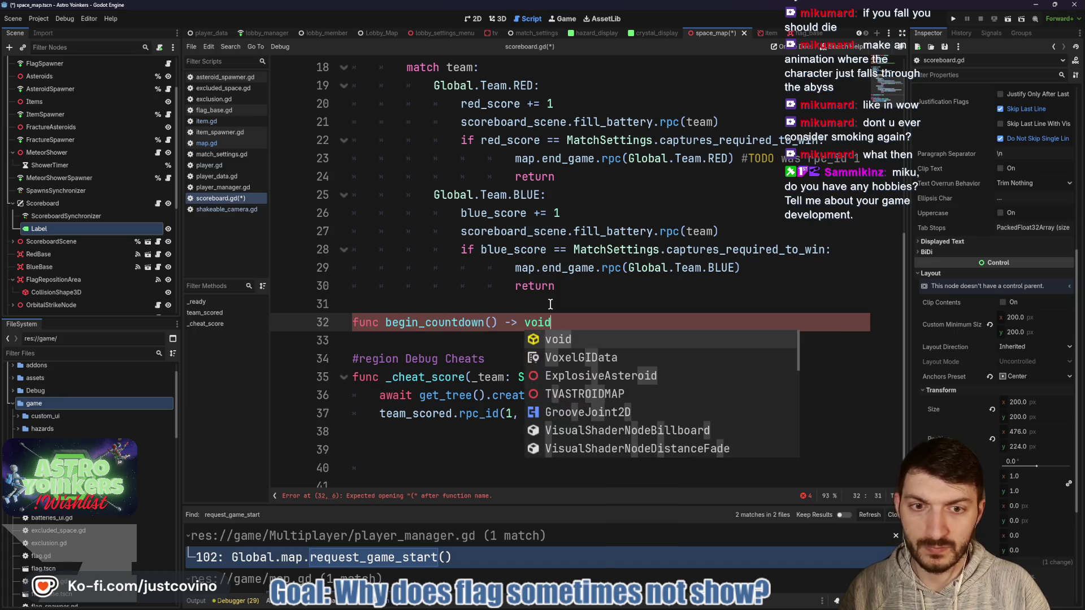
pyautogui.press('Return')
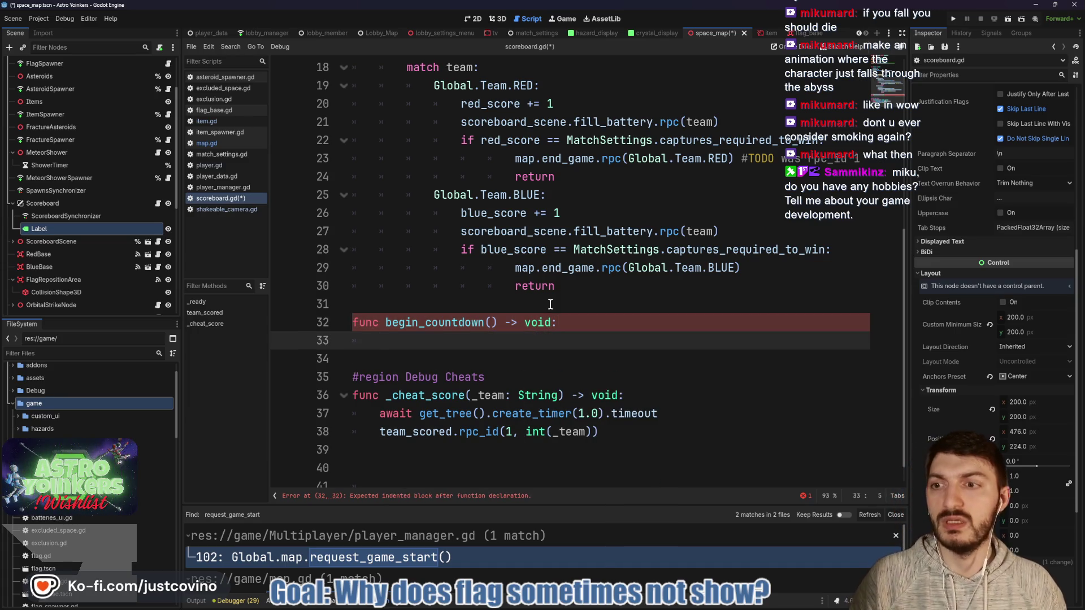
# Rename the Label node to CountdownLabel.
pyautogui.doubleClick(51, 230)
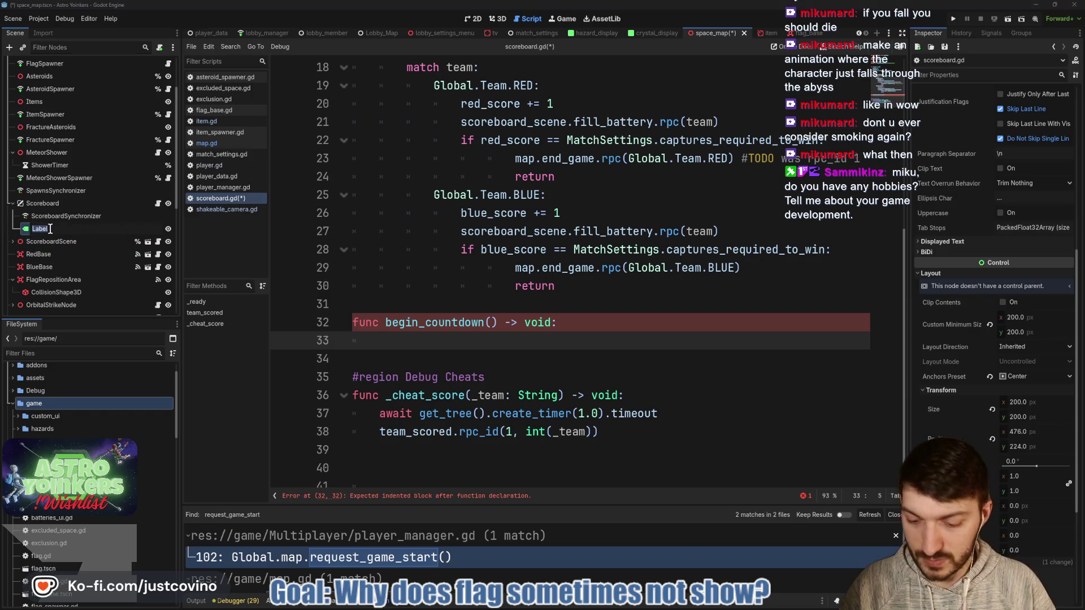
pyautogui.write('tdownLabel')
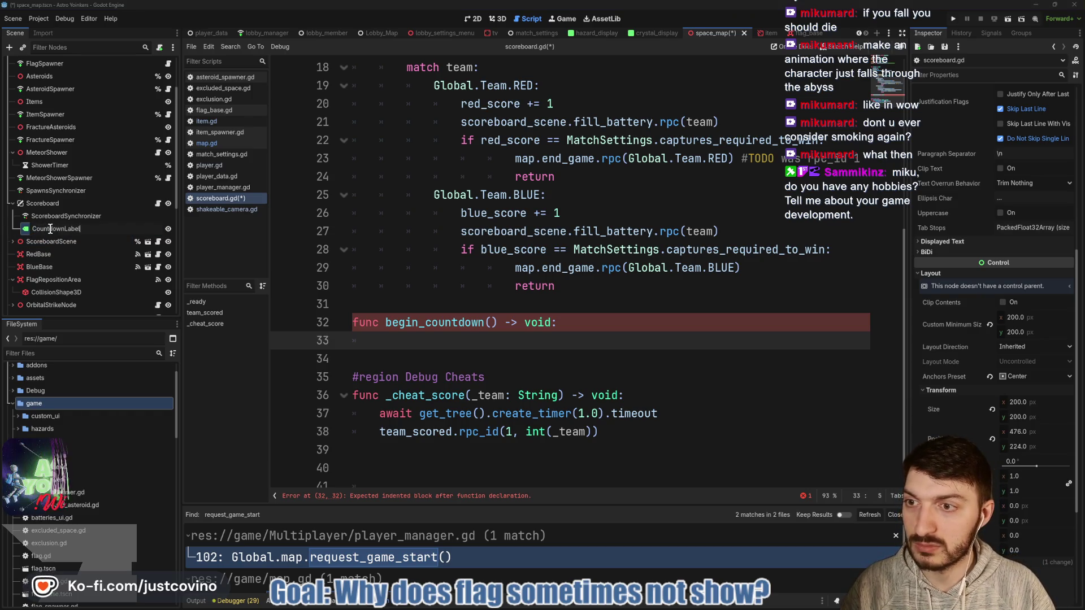
pyautogui.press('Return')
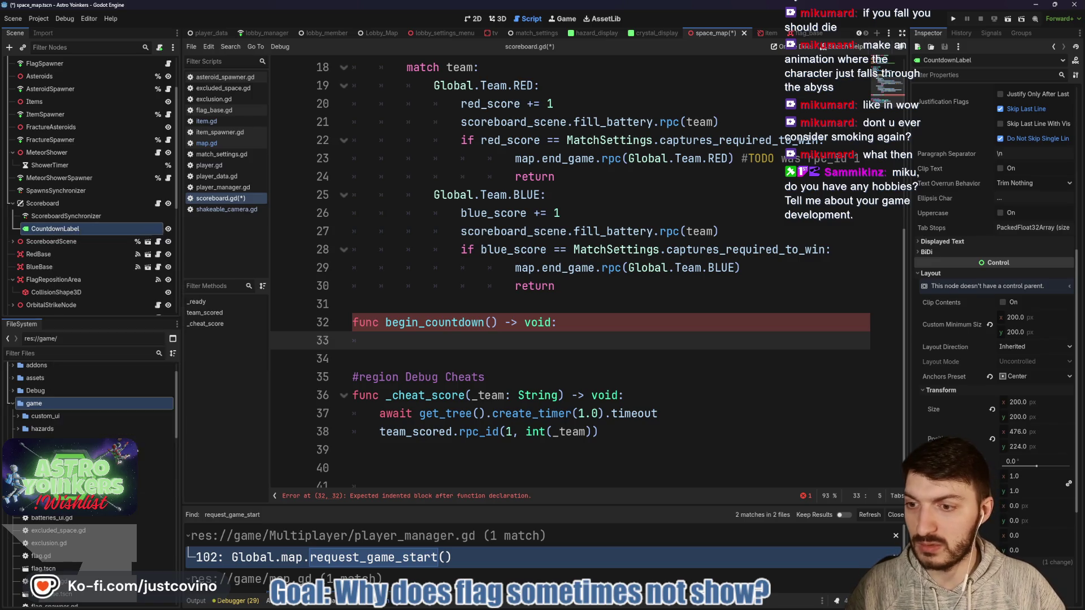
pyautogui.scroll(5, 548, 360)
pyautogui.click(416, 193)
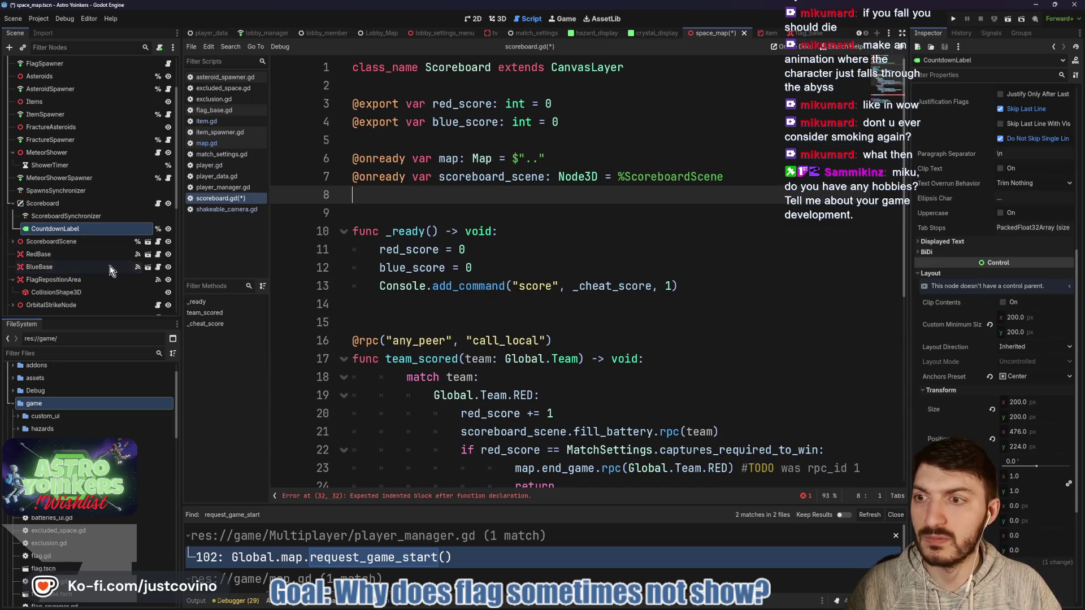
pyautogui.moveTo(55, 228)
pyautogui.mouseDown()
pyautogui.moveTo(232, 229)
pyautogui.moveTo(357, 194)
pyautogui.mouseUp()
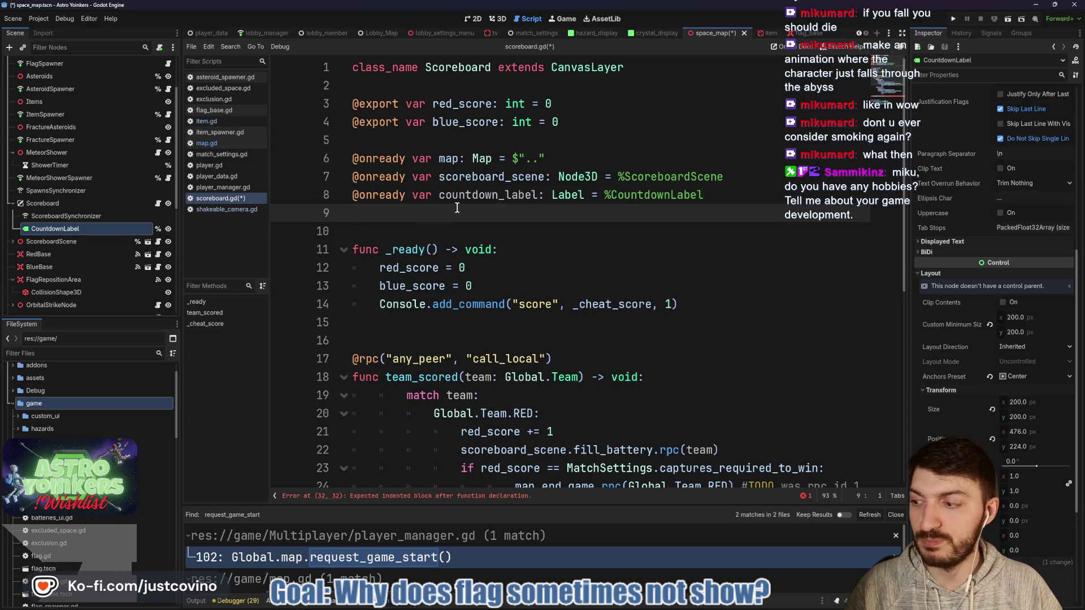
pyautogui.scroll(-6, 456, 212)
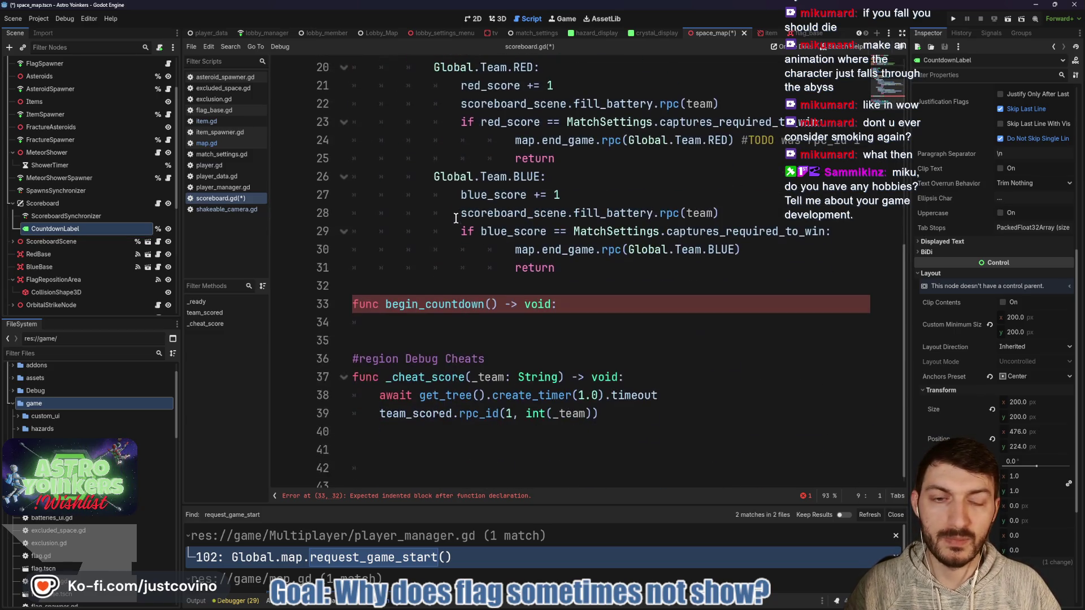
# Start a countdown_label.text line inside begin_countdown using autocomplete.
pyautogui.click(421, 320)
pyautogui.write('outndow')
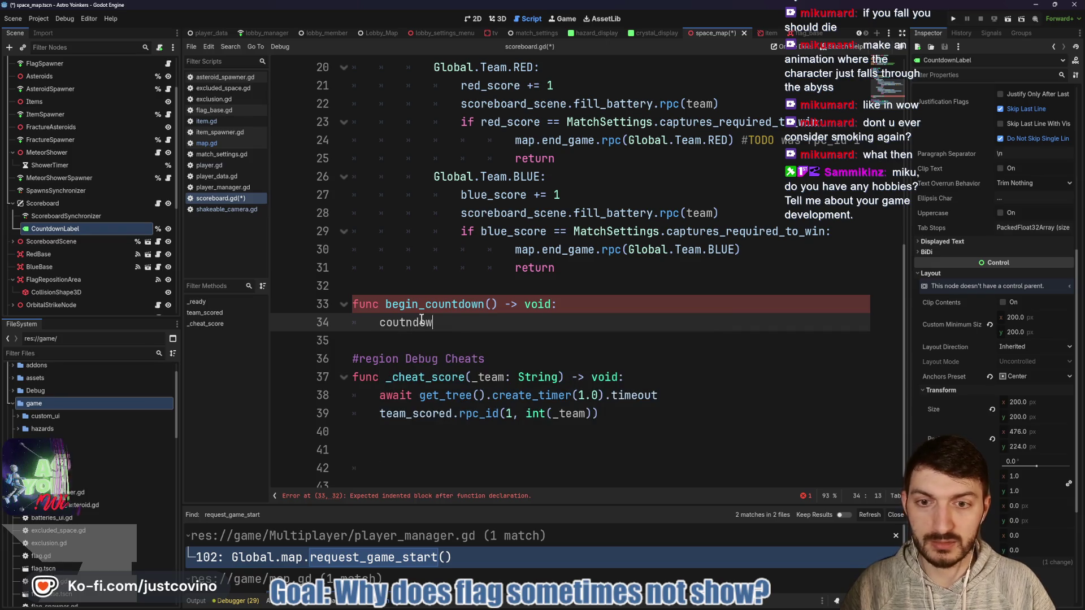
pyautogui.press('BackSpace')
pyautogui.press('BackSpace')
pyautogui.press('BackSpace')
pyautogui.write('ntd')
pyautogui.press('Return')
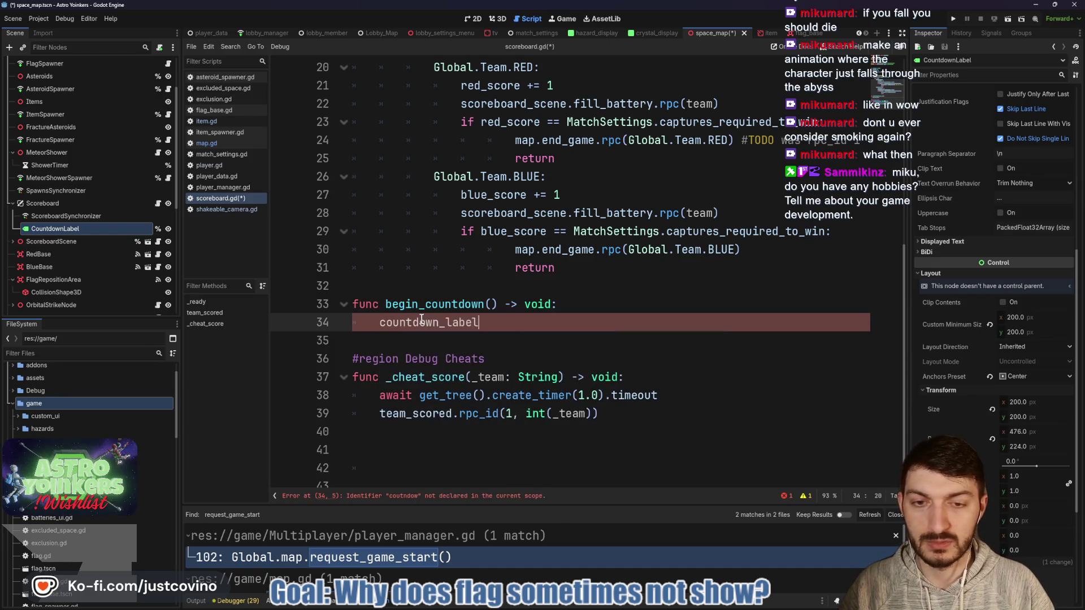
pyautogui.write('.text')
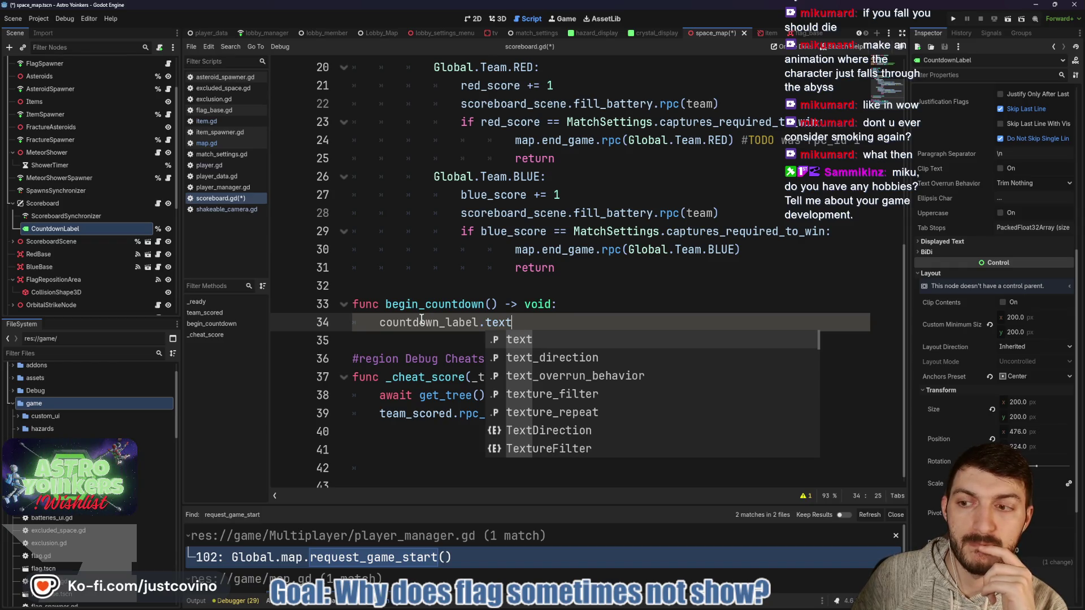
# Insert var tween = create_tween() as the first line of begin_countdown and tidy blank lines.
pyautogui.click(595, 299)
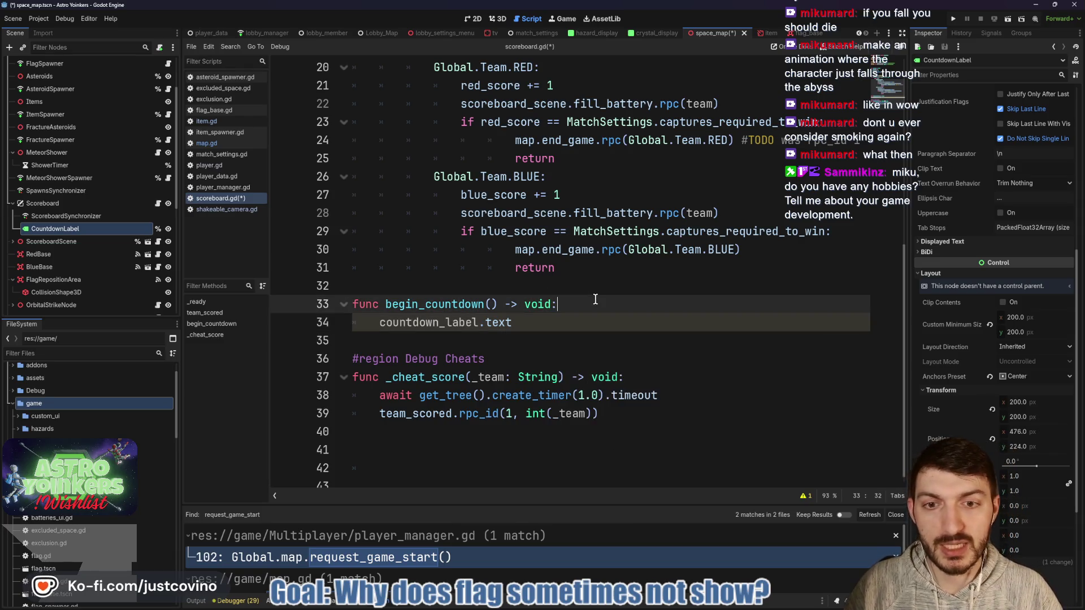
pyautogui.press('Return')
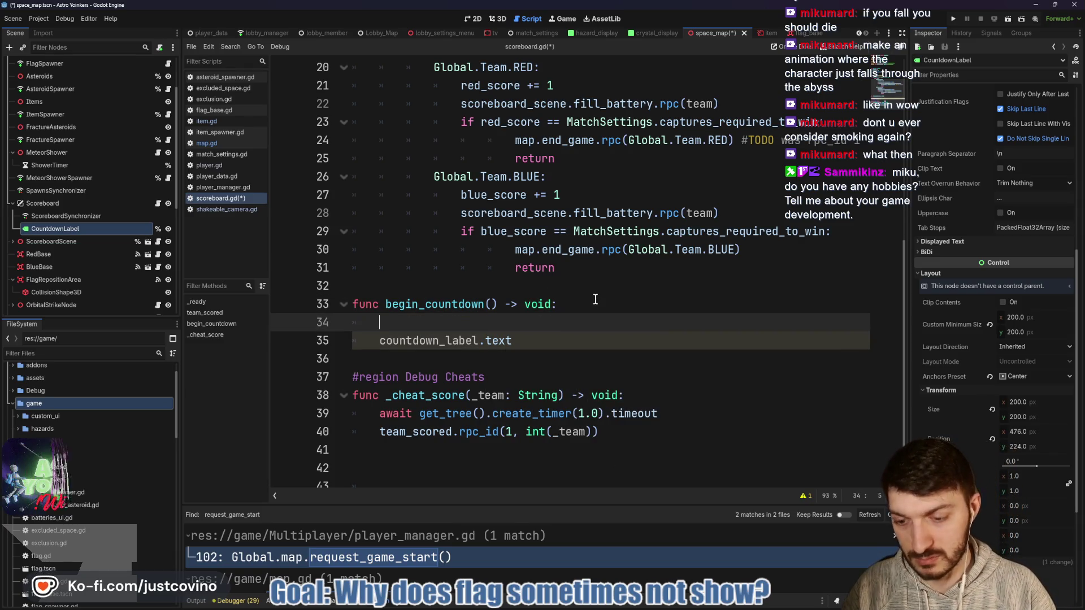
pyautogui.write('var tween = creat')
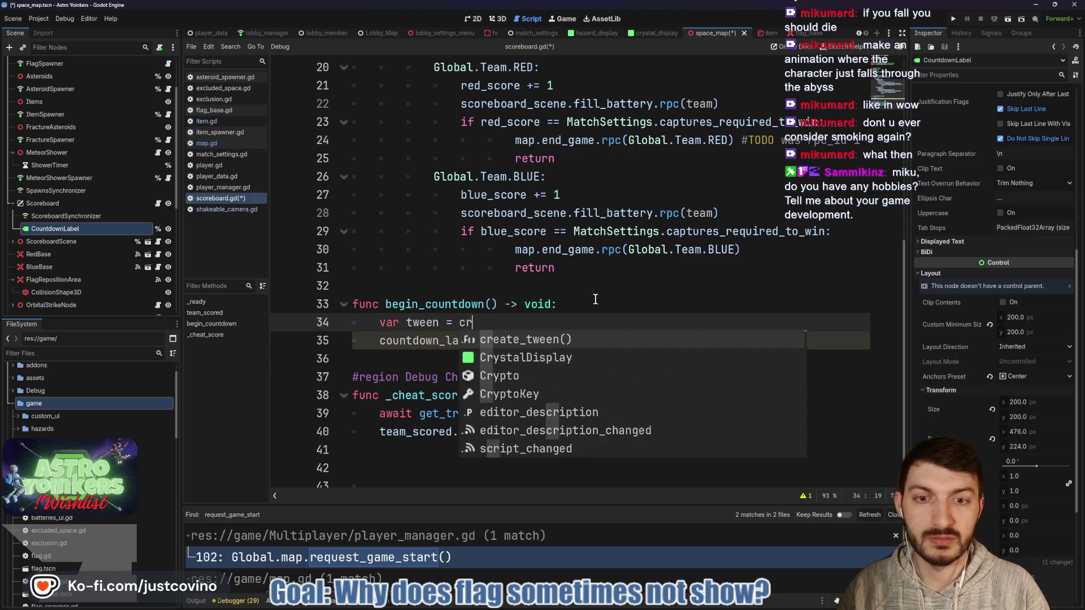
pyautogui.press('Return')
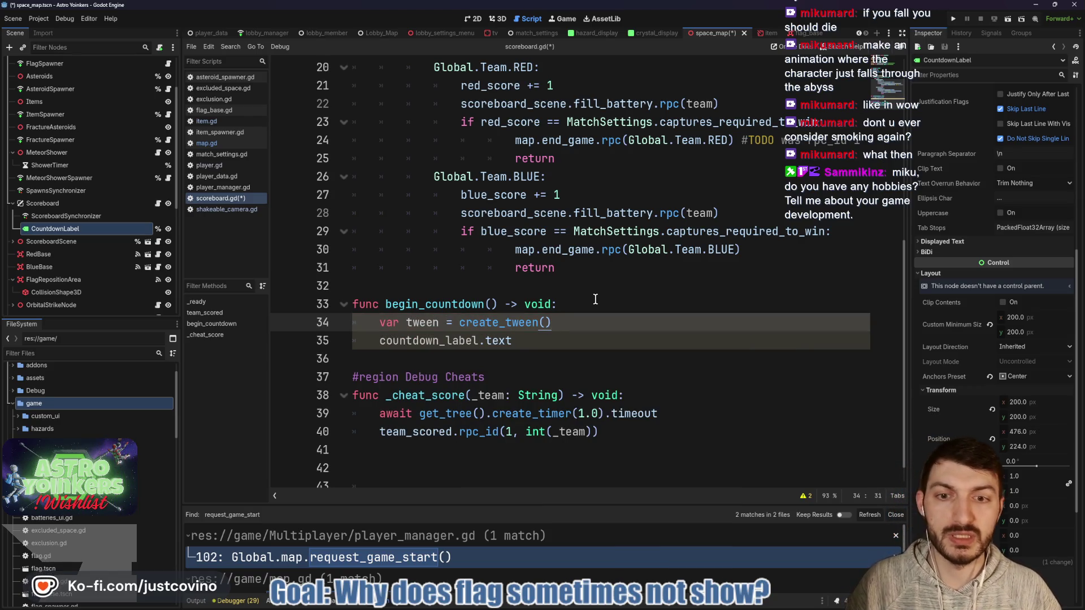
pyautogui.hotkey('ctrl', 'shift', 'Return')
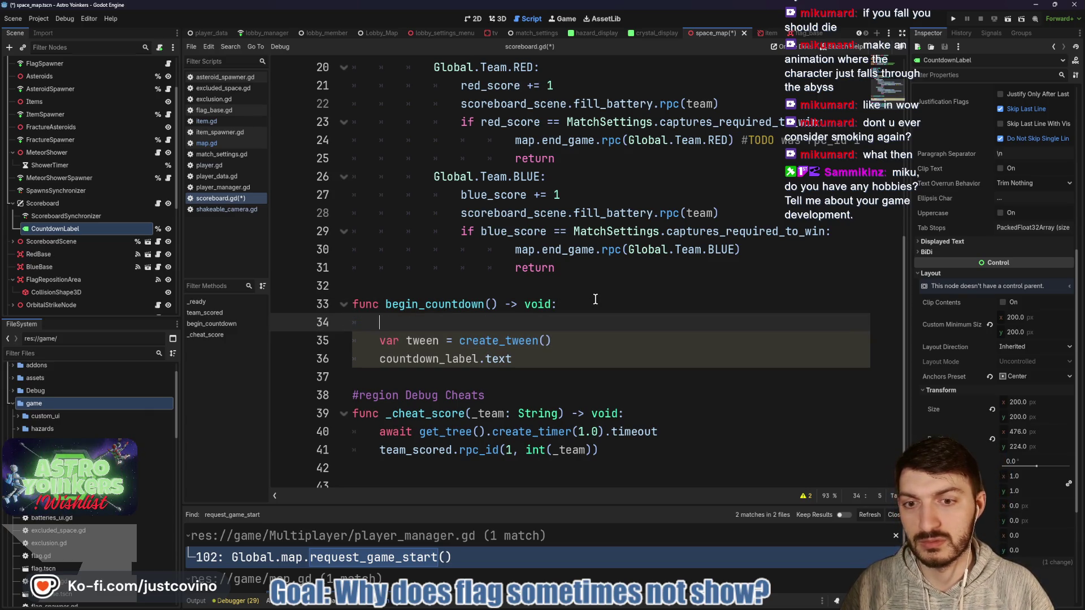
pyautogui.click(427, 379)
pyautogui.press('Return')
pyautogui.press('Return')
pyautogui.press('Return')
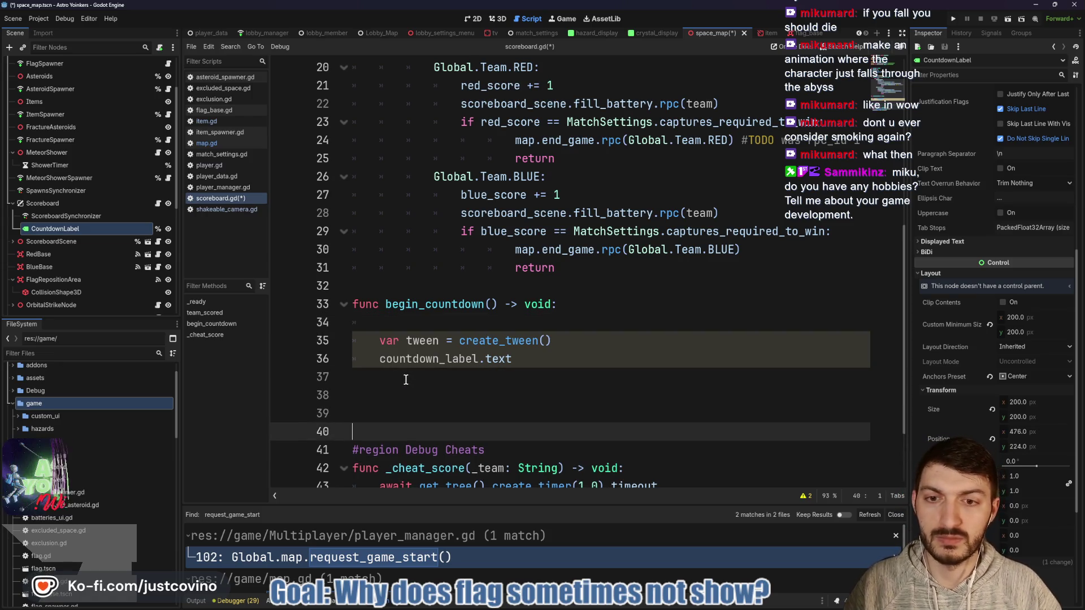
pyautogui.click(410, 321)
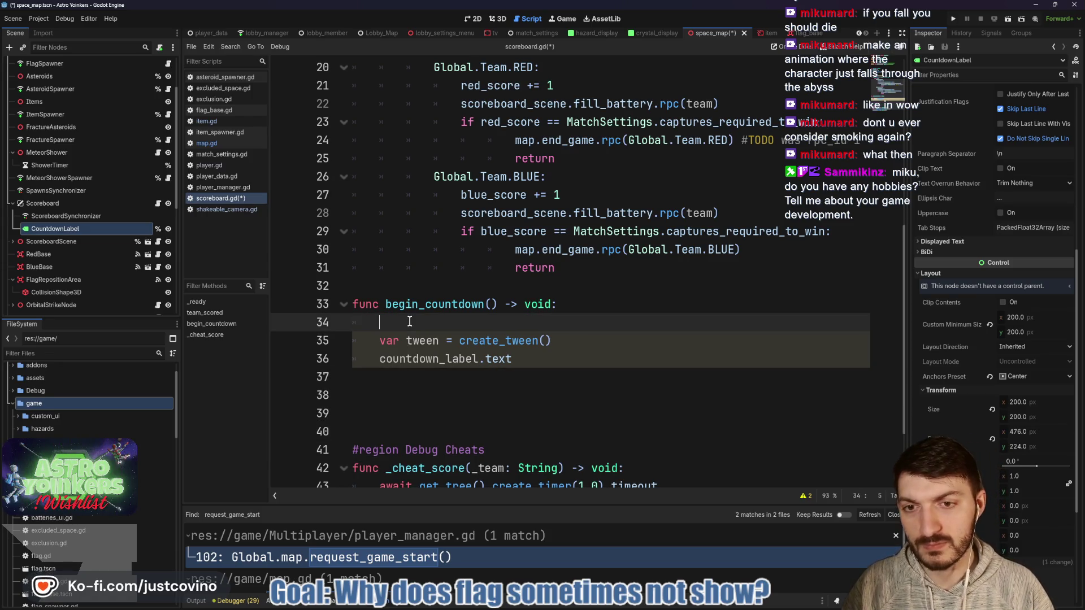
pyautogui.press('BackSpace')
pyautogui.press('BackSpace')
# Replace the countdown_label.text line with a tween.tween_property() call.
pyautogui.click(521, 342)
pyautogui.press('BackSpace')
pyautogui.press('BackSpace')
pyautogui.press('BackSpace')
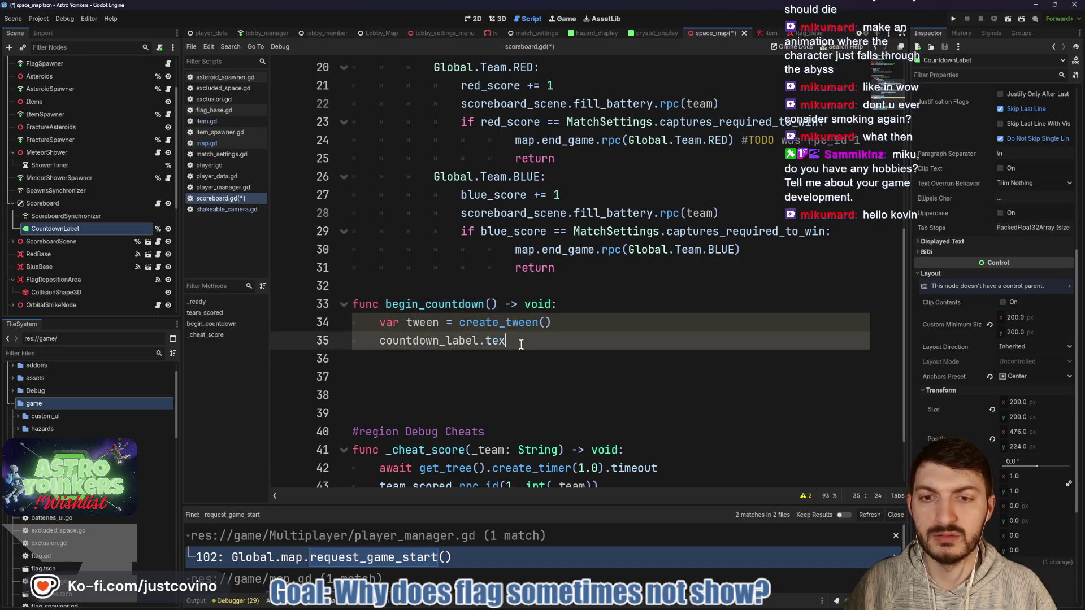
pyautogui.press('BackSpace')
pyautogui.press('BackSpace')
pyautogui.press('BackSpace')
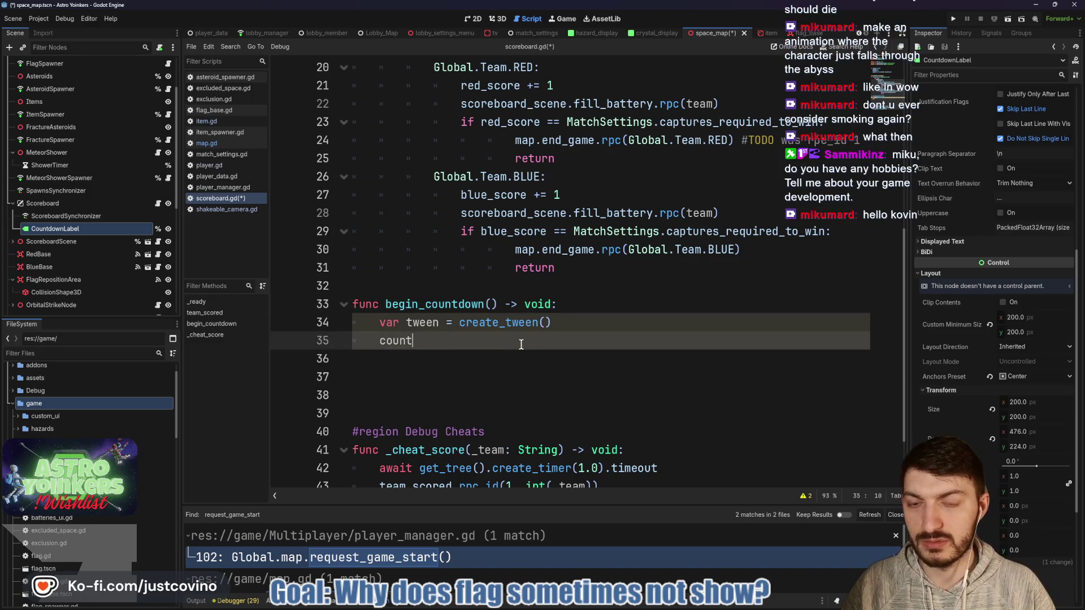
pyautogui.press('BackSpace')
pyautogui.write('tween.twee')
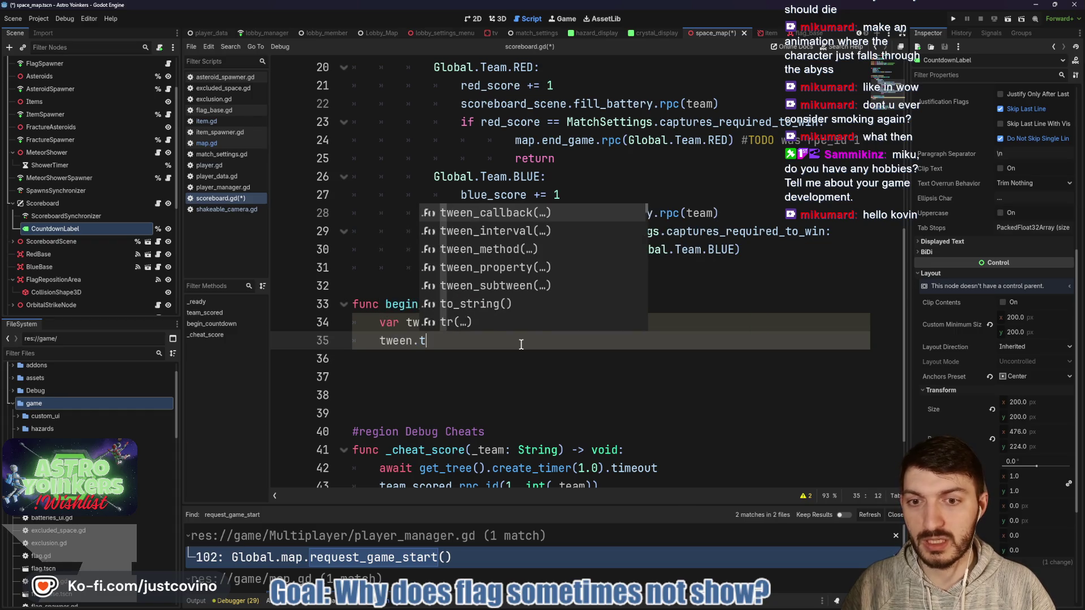
pyautogui.write('n_p')
pyautogui.press('Return')
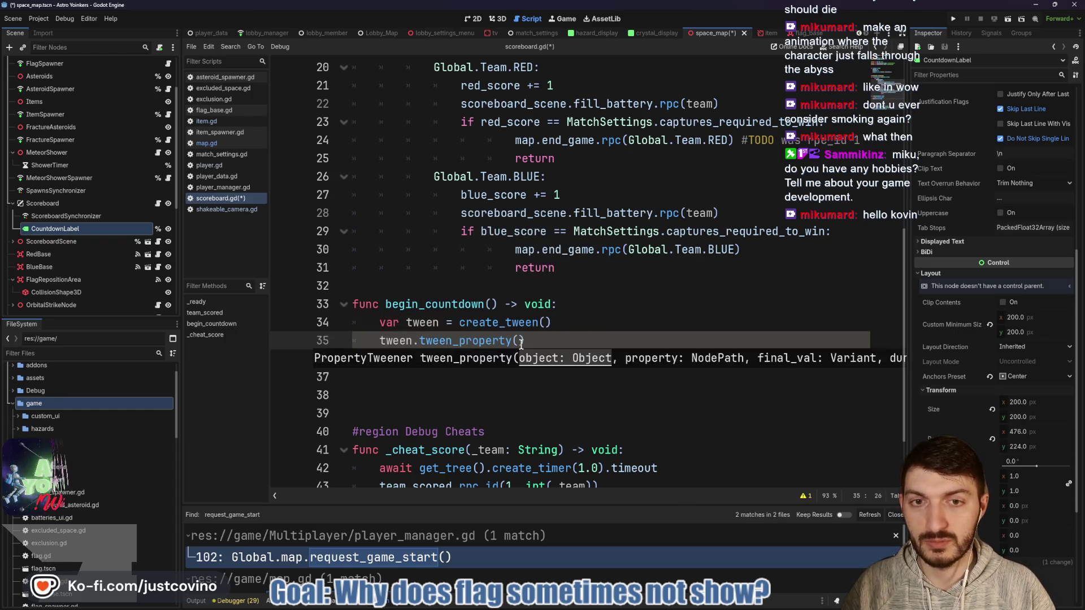
# Pass countdown_label.label_settings as the tween_property target, fixing typos along the way.
pyautogui.write('countdow')
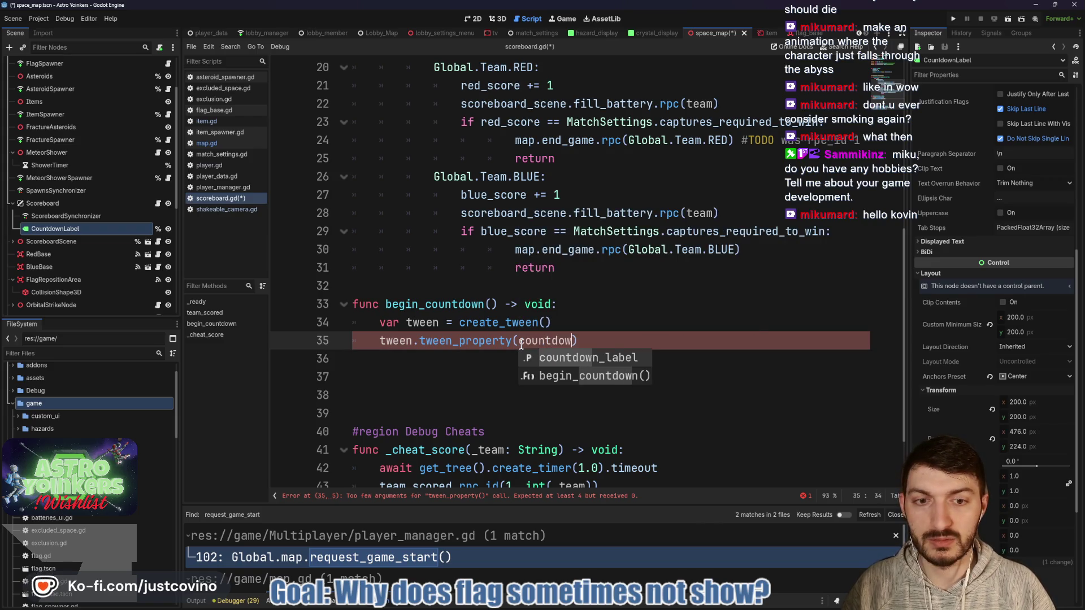
pyautogui.press('Return')
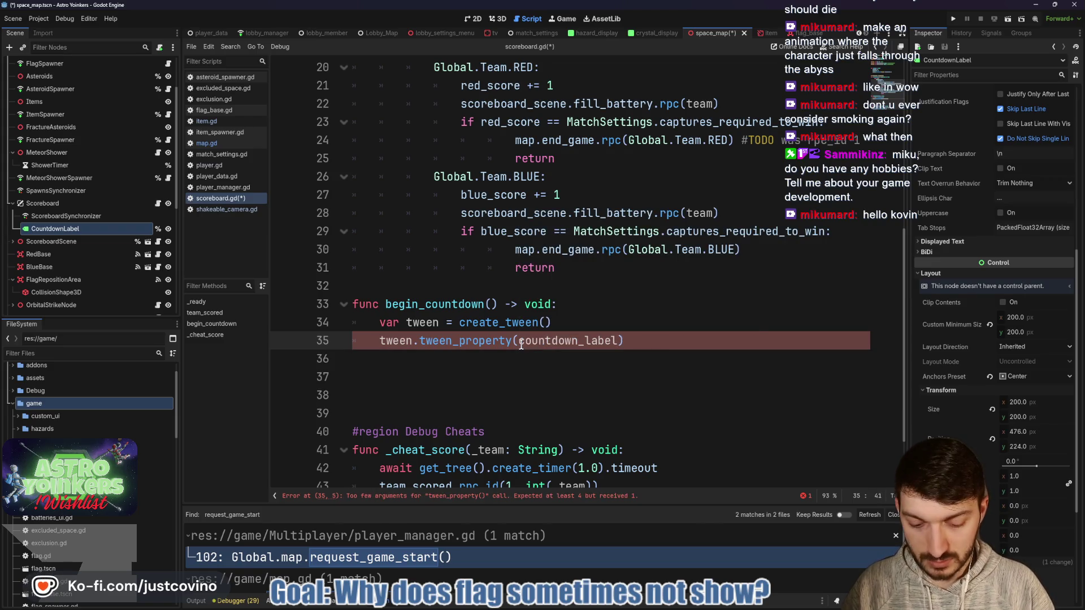
pyautogui.write(', "')
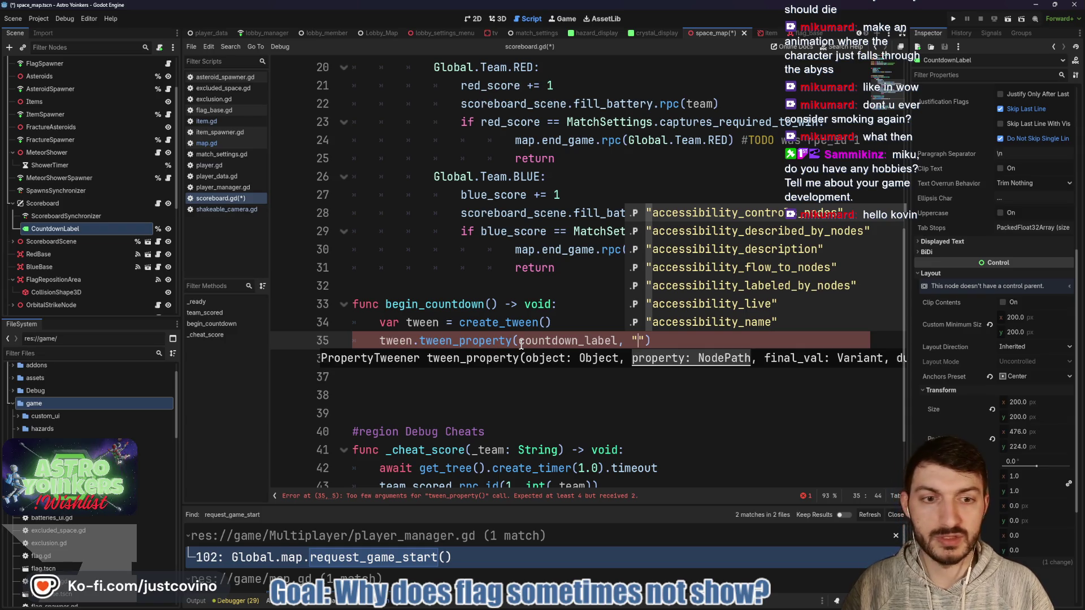
pyautogui.write('la')
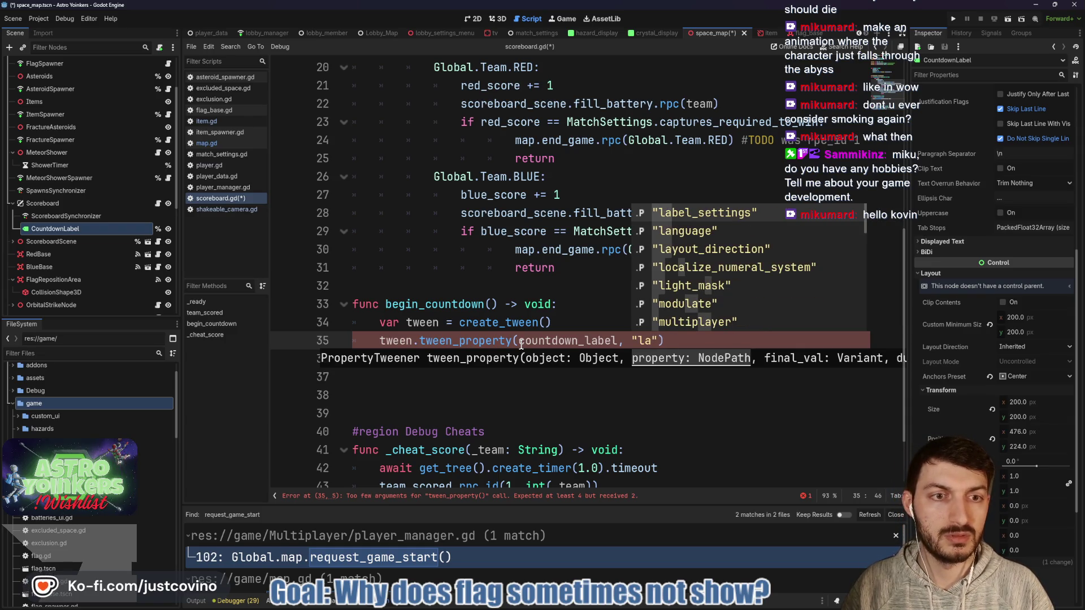
pyautogui.press('Return')
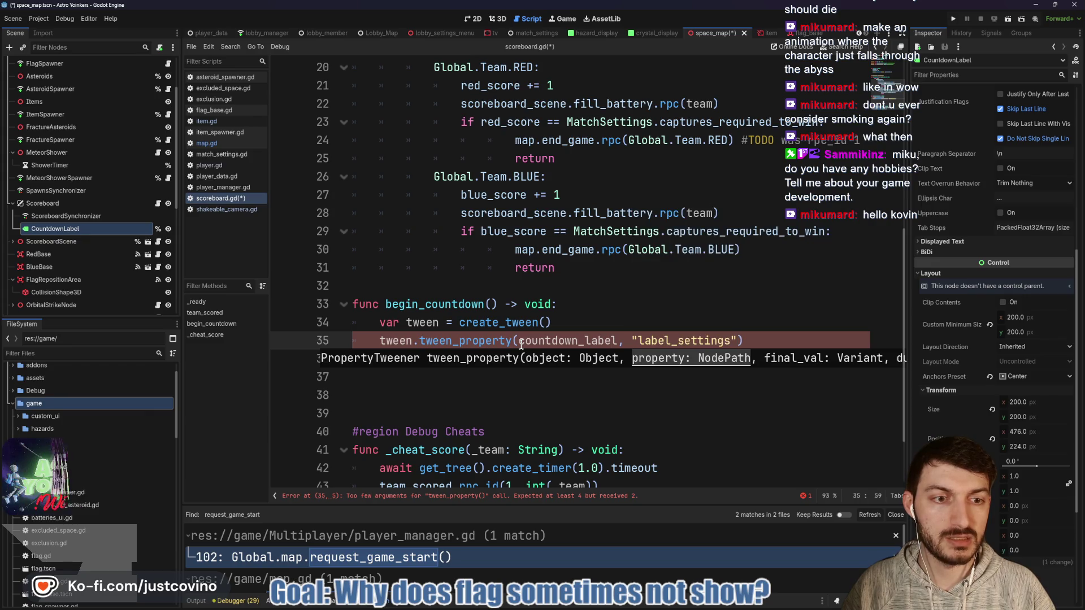
pyautogui.write(':')
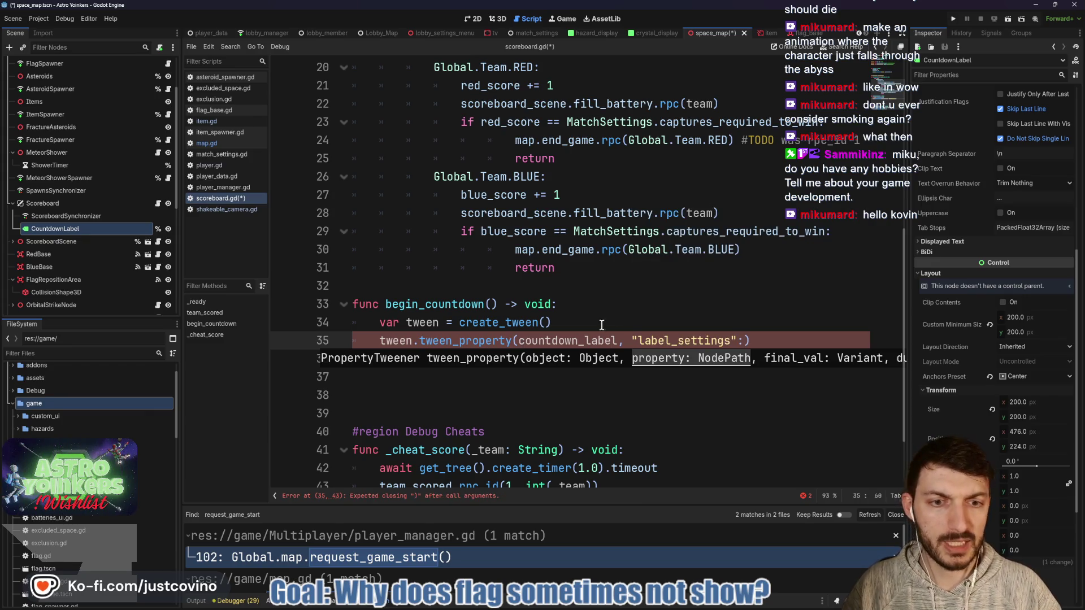
pyautogui.click(618, 340)
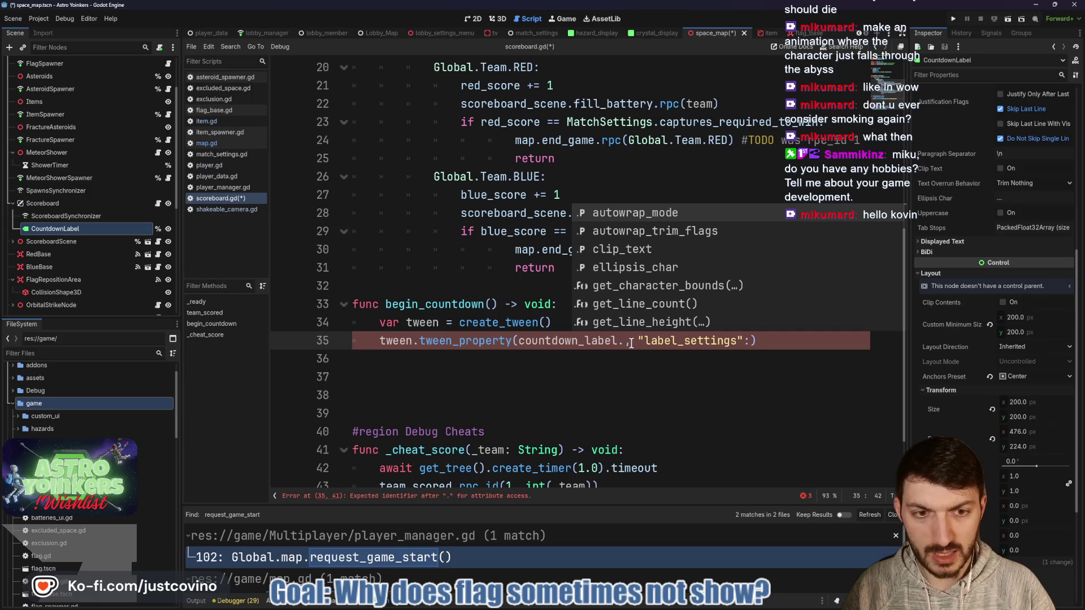
pyautogui.write('lavel')
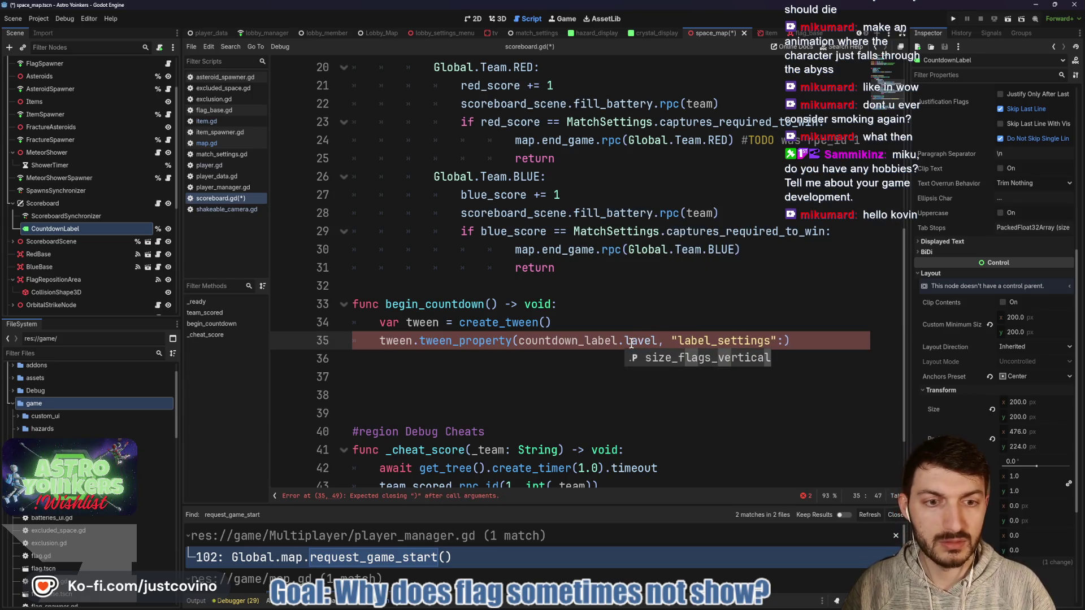
pyautogui.press('BackSpace')
pyautogui.press('BackSpace')
pyautogui.press('BackSpace')
pyautogui.write('bale')
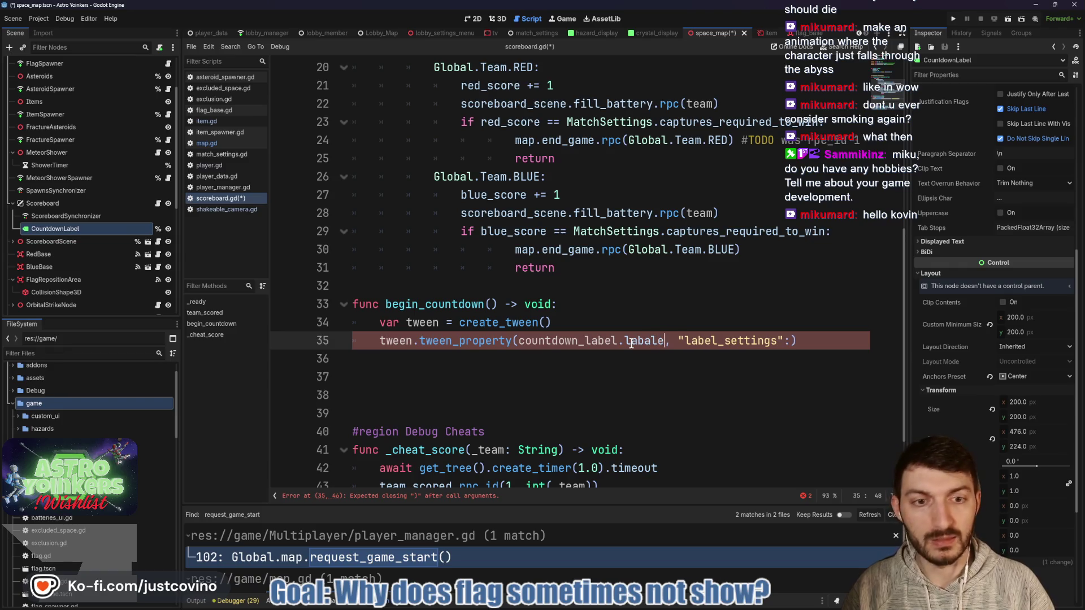
pyautogui.press('BackSpace')
pyautogui.press('BackSpace')
pyautogui.press('BackSpace')
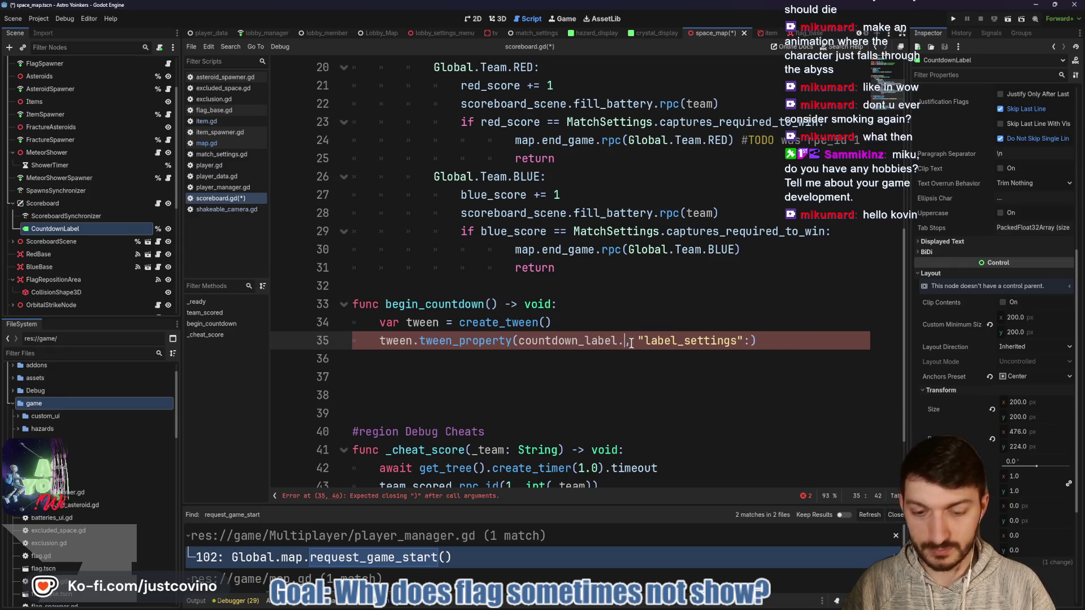
pyautogui.write('label')
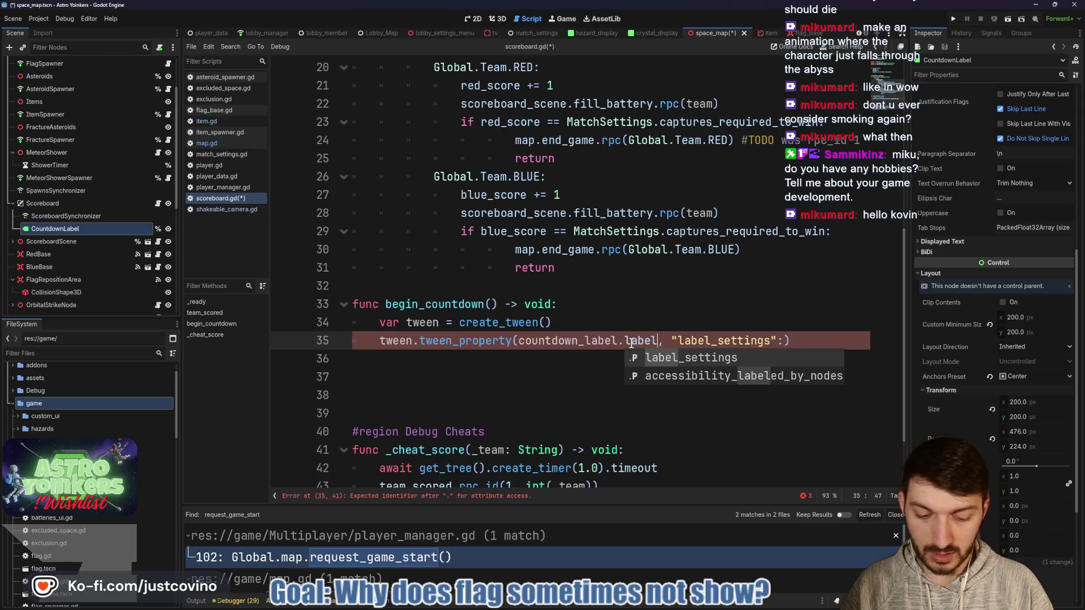
pyautogui.write('_settings')
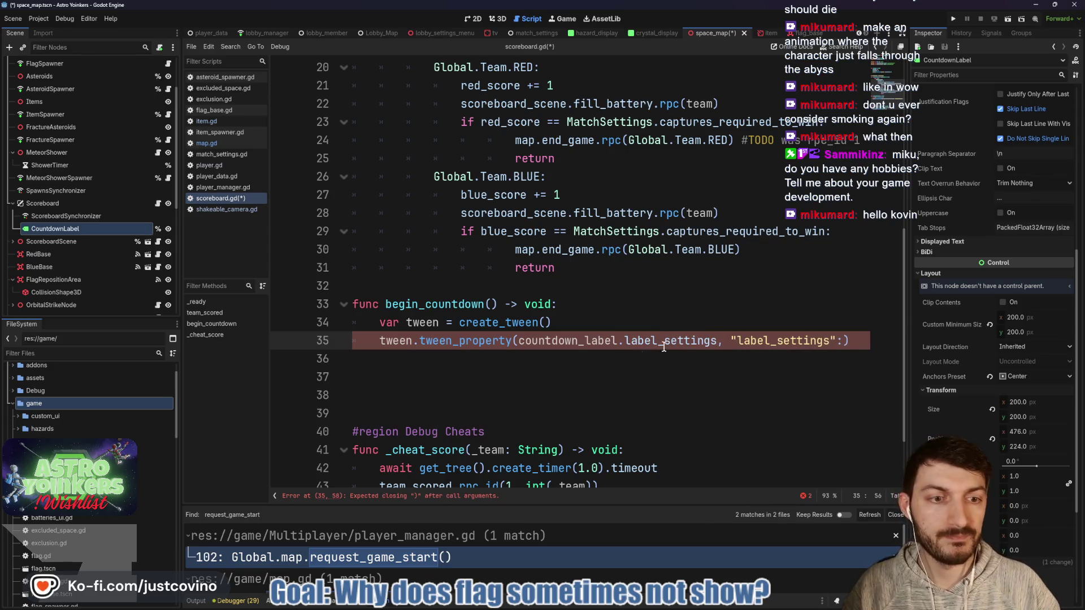
# Set the tweened property name to "font_size".
pyautogui.moveTo(829, 341); pyautogui.dragTo(734, 344)
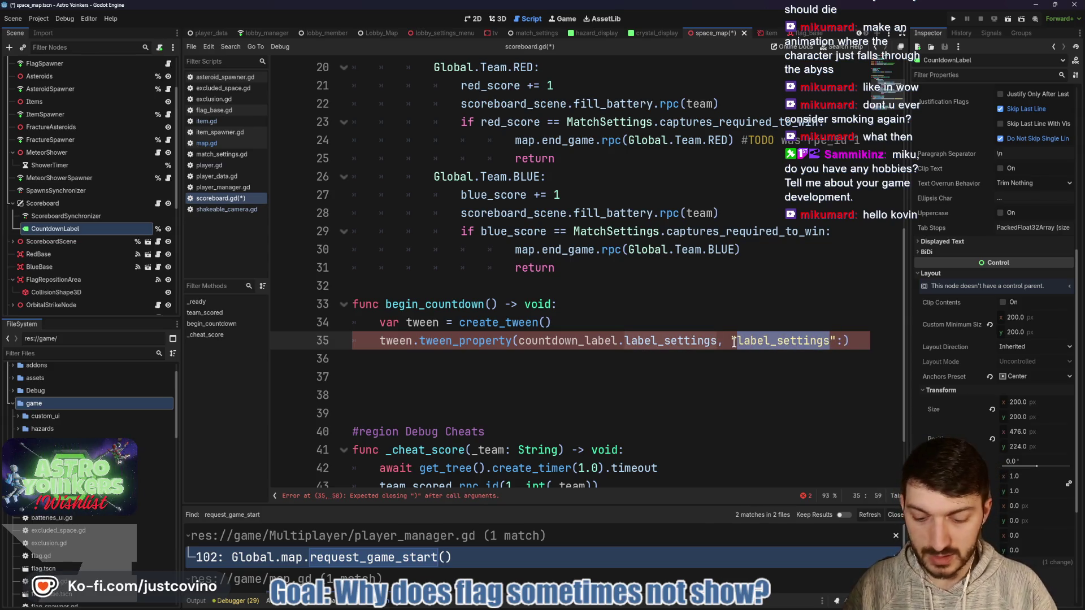
pyautogui.write('font')
pyautogui.press('Down')
pyautogui.press('Down')
pyautogui.press('Return')
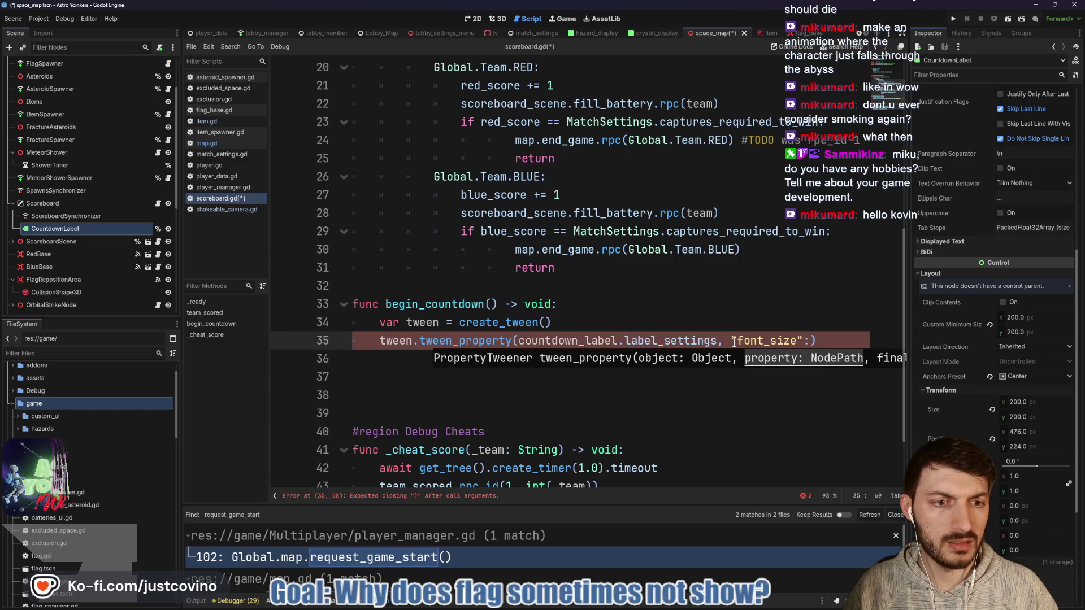
pyautogui.press('BackSpace')
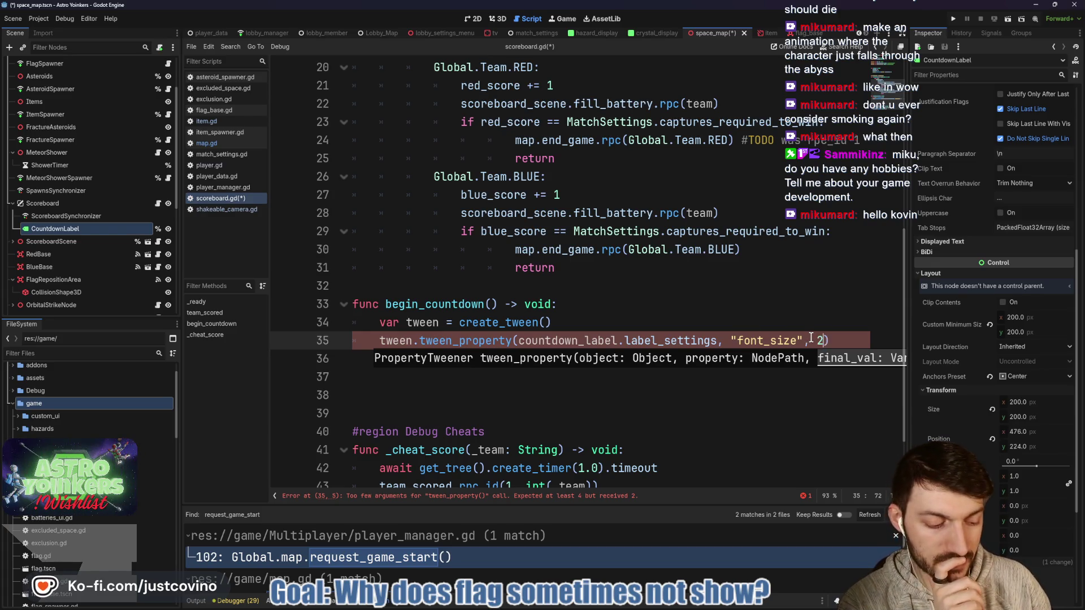
# Finish the tween call with a 1.0 duration and .from(1.0).
pyautogui.write(', 1')
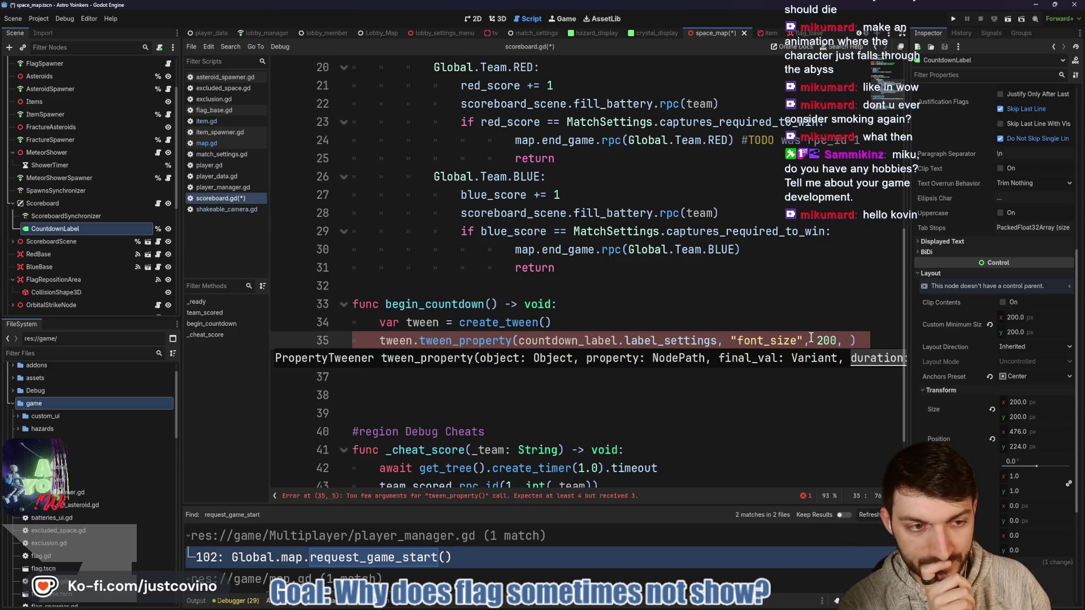
pyautogui.write('.0')
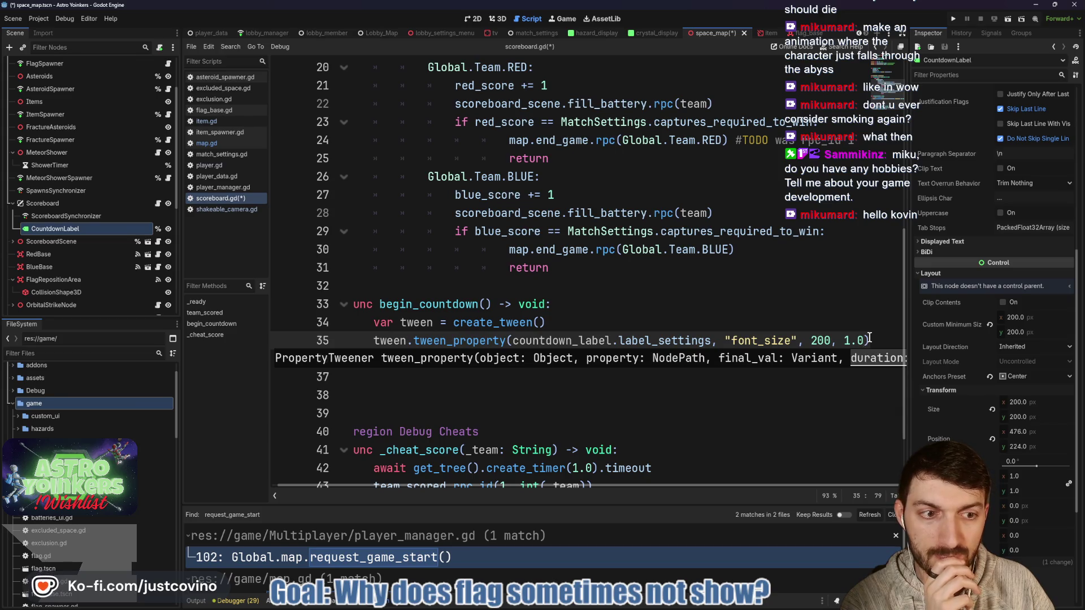
pyautogui.write(').fro')
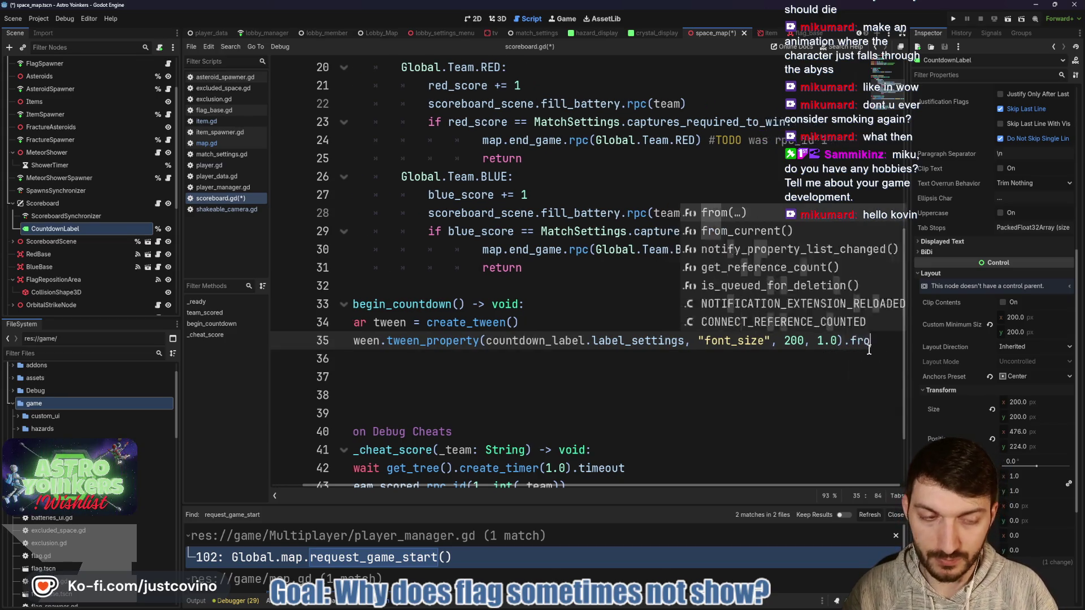
pyautogui.write('m')
pyautogui.press('Return')
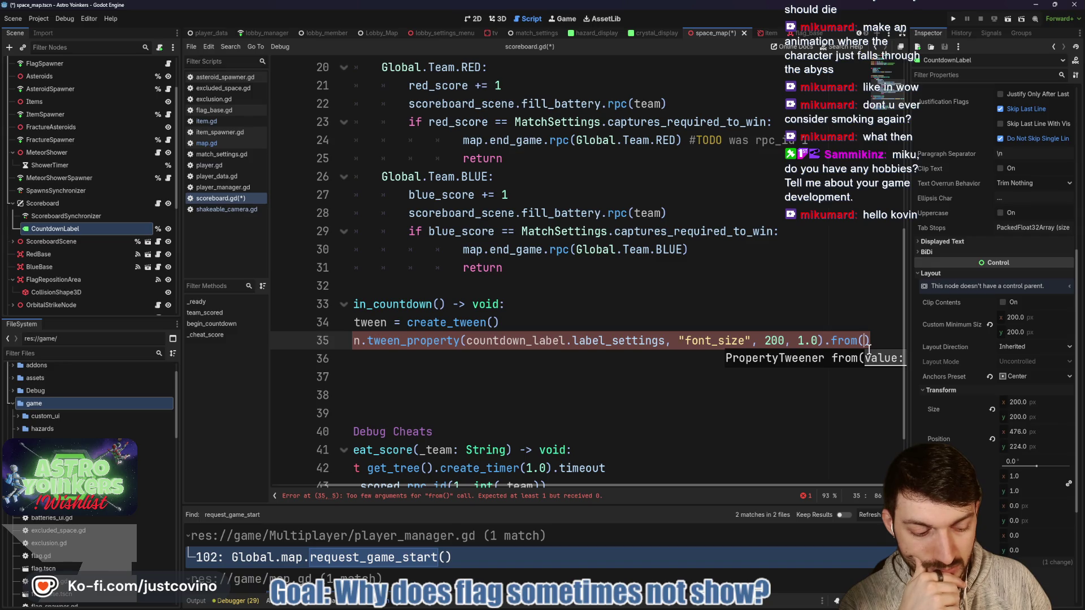
pyautogui.write('1')
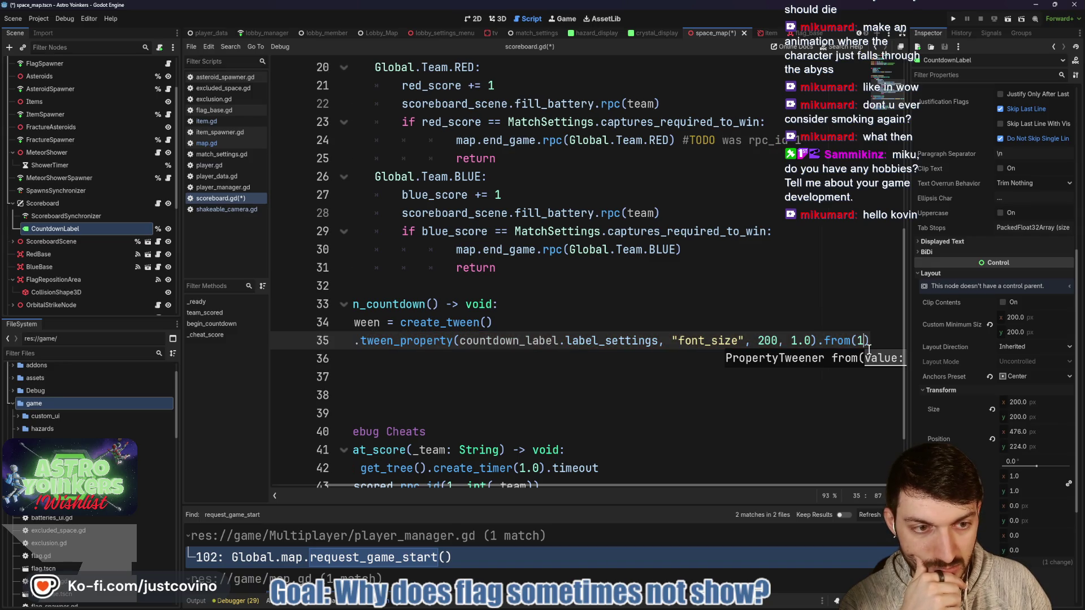
pyautogui.write('.0')
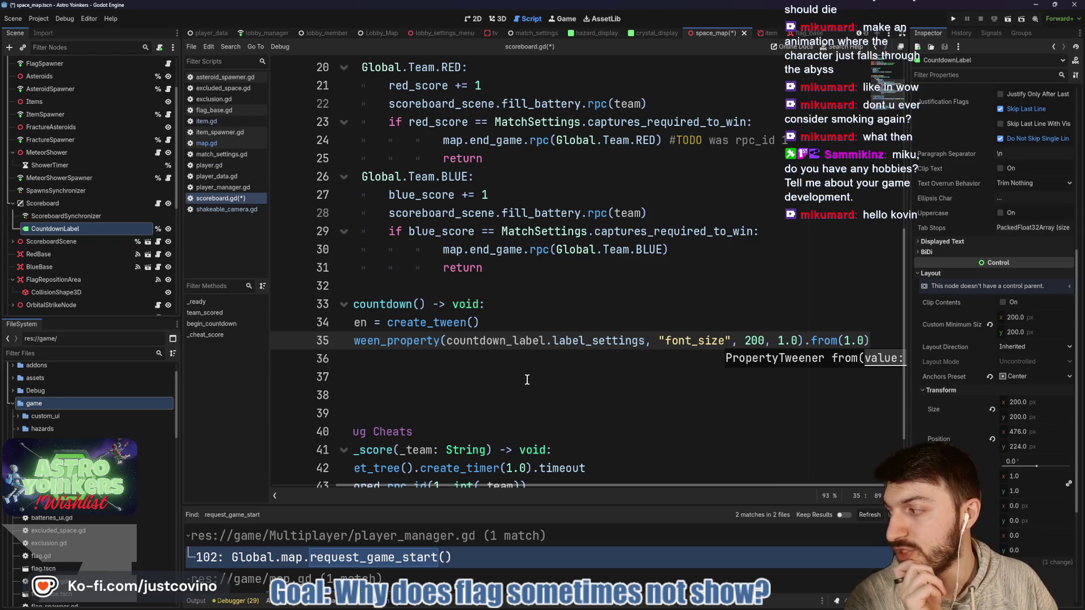
pyautogui.click(534, 373)
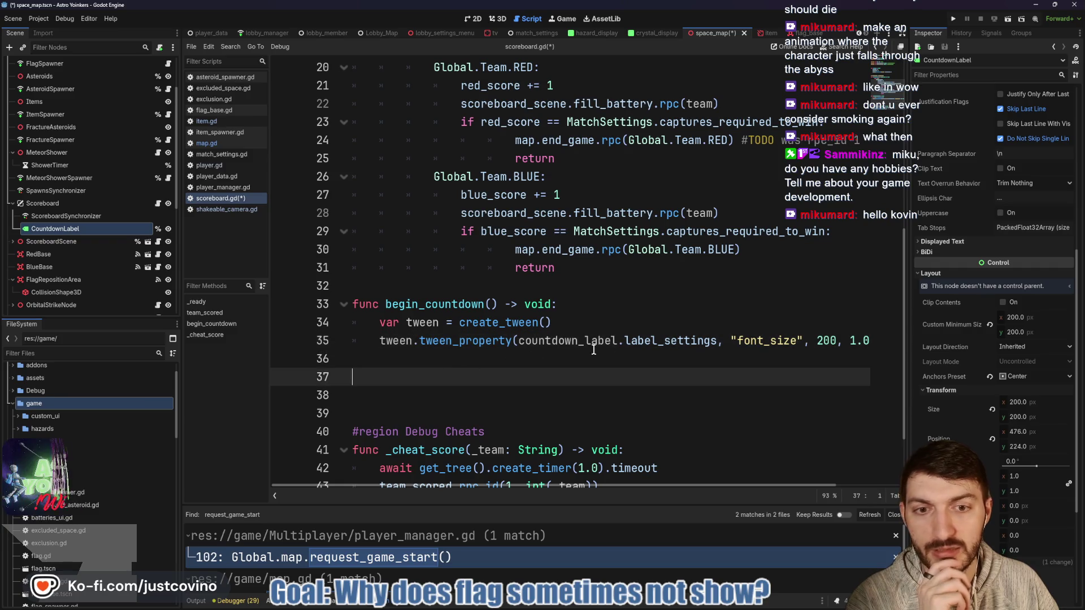
pyautogui.click(457, 357)
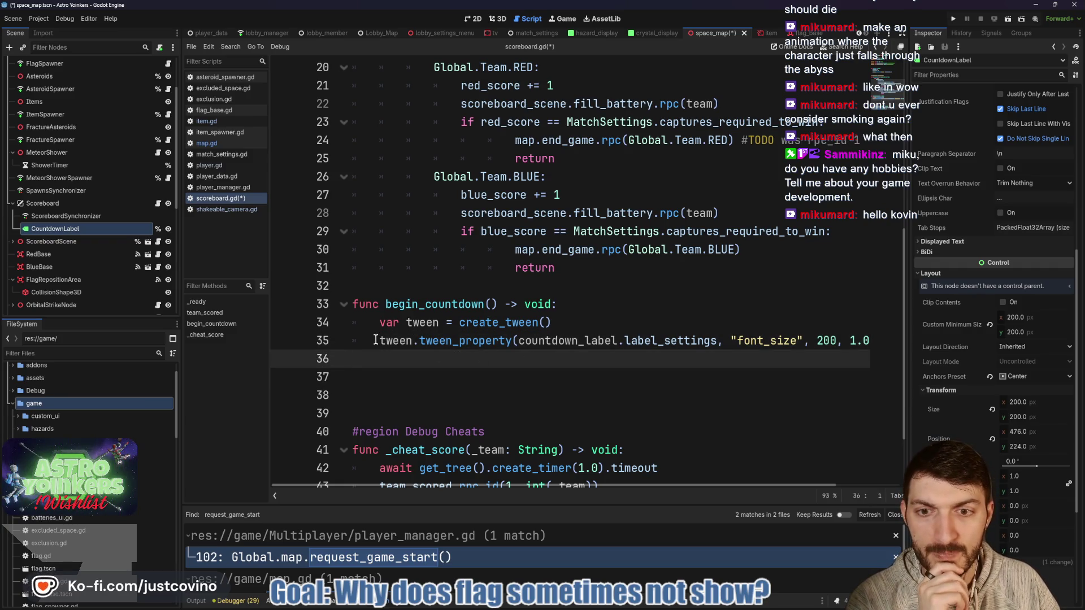
# Duplicate the font_size tween line twice and strip .from(1.0) from both copies.
pyautogui.moveTo(375, 339); pyautogui.dragTo(876, 337)
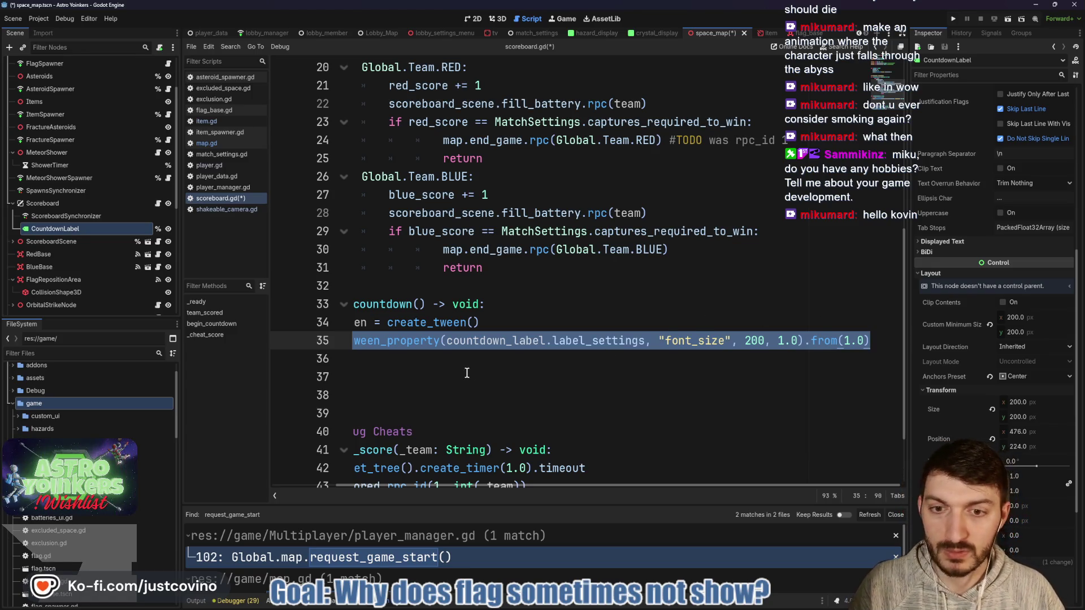
pyautogui.click(877, 345)
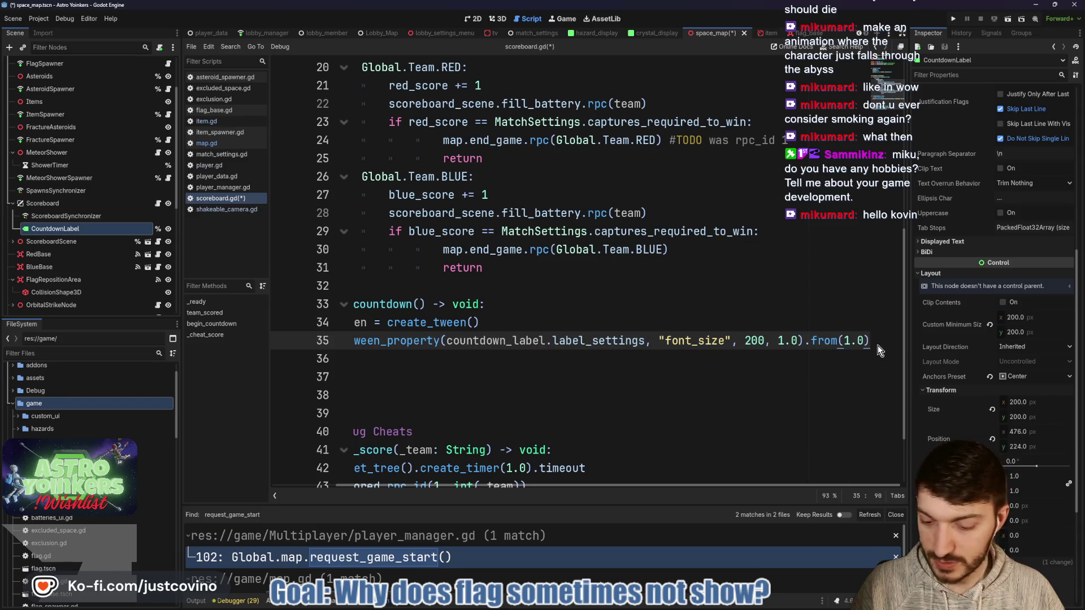
pyautogui.hotkey('ctrl', 'shift', 'd')
pyautogui.hotkey('ctrl', 'shift', 'd')
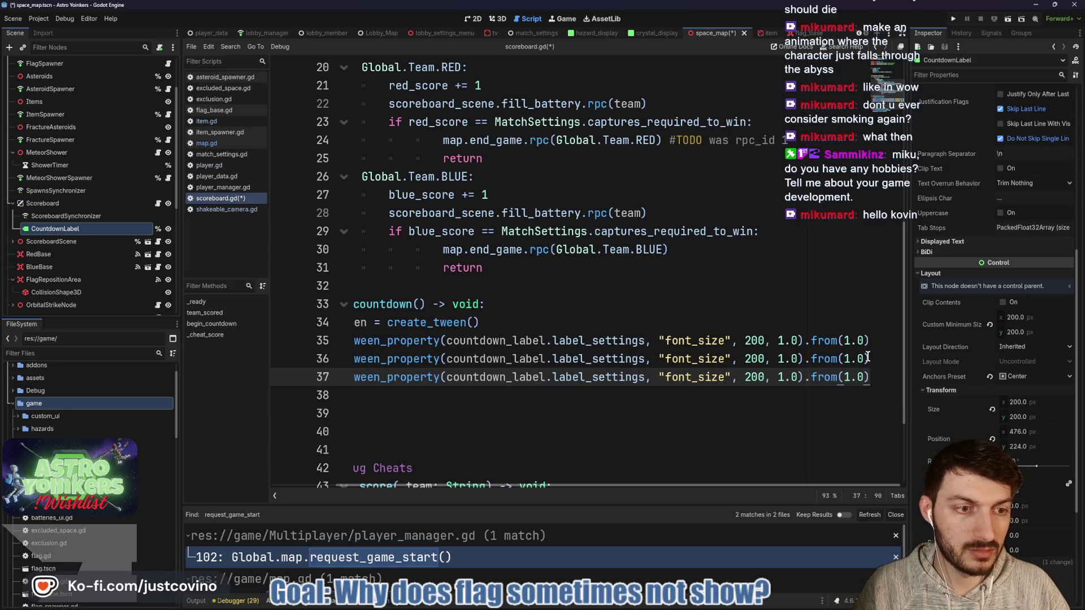
pyautogui.hotkey('shift', 'alt', 'Up')
pyautogui.press('BackSpace')
pyautogui.press('BackSpace')
pyautogui.press('BackSpace')
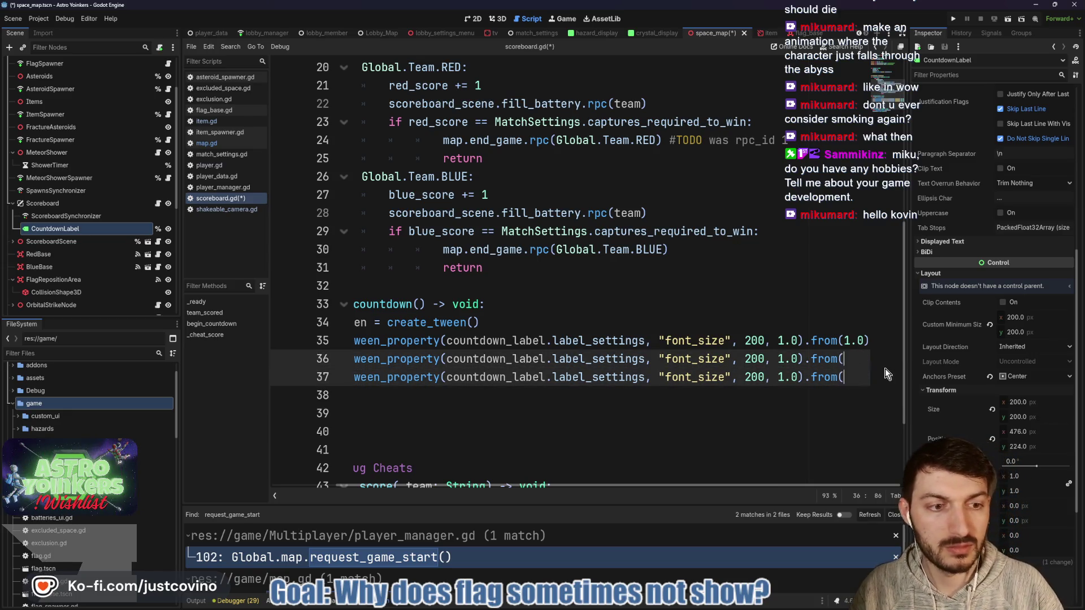
# Set the middle tween's target size to 1.0, keeping line 35's from value at 1.0.
pyautogui.doubleClick(755, 360)
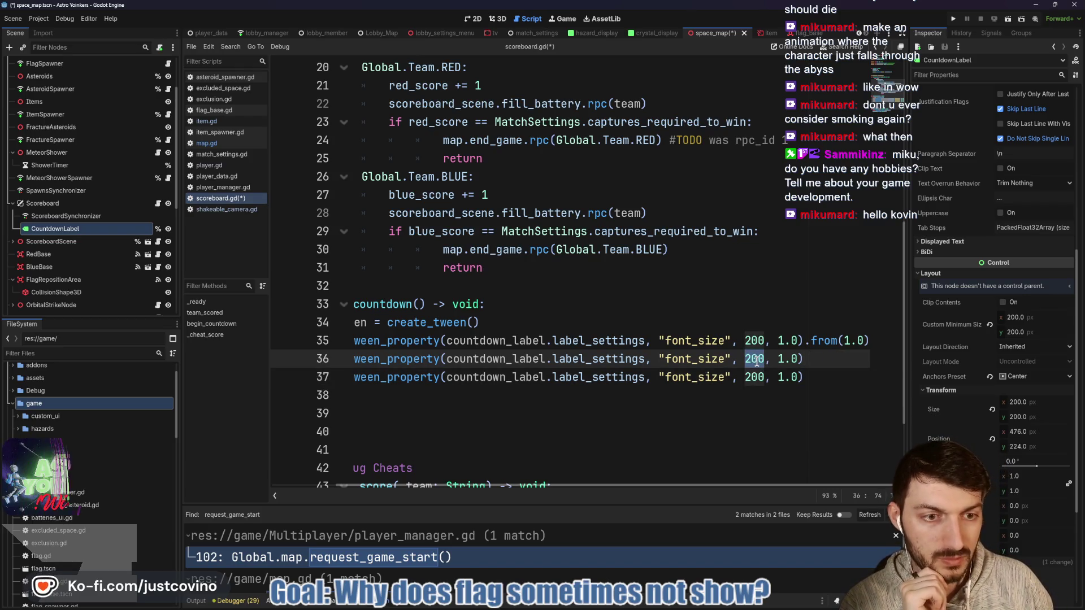
pyautogui.write('1.0')
pyautogui.press('Escape')
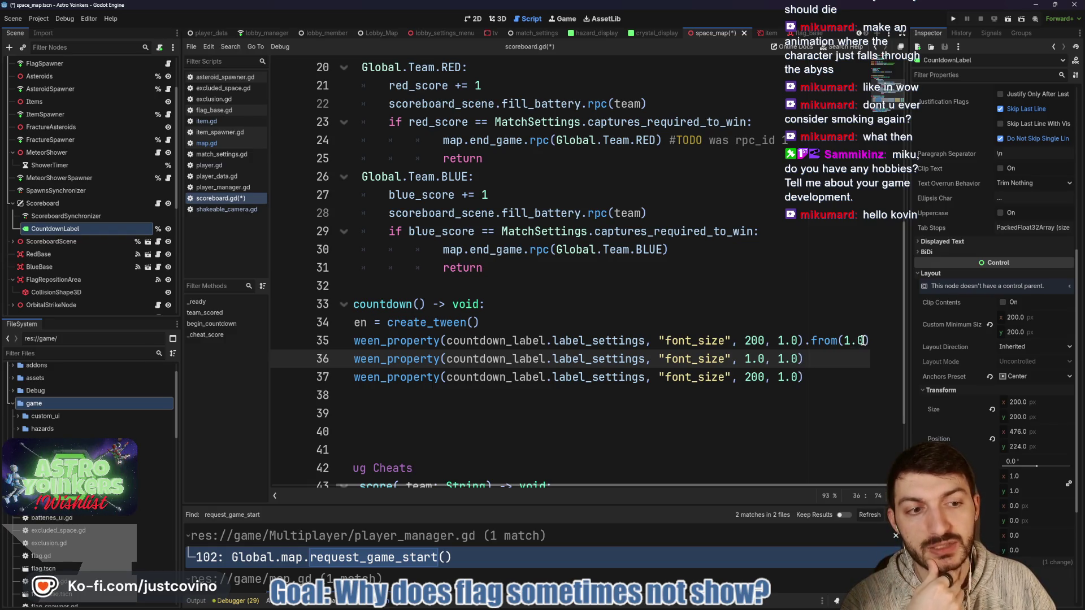
pyautogui.moveTo(861, 340); pyautogui.dragTo(842, 340)
pyautogui.write('0.5')
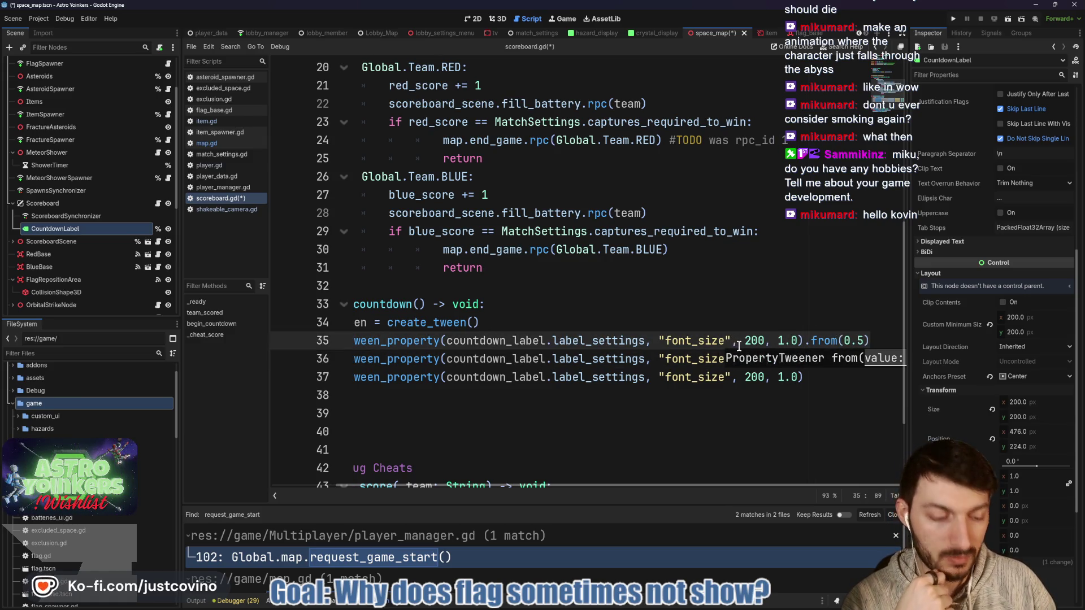
pyautogui.press('BackSpace')
pyautogui.press('BackSpace')
pyautogui.press('BackSpace')
pyautogui.write('1')
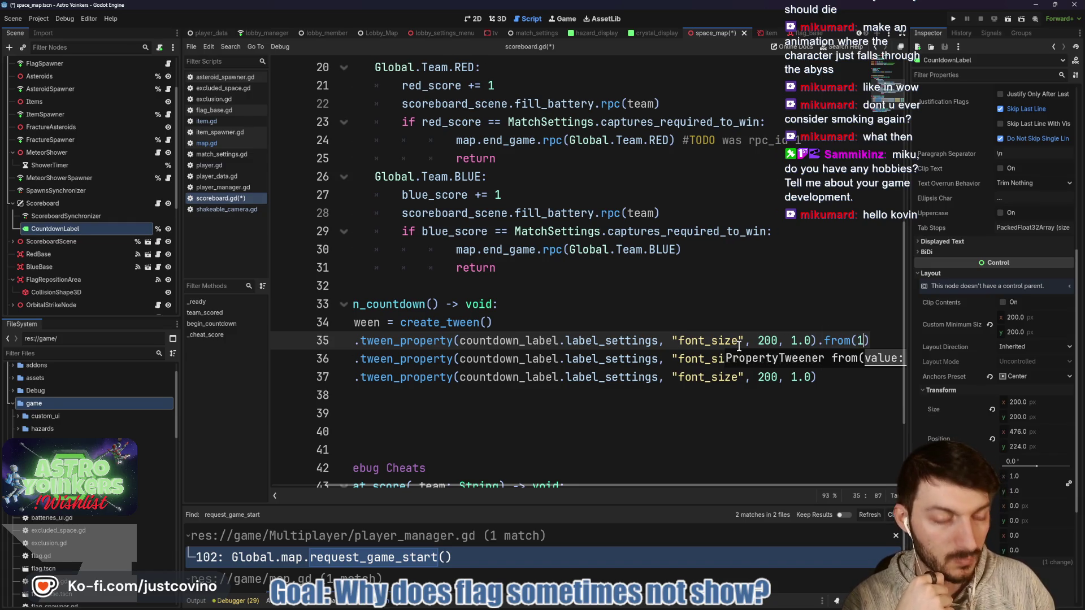
pyautogui.write('.0')
# Change the duration of all three font_size tweens to 0.5 seconds.
pyautogui.click(783, 340)
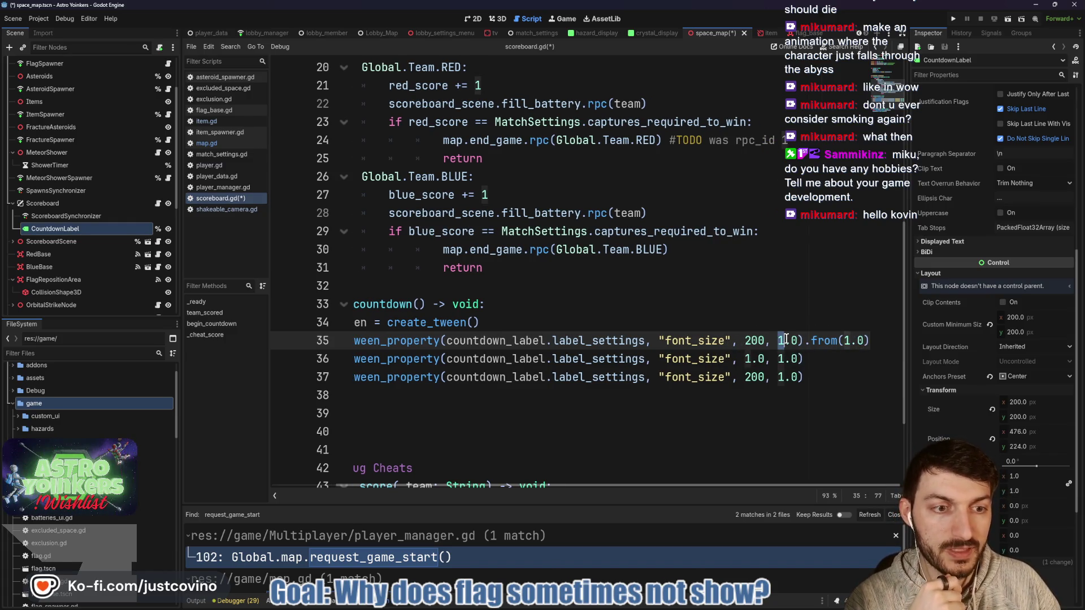
pyautogui.moveTo(779, 340); pyautogui.dragTo(795, 339)
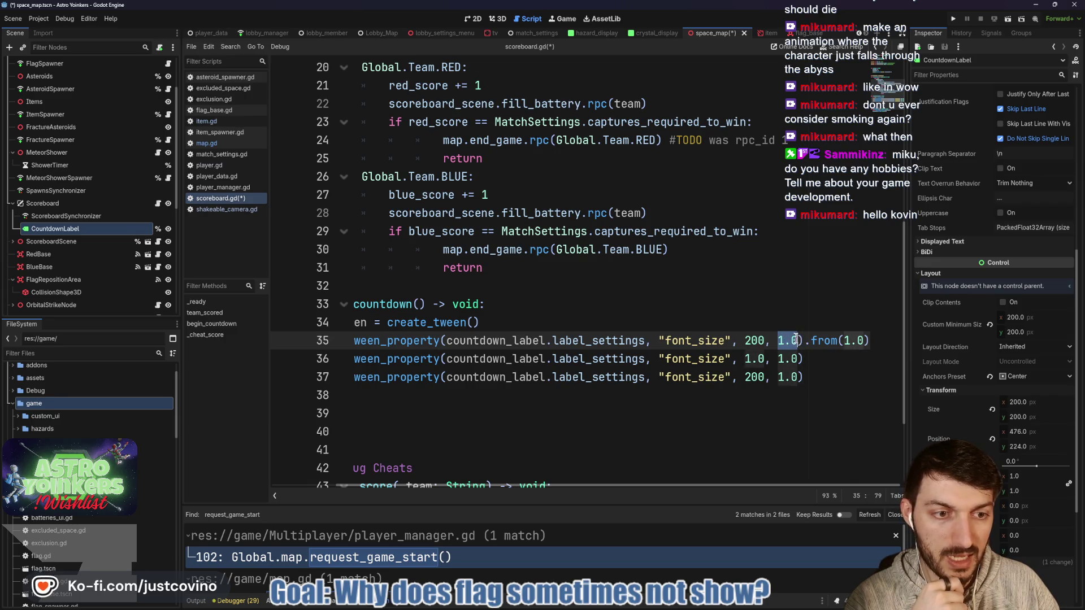
pyautogui.write('0.5')
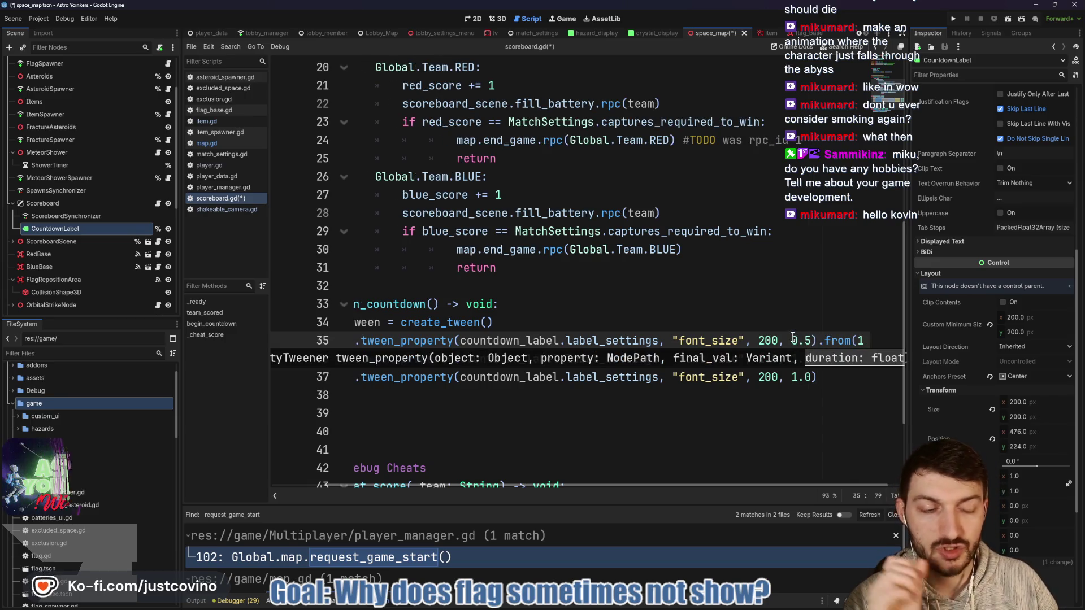
pyautogui.click(827, 339)
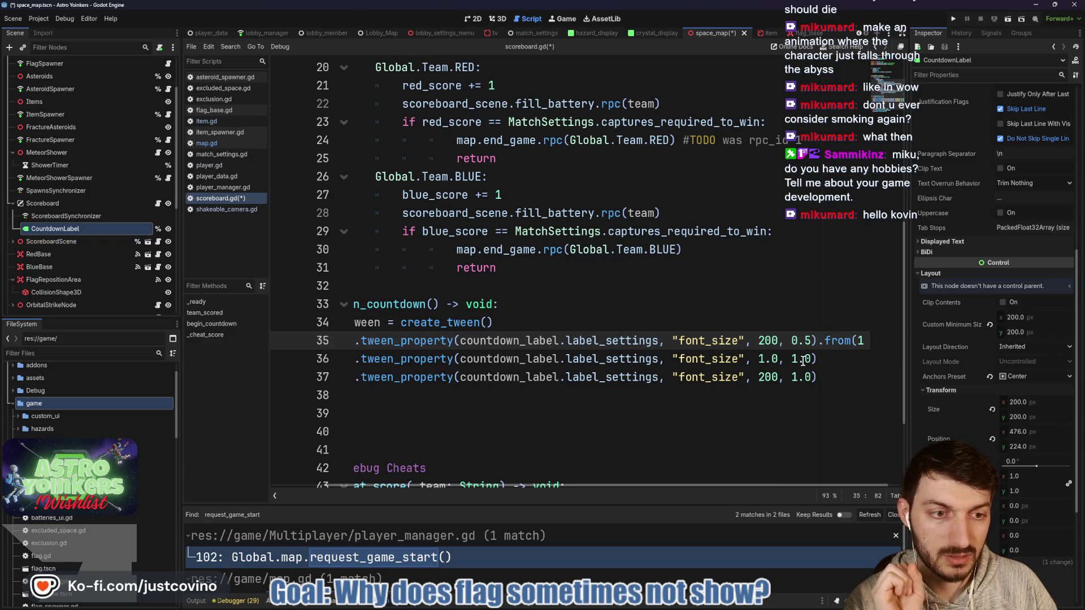
pyautogui.moveTo(792, 358); pyautogui.dragTo(810, 358)
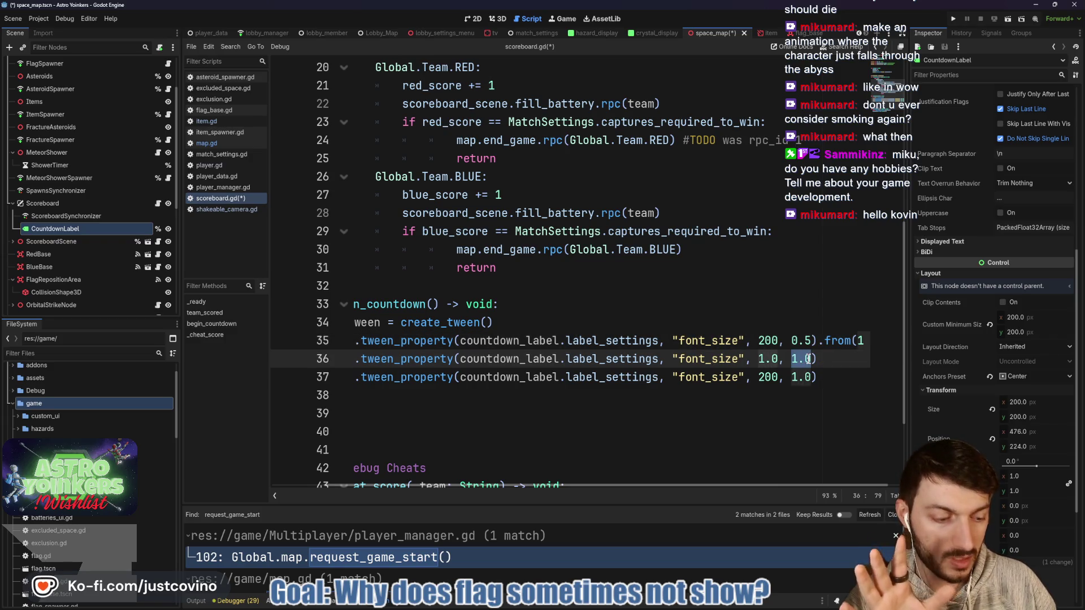
pyautogui.write('0.5')
pyautogui.click(822, 360)
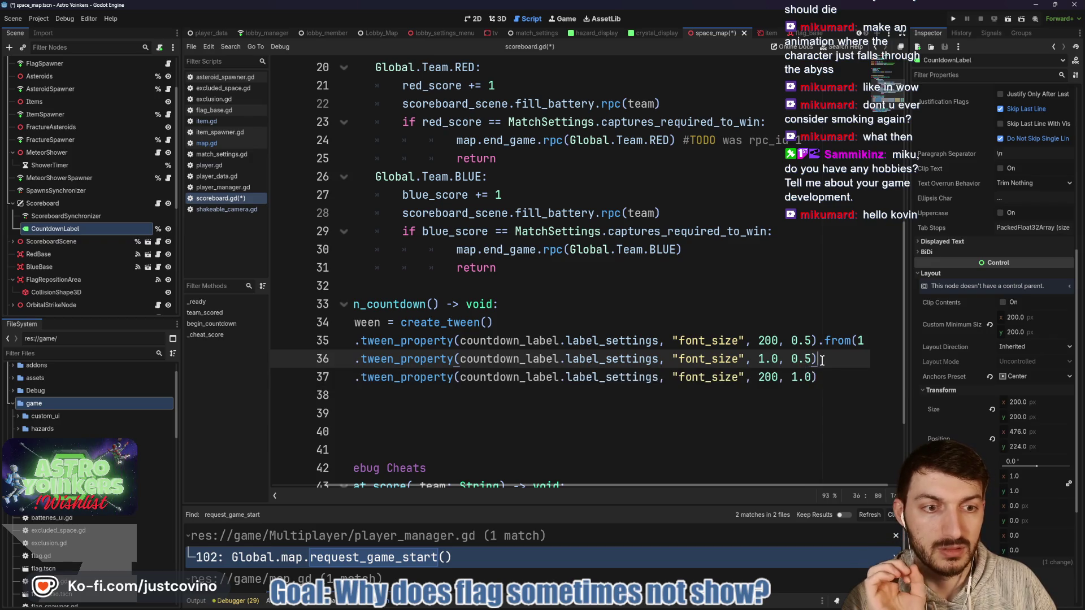
pyautogui.moveTo(792, 377); pyautogui.dragTo(810, 377)
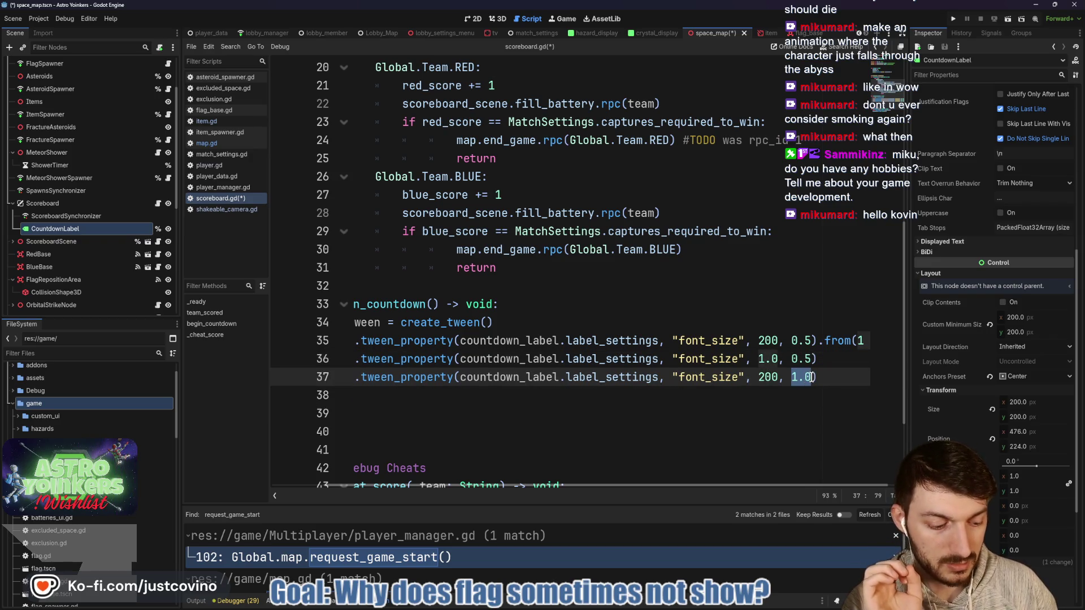
pyautogui.write('0.5')
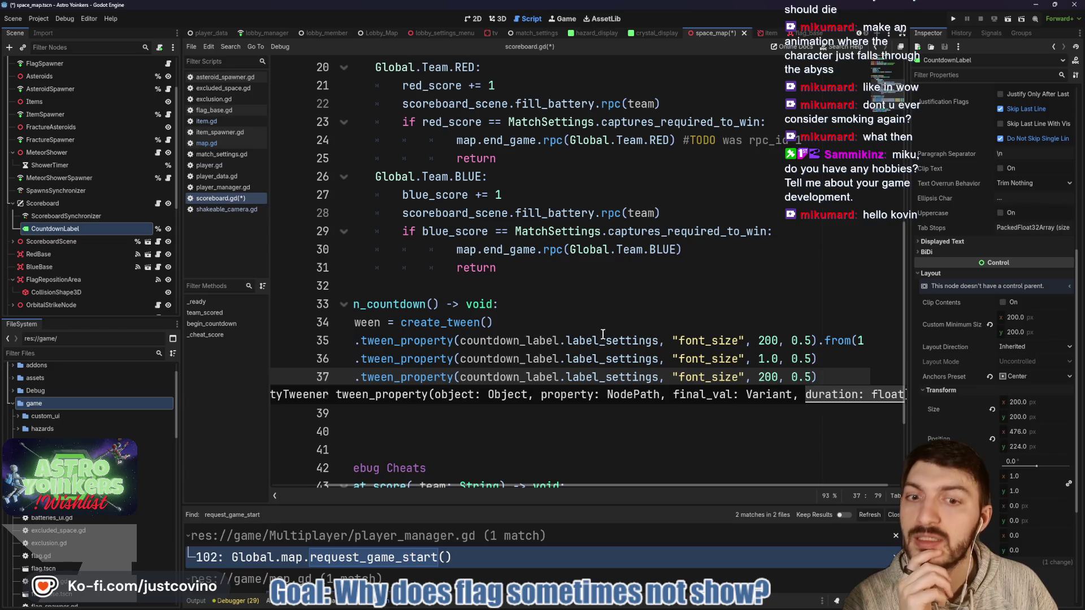
pyautogui.click(575, 326)
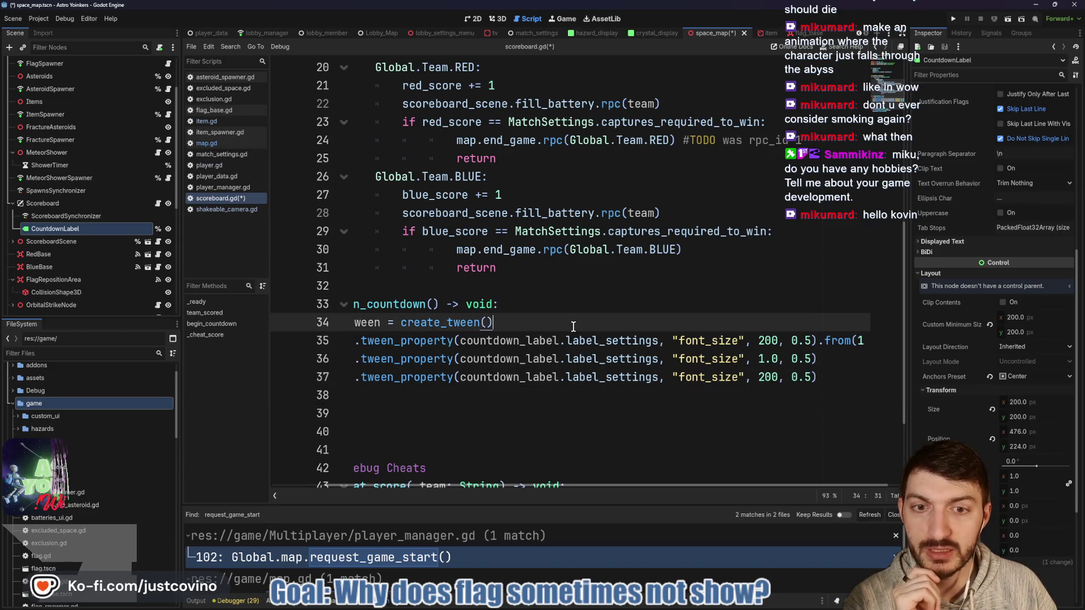
# Insert countdown_label.text = "3" on a new line directly after create_tween().
pyautogui.press('Return')
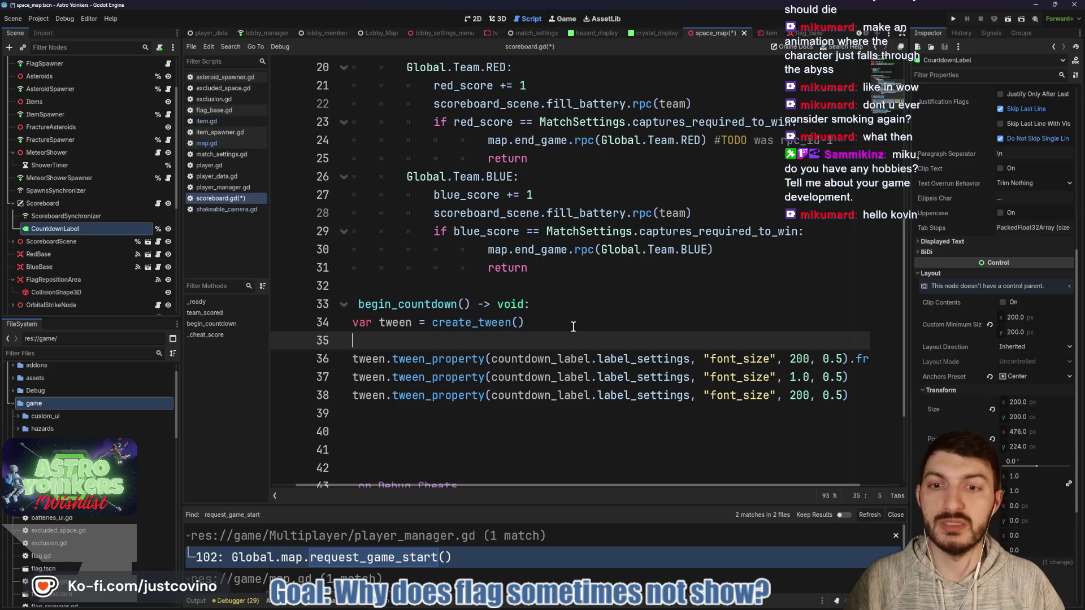
pyautogui.write('ween.')
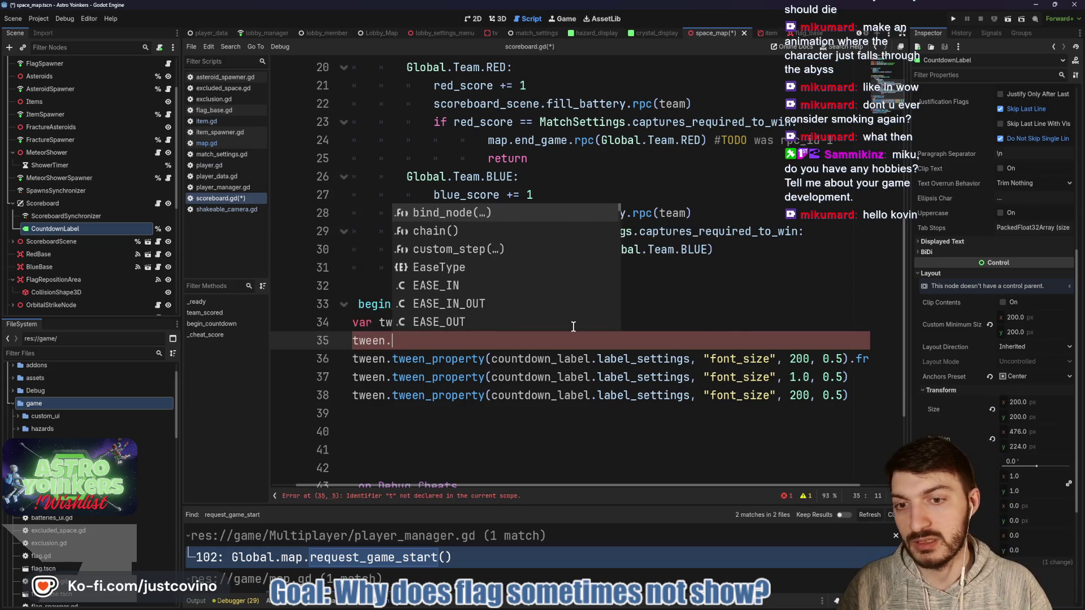
pyautogui.press('BackSpace')
pyautogui.press('BackSpace')
pyautogui.press('BackSpace')
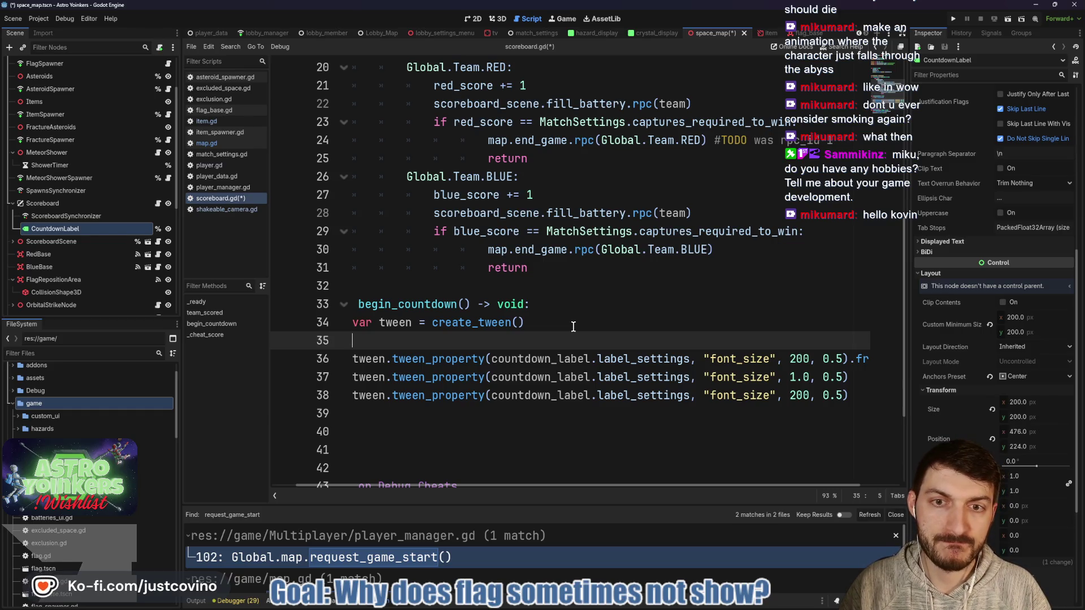
pyautogui.write('ountdown_label.text')
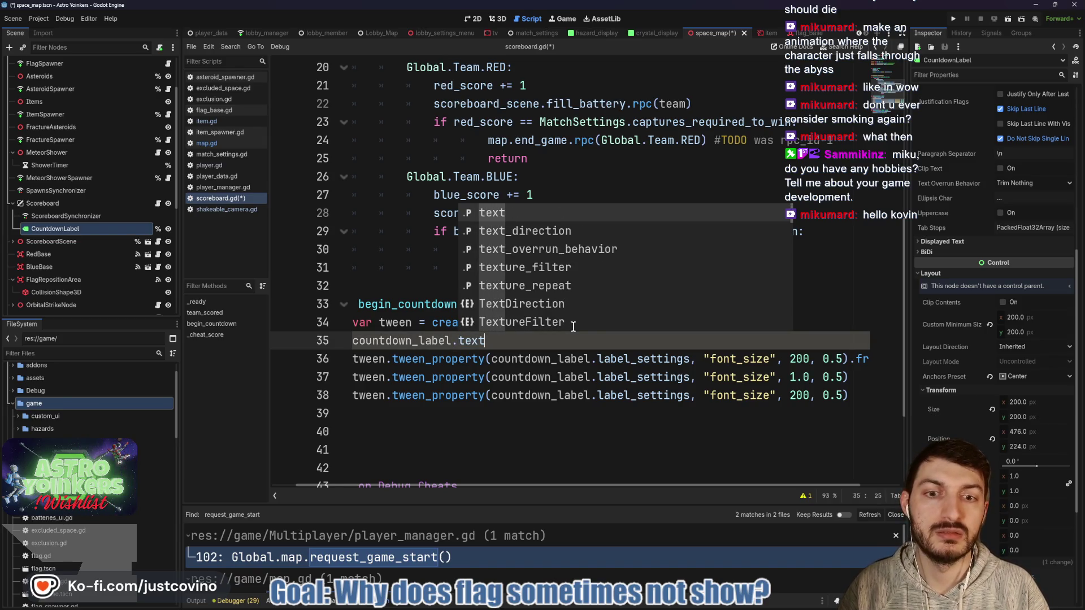
pyautogui.write(' =')
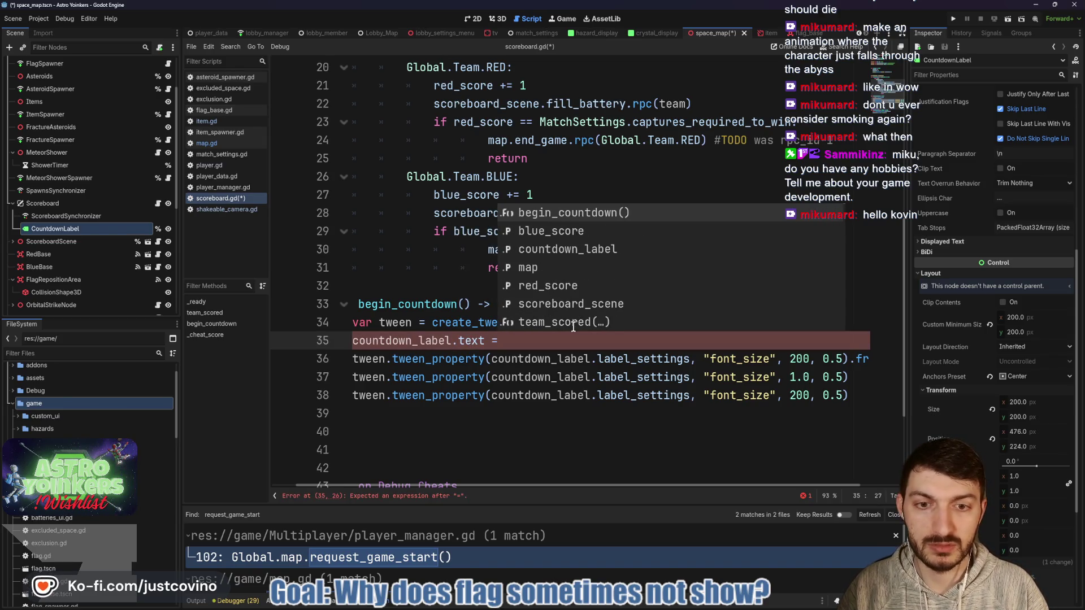
pyautogui.write(' "3')
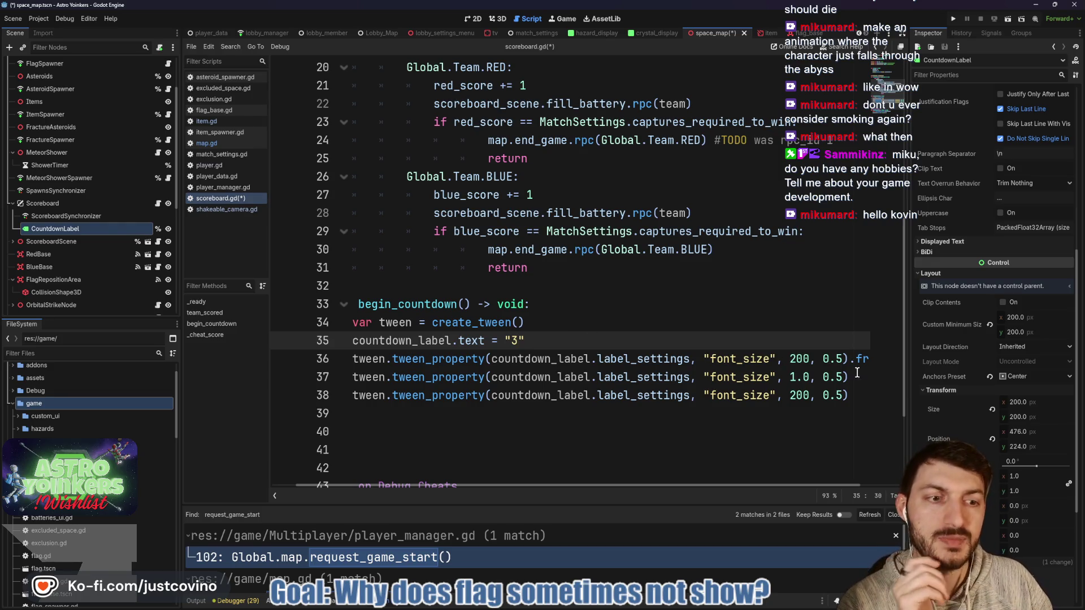
pyautogui.scroll(-1, 455, 360)
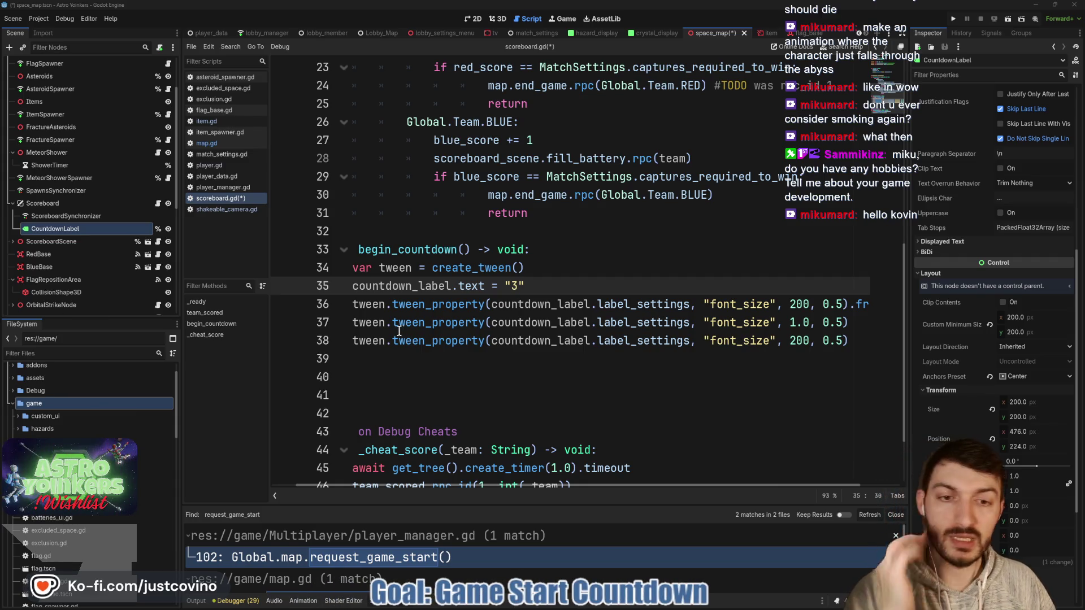
pyautogui.moveTo(443, 327)
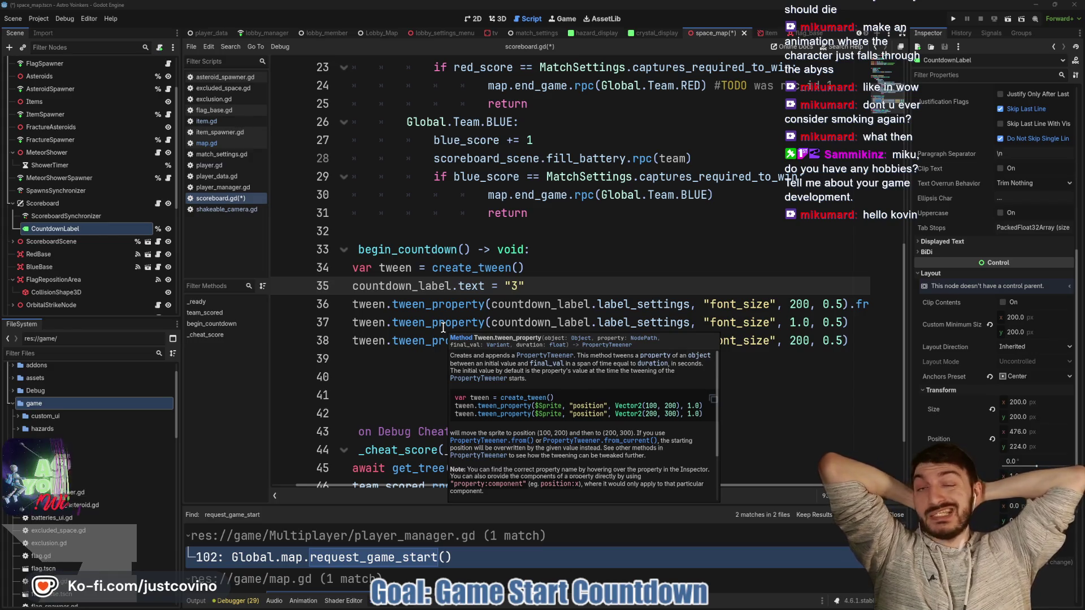
pyautogui.click(469, 303)
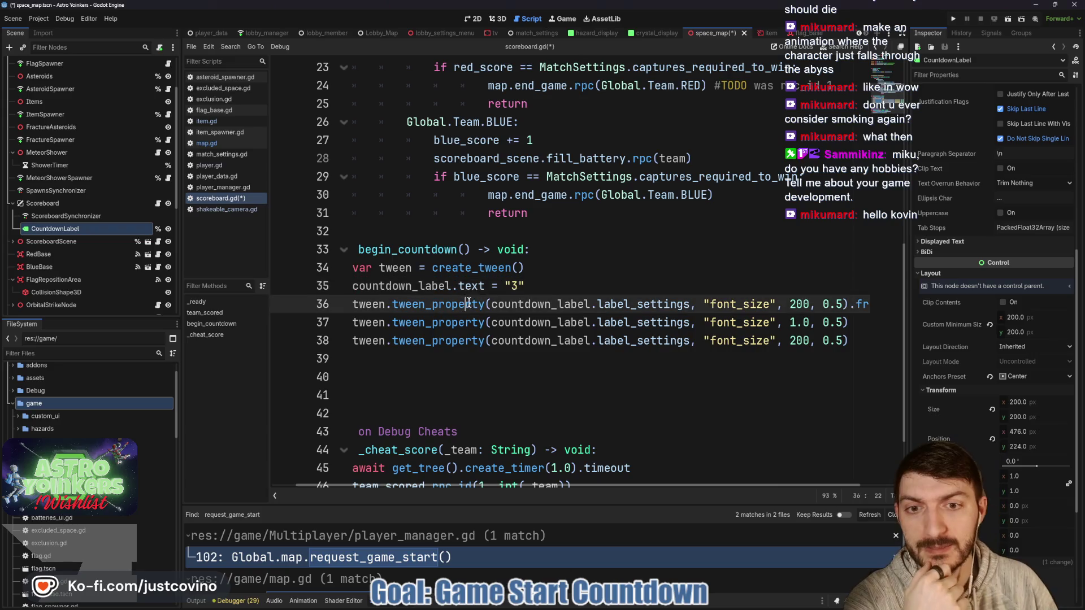
# Add countdown_label.text = "2" after the third font_size tween.
pyautogui.click(851, 323)
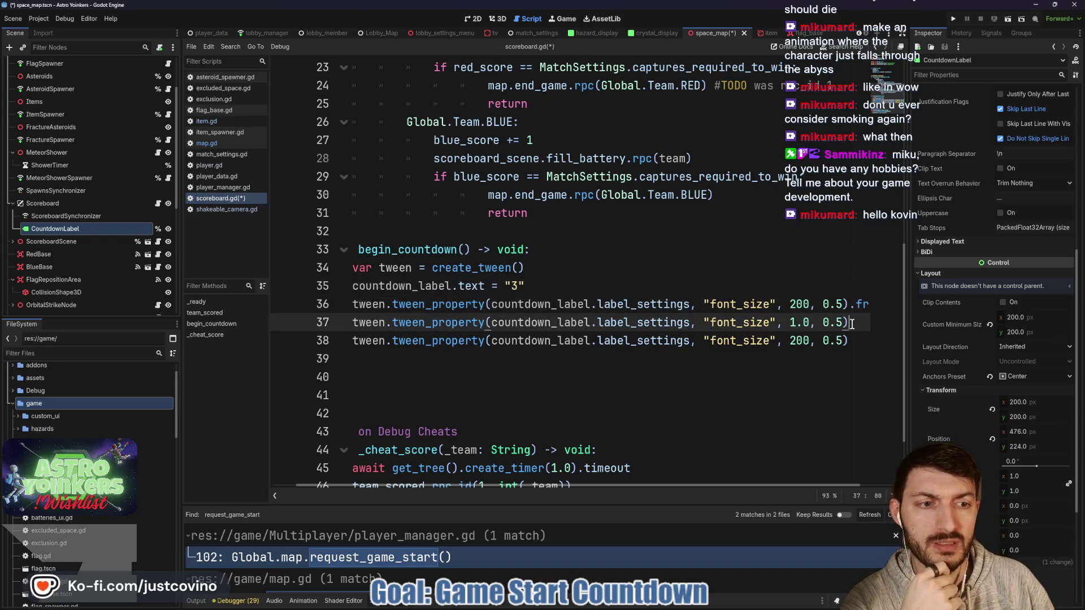
pyautogui.press('Return')
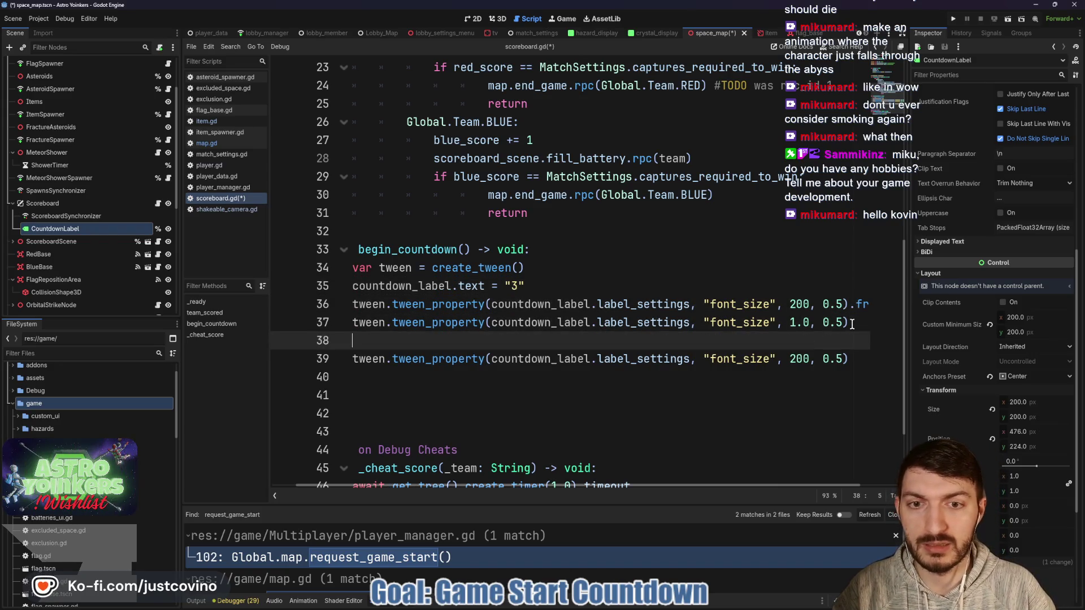
pyautogui.write('cou')
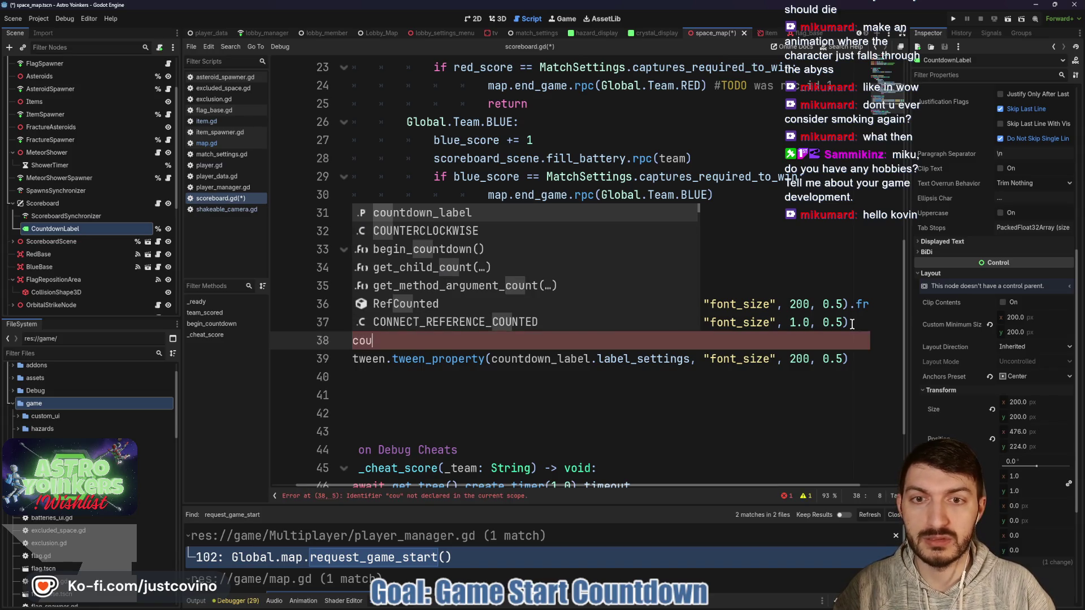
pyautogui.press('Return')
pyautogui.write('.text = ')
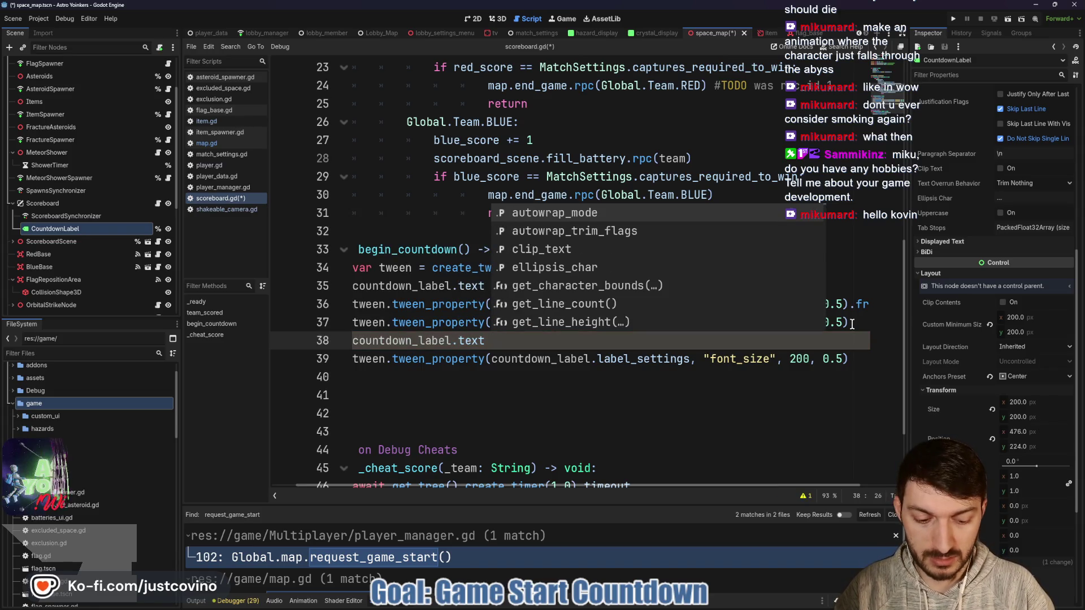
pyautogui.write('"2')
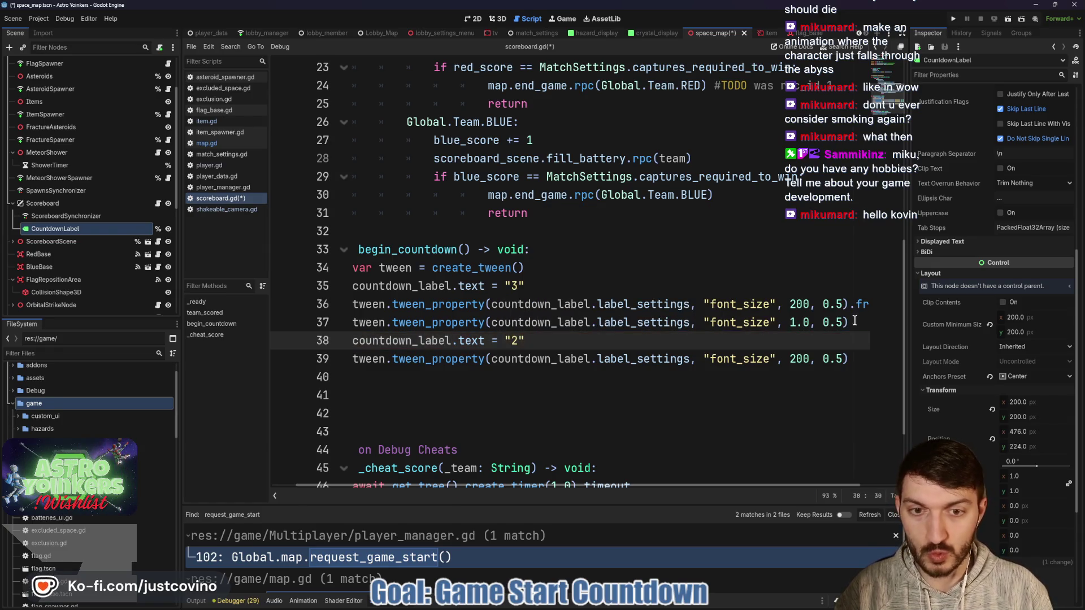
# Add a 200-then-1.0 font_size tween pair under the "2" line and paste another copy below it.
pyautogui.click(854, 358)
pyautogui.moveTo(850, 323); pyautogui.dragTo(348, 322)
pyautogui.click(433, 377)
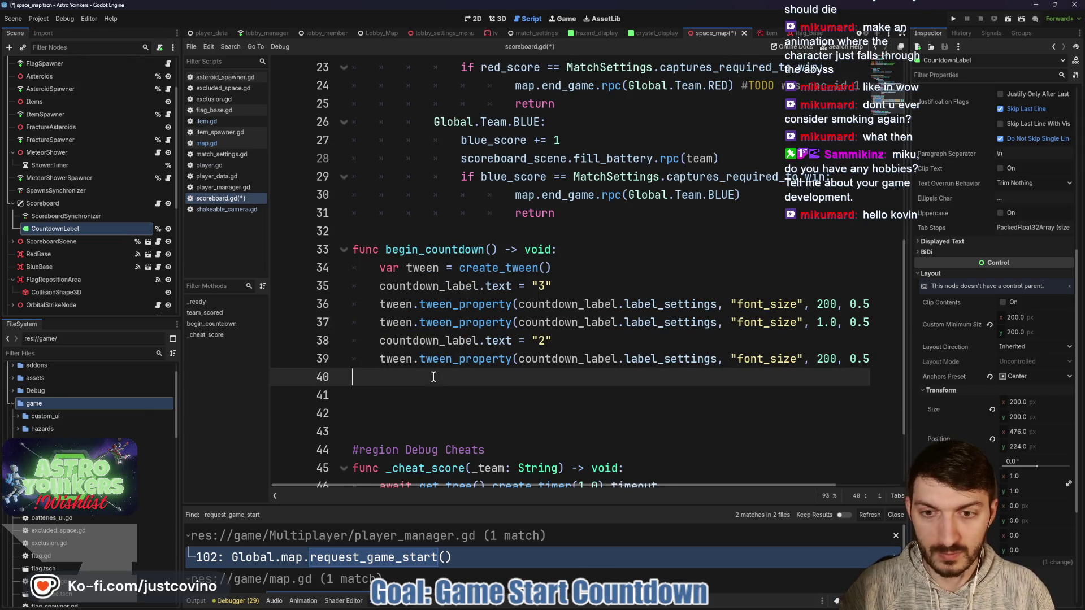
pyautogui.write('tween.tween_property(countdown_label.label_settings, "font_size", 1.0, 0.5)')
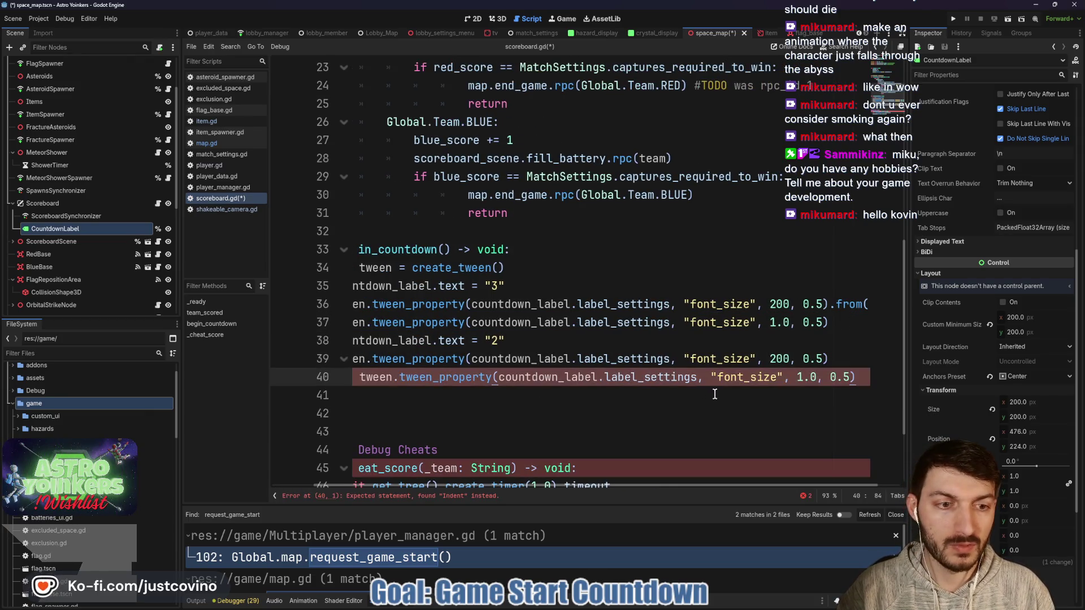
pyautogui.click(408, 377)
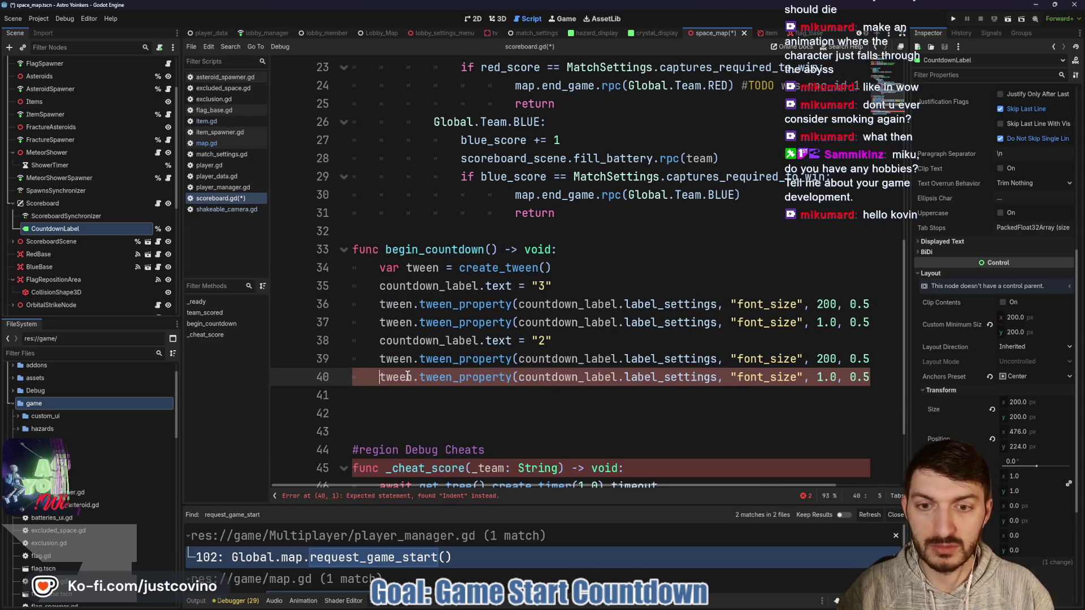
pyautogui.press('BackSpace')
pyautogui.hscroll(2, 656, 382)
pyautogui.moveTo(833, 378)
pyautogui.mouseDown()
pyautogui.moveTo(786, 362)
pyautogui.moveTo(337, 363)
pyautogui.mouseUp()
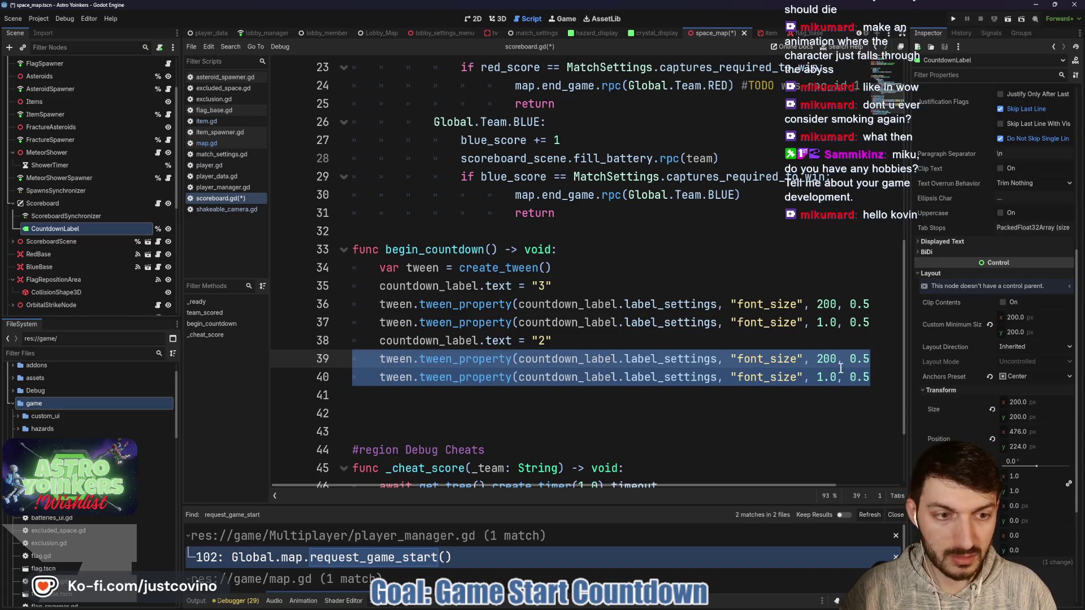
pyautogui.click(399, 399)
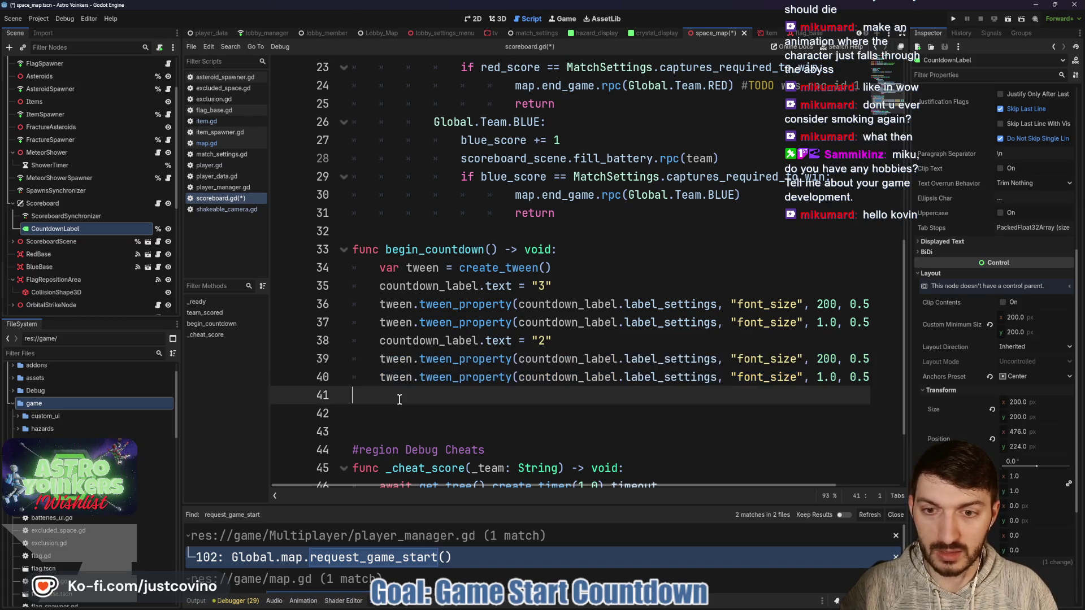
pyautogui.write('tween.tween_property(countdown_label.label_settings, "font_size", 200, 0.5) \ttween.tween_property(countdown_label.label_settings, "font_size", 1.0, 0.5)')
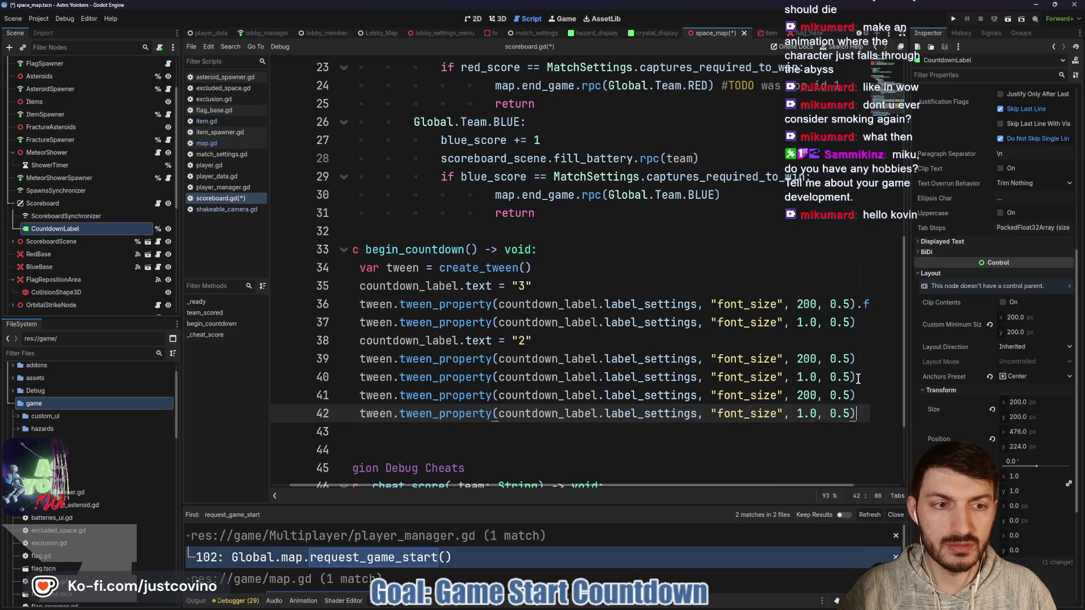
# Insert countdown_label.text = "1" before the second copied tween pair.
pyautogui.click(858, 378)
pyautogui.press('Return')
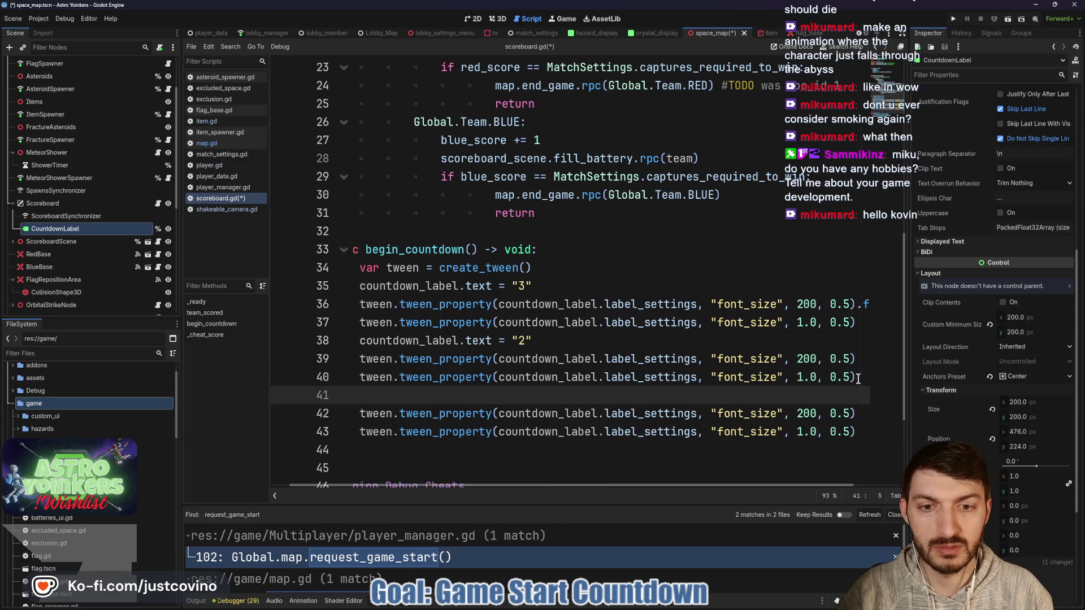
pyautogui.write('countdown_label.')
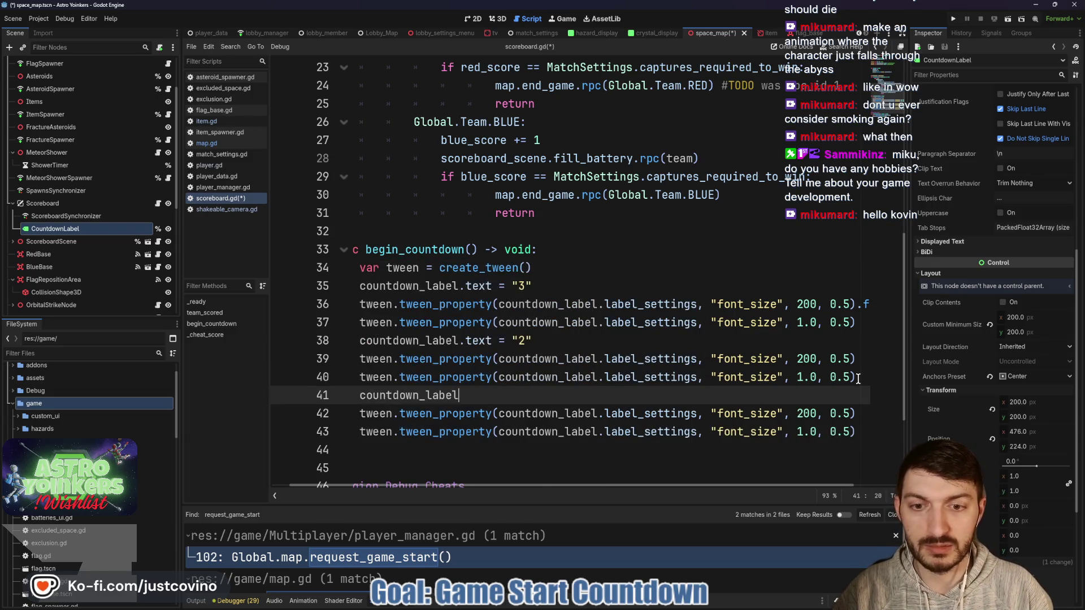
pyautogui.write('text = "')
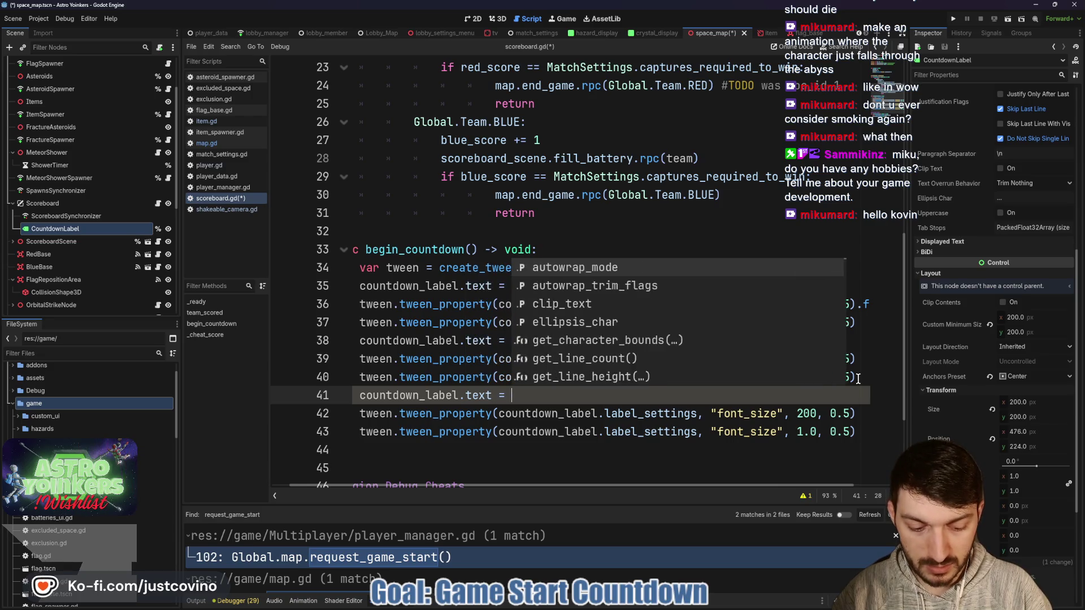
pyautogui.write('1')
pyautogui.scroll(-1, 858, 378)
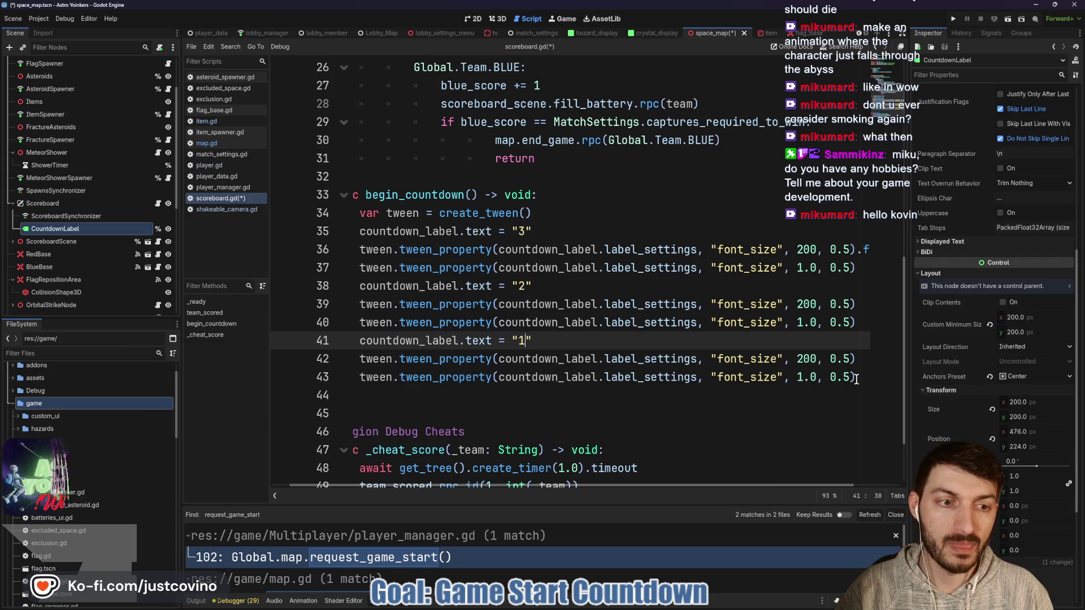
pyautogui.click(856, 378)
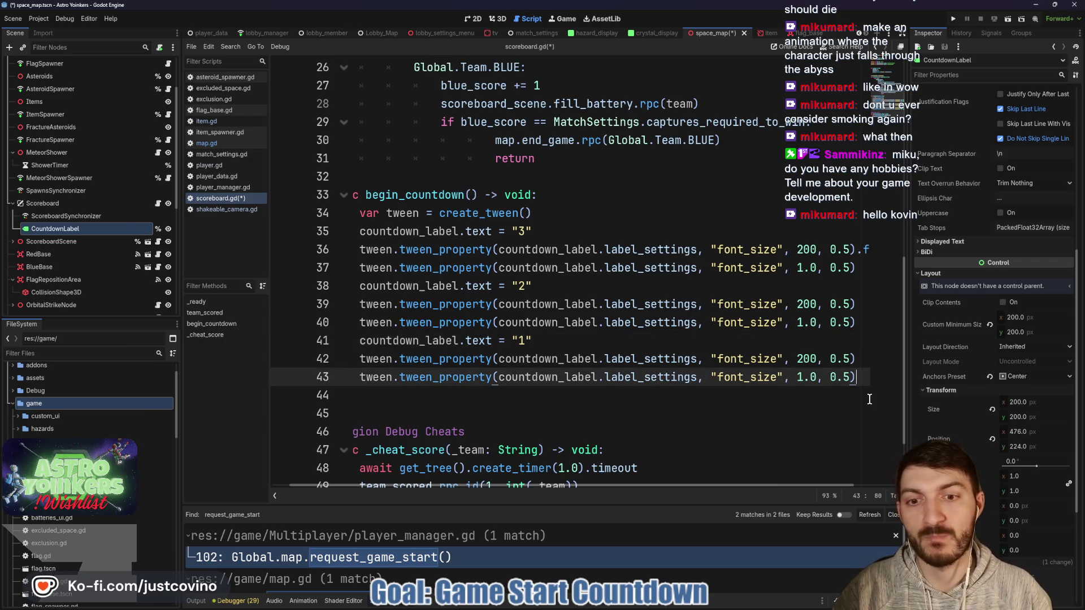
pyautogui.click(541, 406)
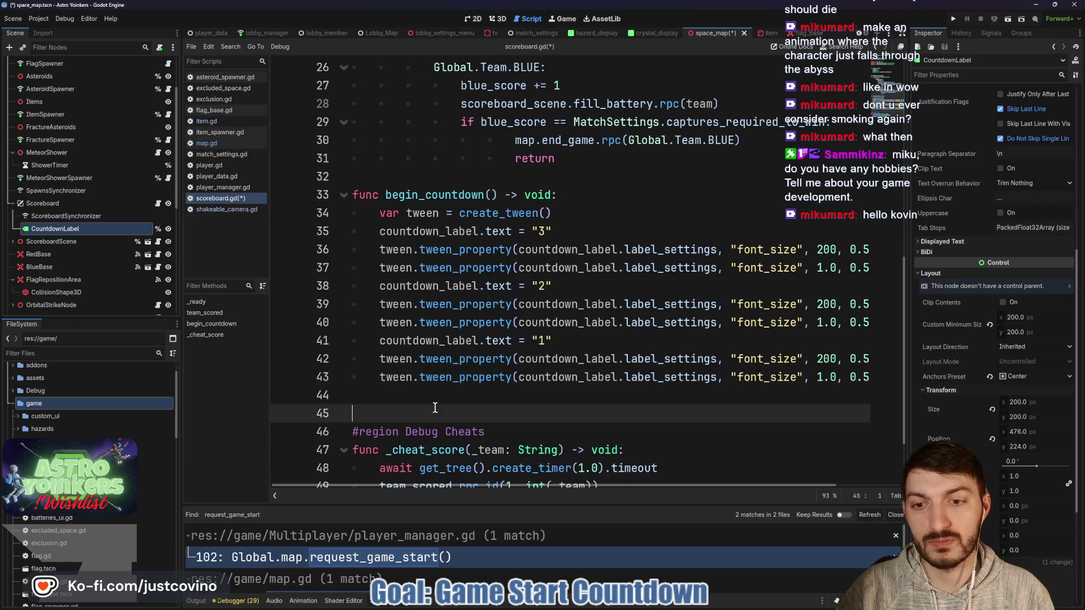
pyautogui.press('Return')
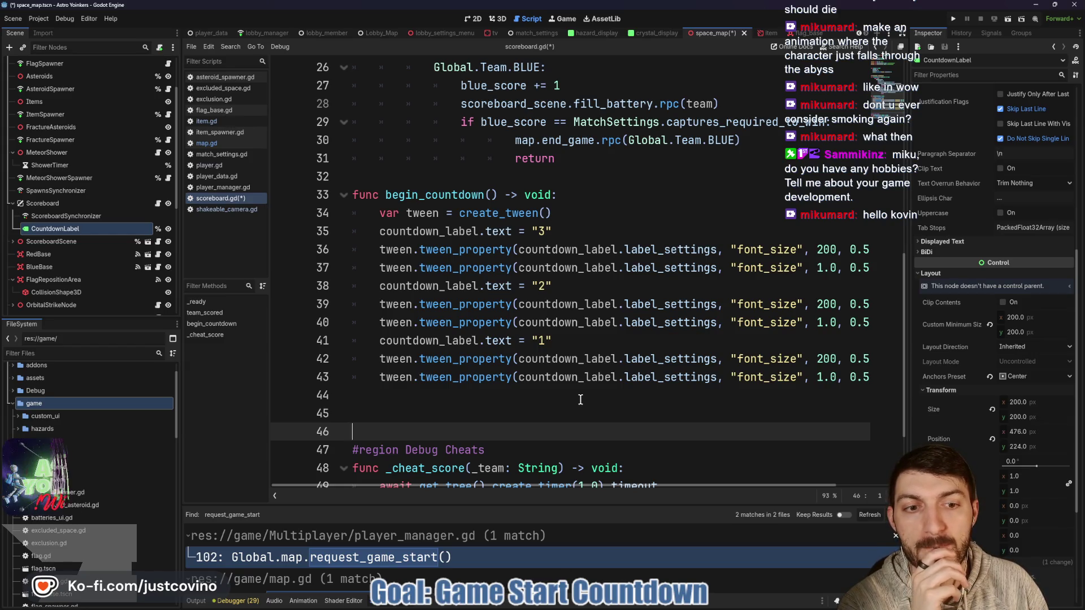
pyautogui.hscroll(3, 582, 399)
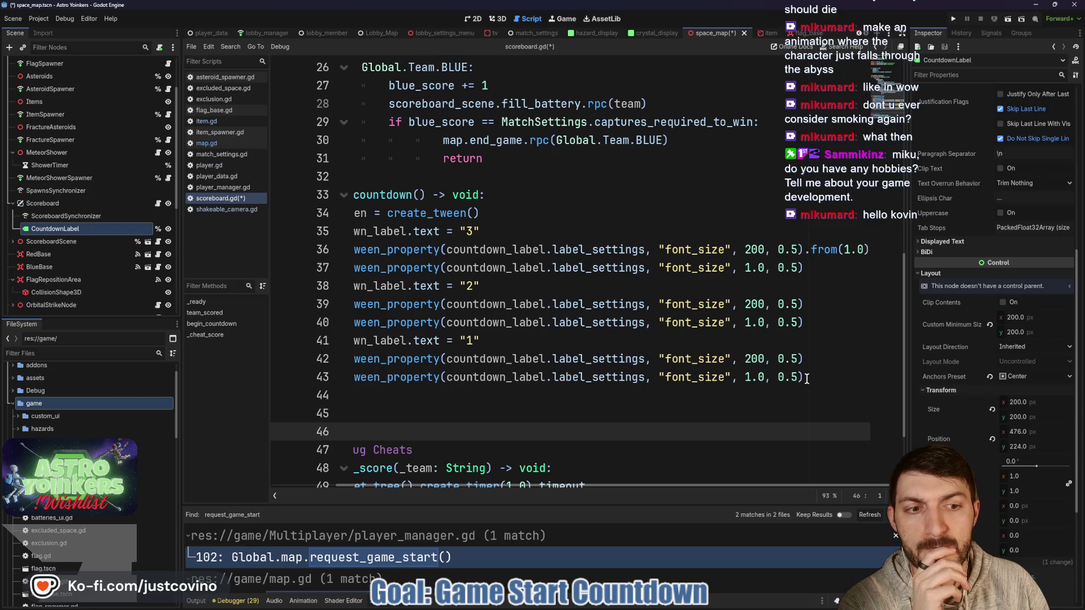
pyautogui.moveTo(803, 377); pyautogui.dragTo(333, 369)
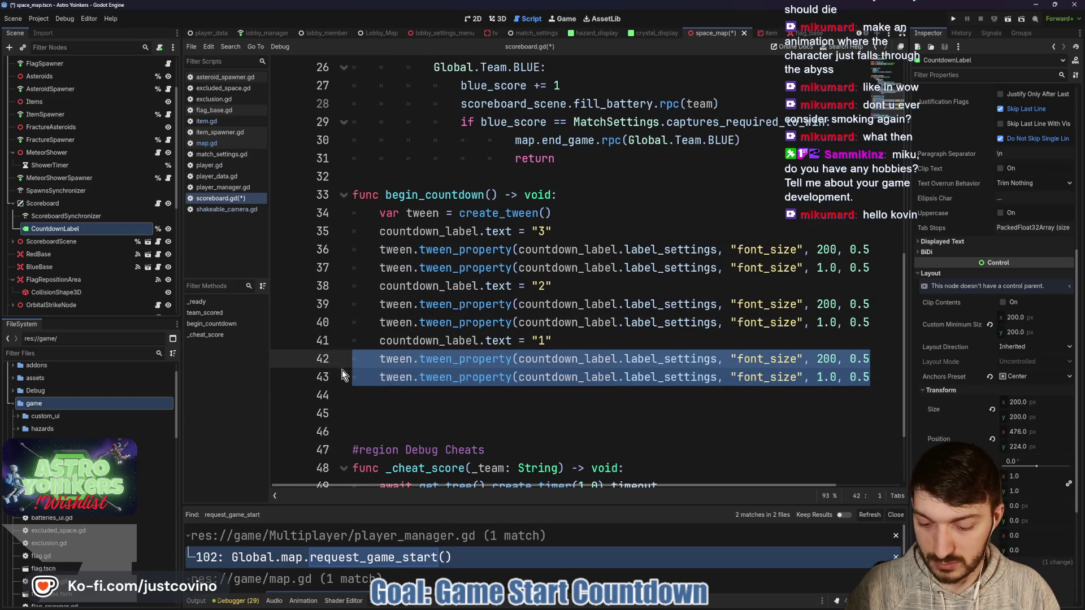
# Paste another tween pair, put countdown_label.text = "GO!" before it, and save scoreboard.gd.
pyautogui.hotkey('ctrl', 'c')
pyautogui.click(396, 396)
pyautogui.hotkey('ctrl', 'v')
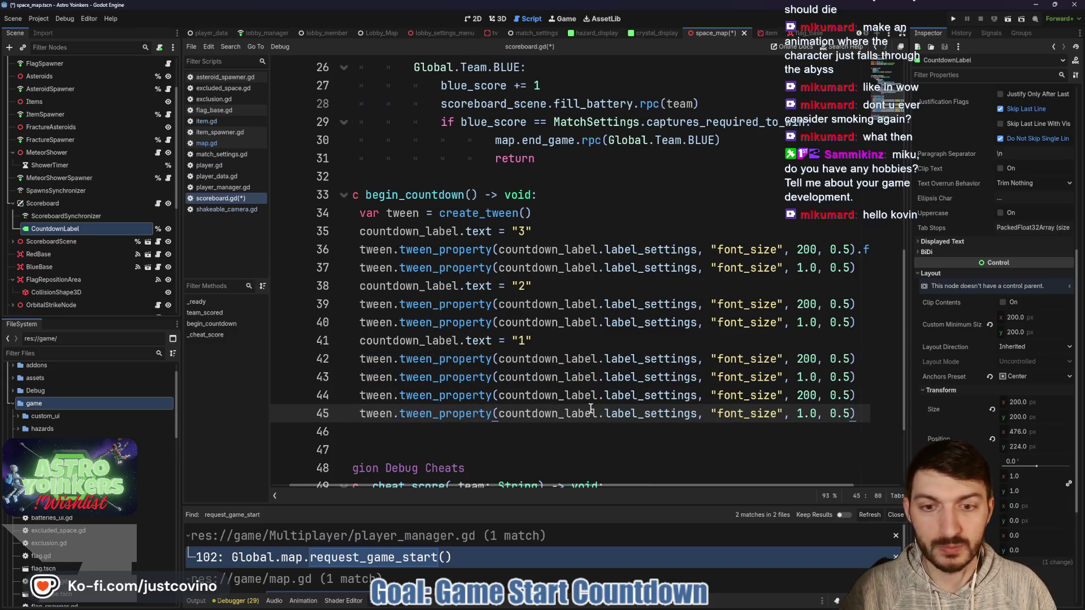
pyautogui.click(858, 378)
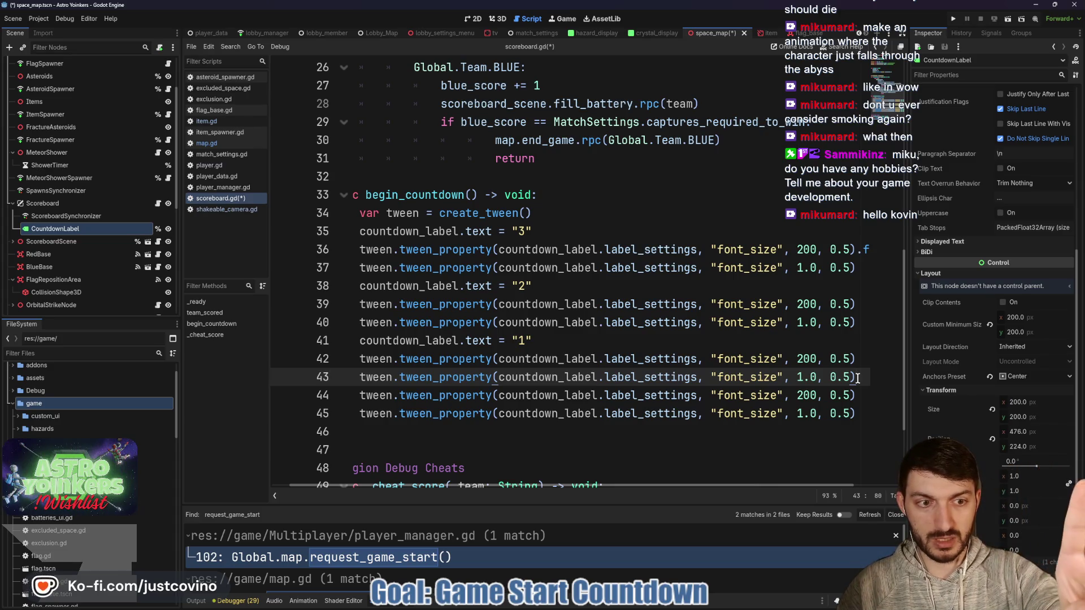
pyautogui.press('Return')
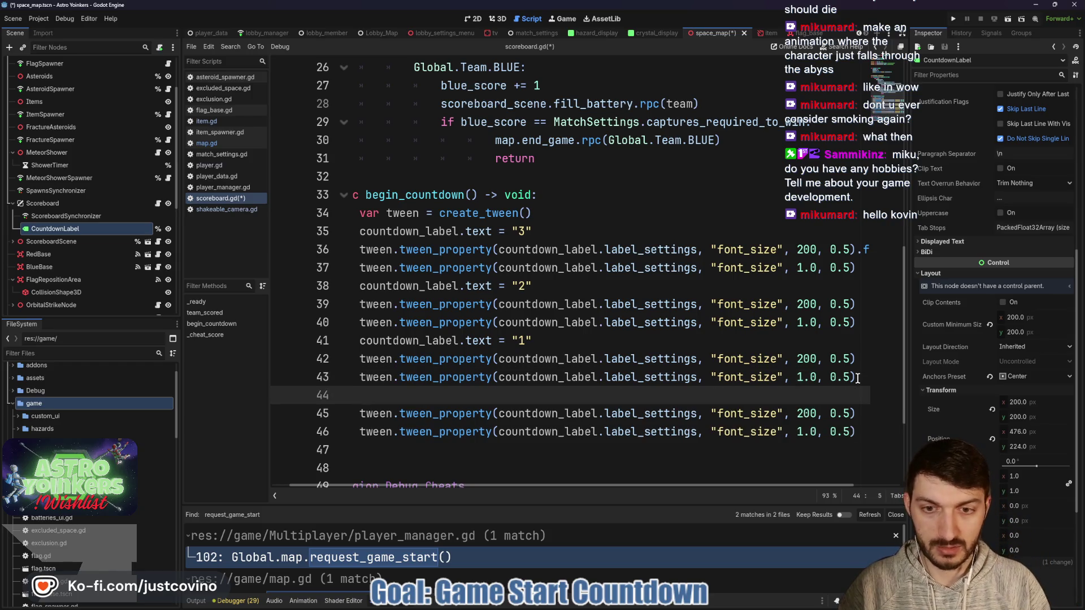
pyautogui.write('countdown_label.text ')
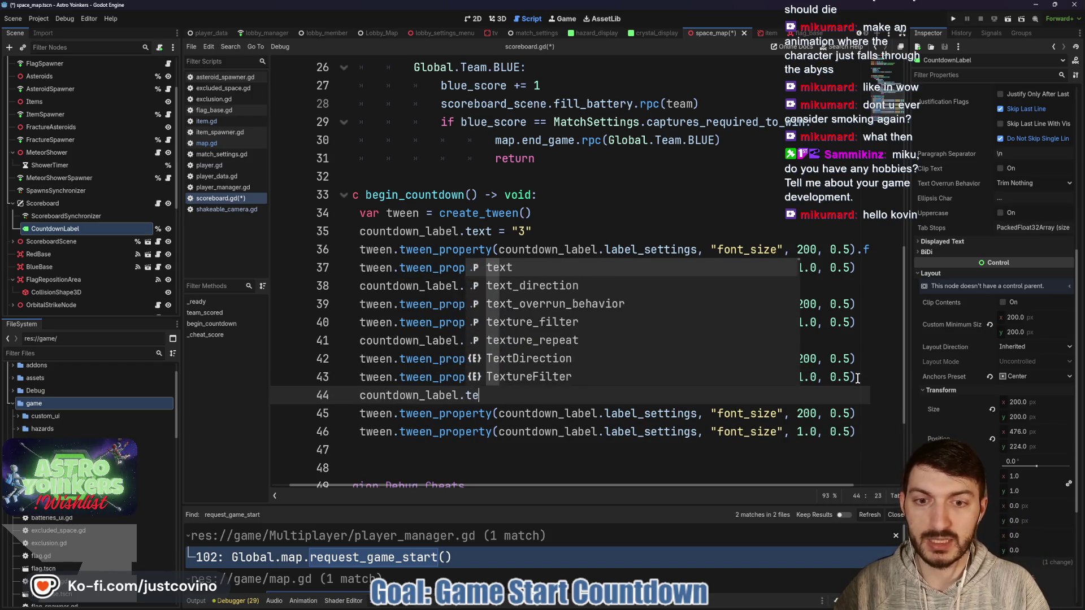
pyautogui.write('= "GO')
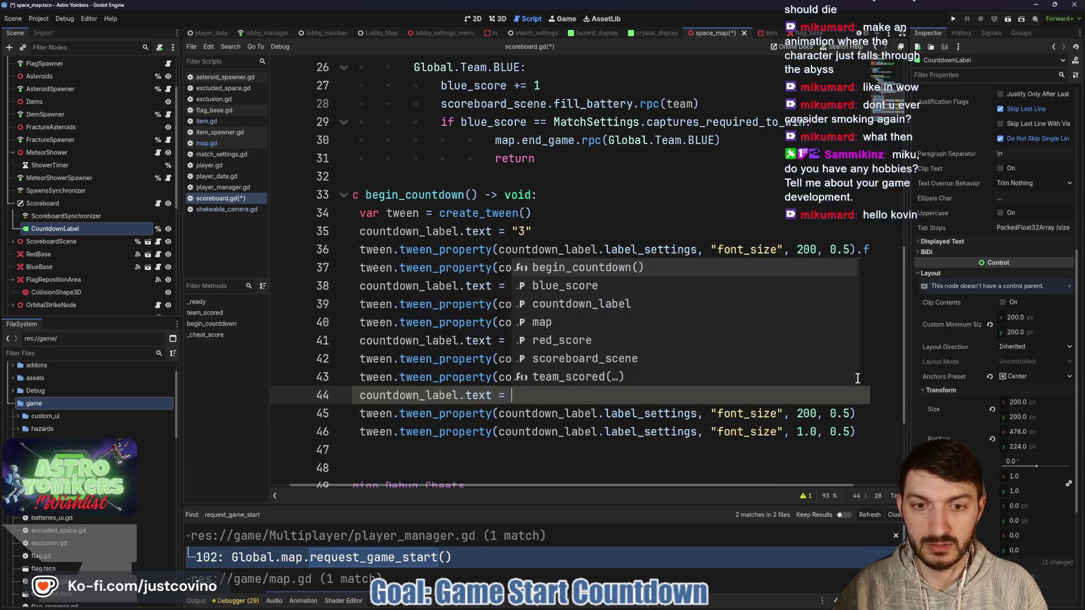
pyautogui.write('!')
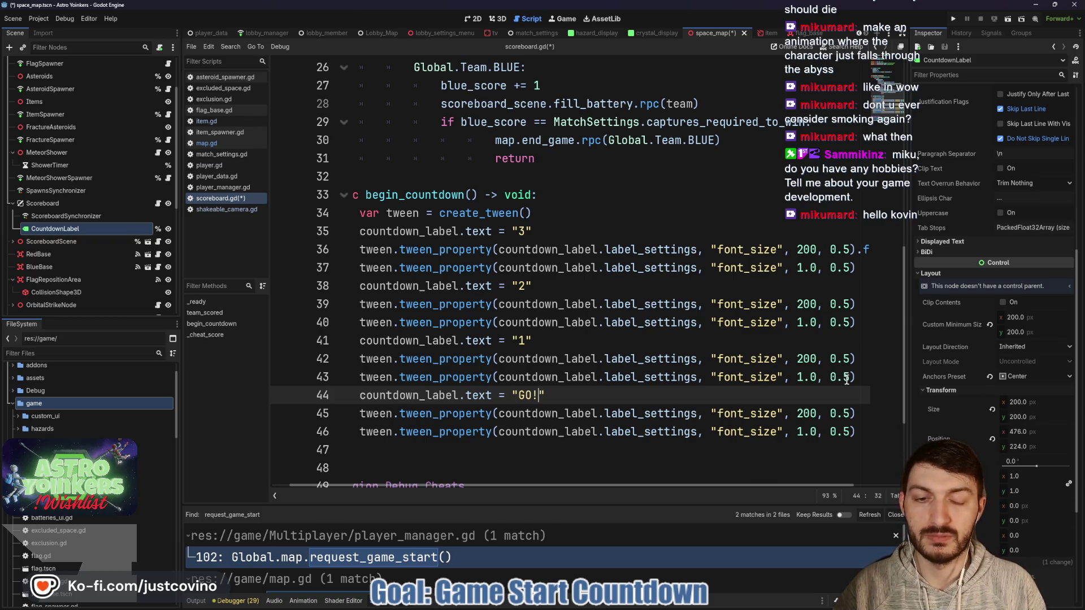
pyautogui.hotkey('ctrl', 's')
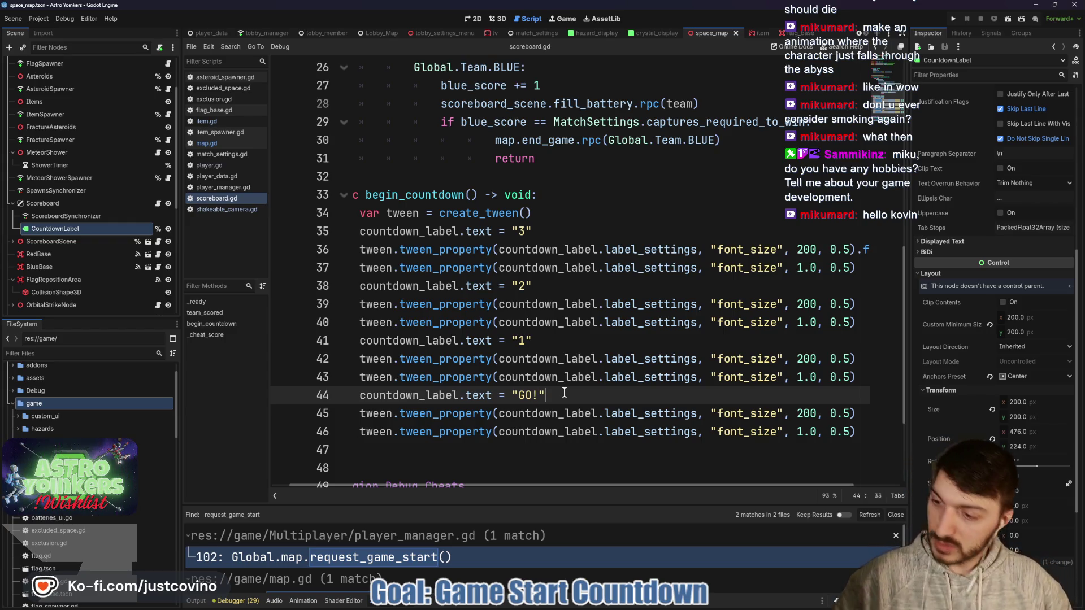
# Add countdown_label.hide() after the last font_size tween.
pyautogui.scroll(-1, 701, 327)
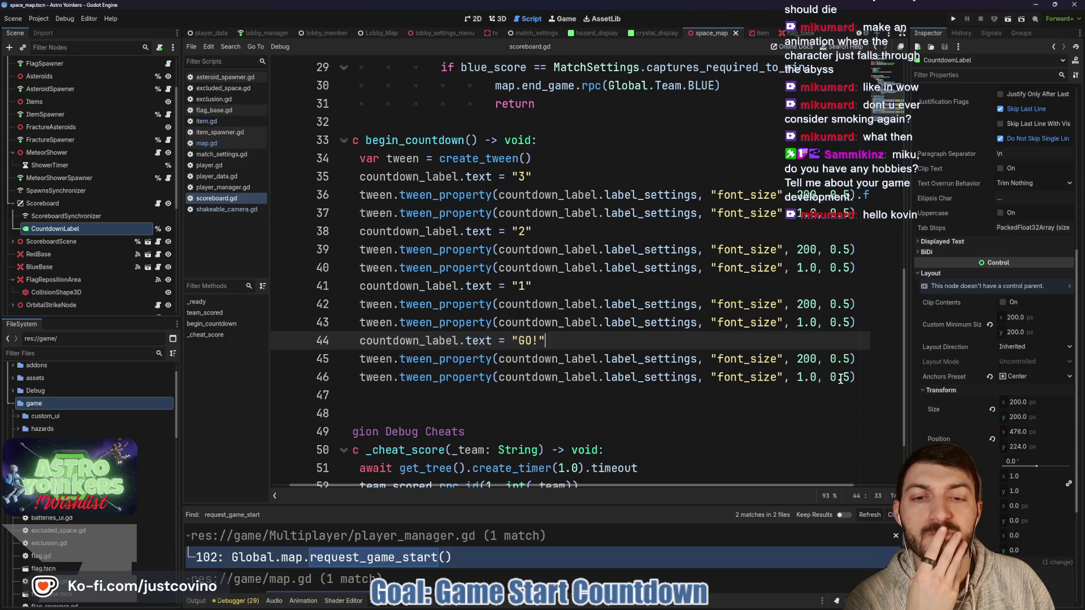
pyautogui.click(857, 378)
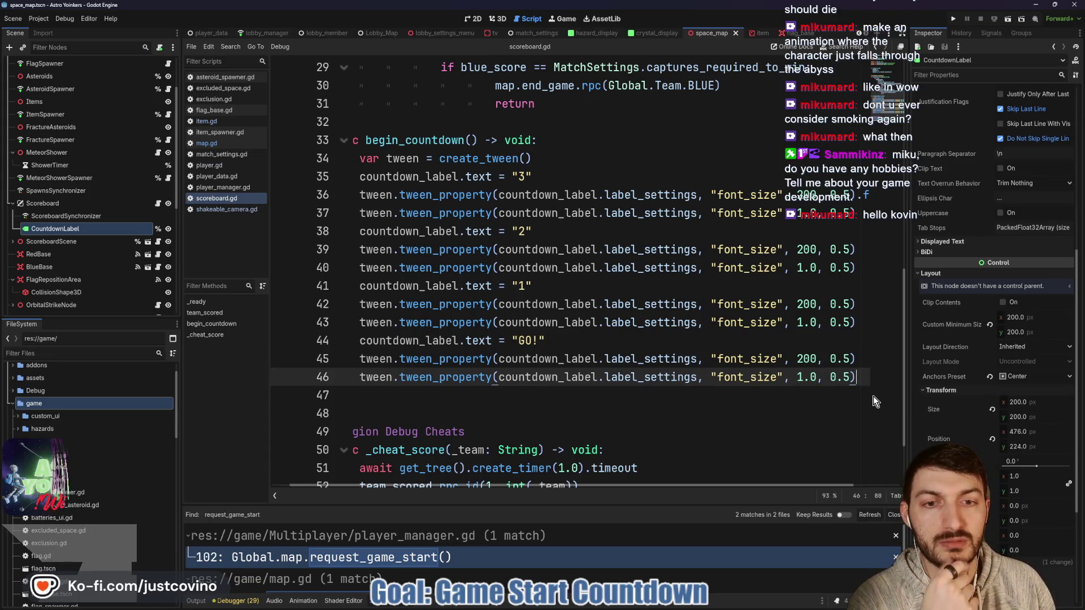
pyautogui.press('Return')
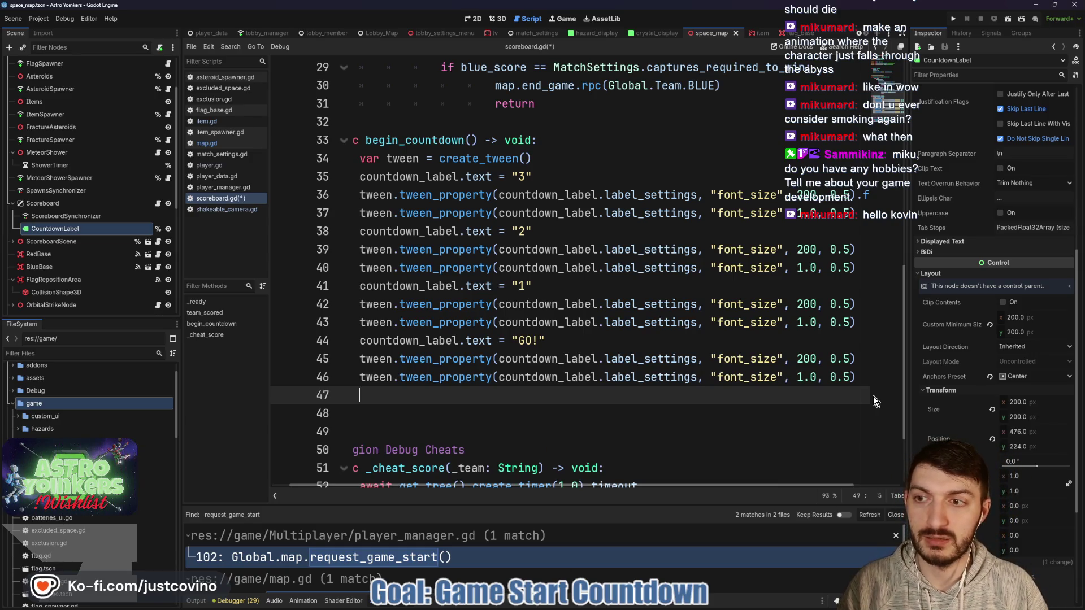
pyautogui.write('coun')
pyautogui.press('Return')
pyautogui.write('.hide()')
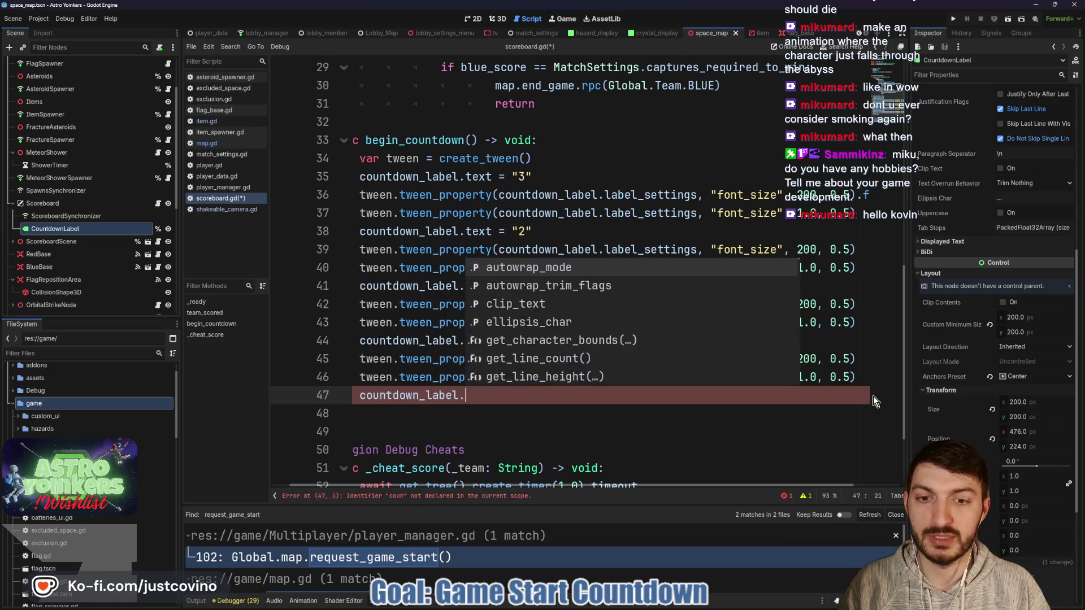
pyautogui.hscroll(-1, 734, 368)
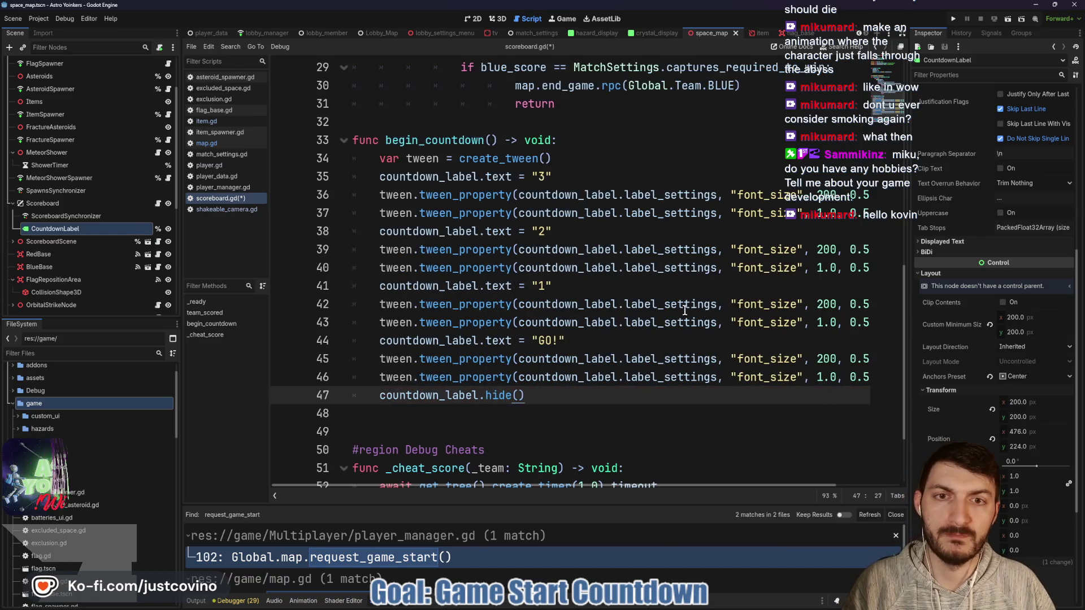
pyautogui.press('Return')
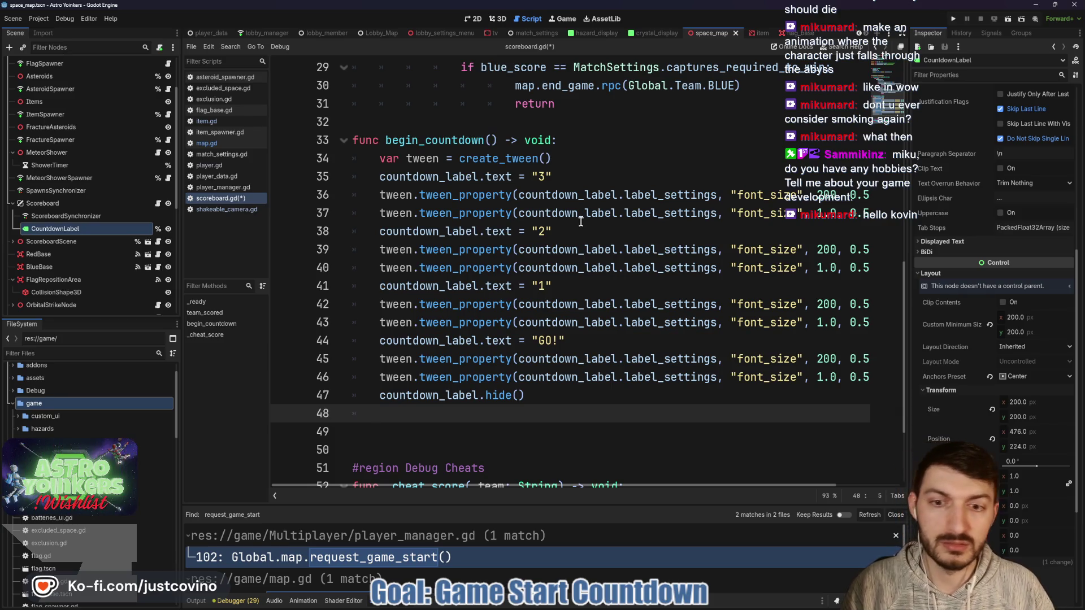
# Make begin_countdown start with countdown_label.show() and save the script.
pyautogui.click(573, 142)
pyautogui.press('Return')
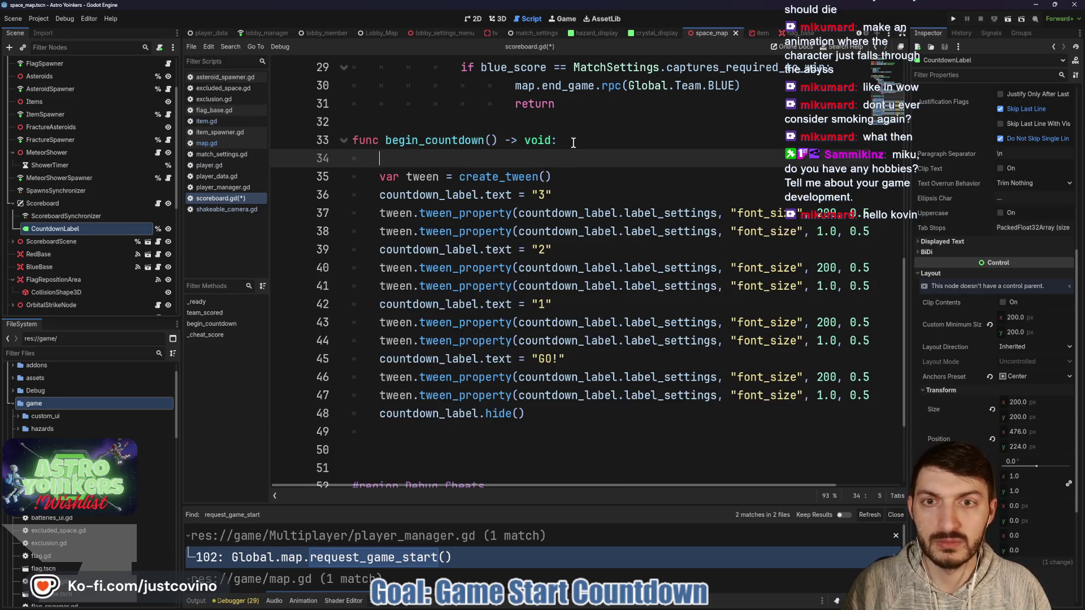
pyautogui.write('oun')
pyautogui.press('Return')
pyautogui.write('.sh')
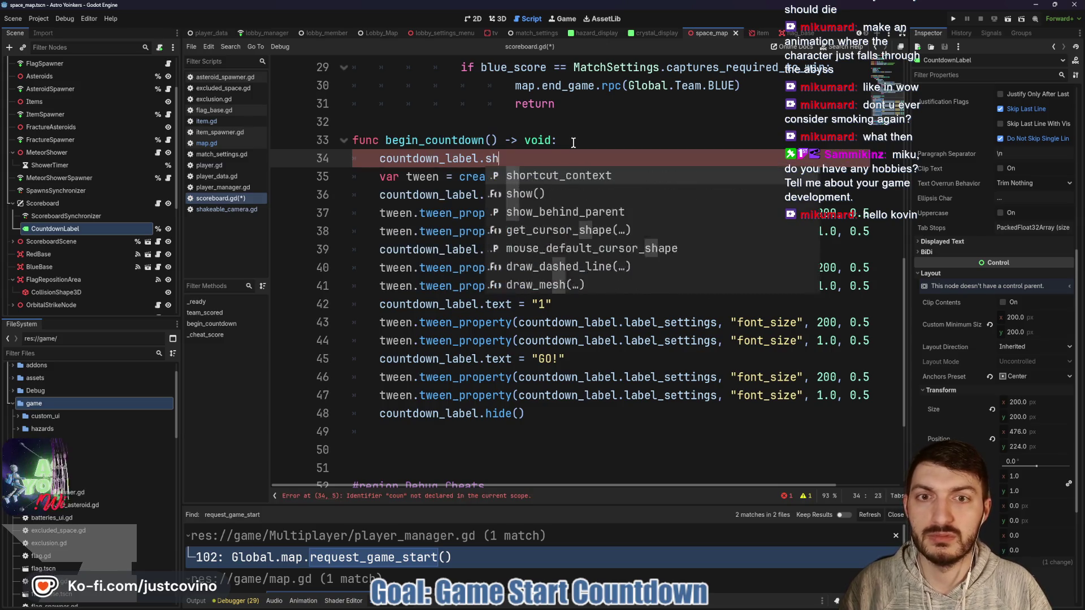
pyautogui.press('Return')
pyautogui.hotkey('ctrl', 's')
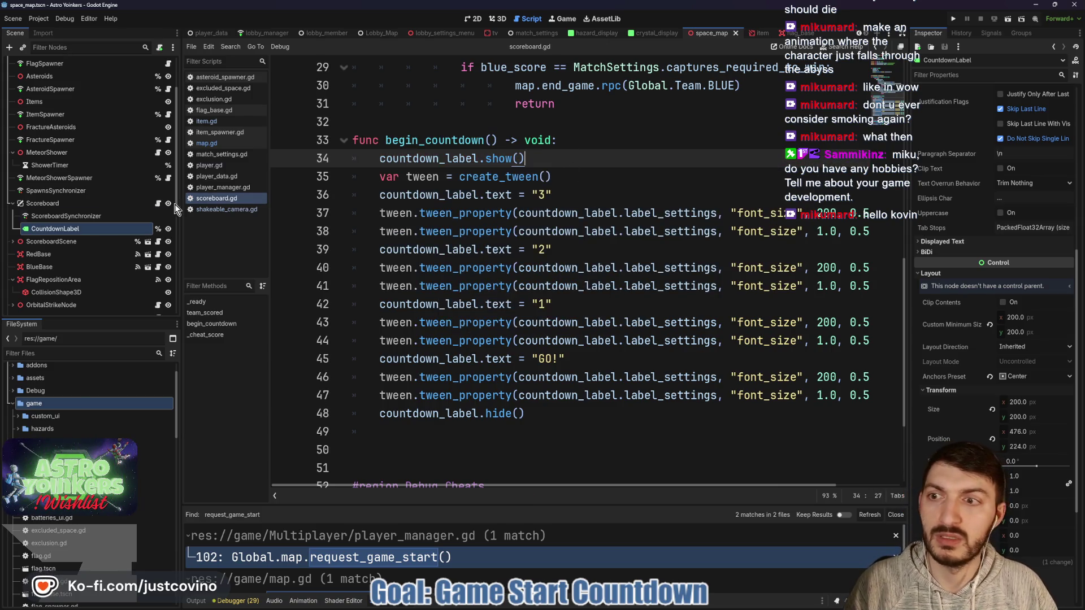
# Hide the CountdownLabel node with its Scene dock eye icon and save the scene.
pyautogui.scroll(5, 1028, 151)
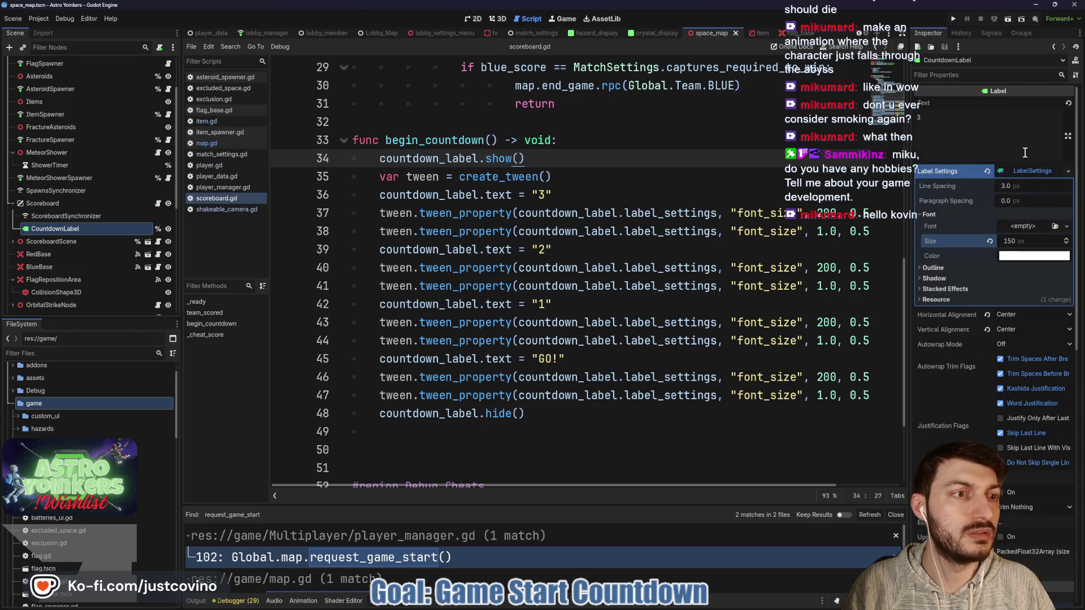
pyautogui.click(168, 229)
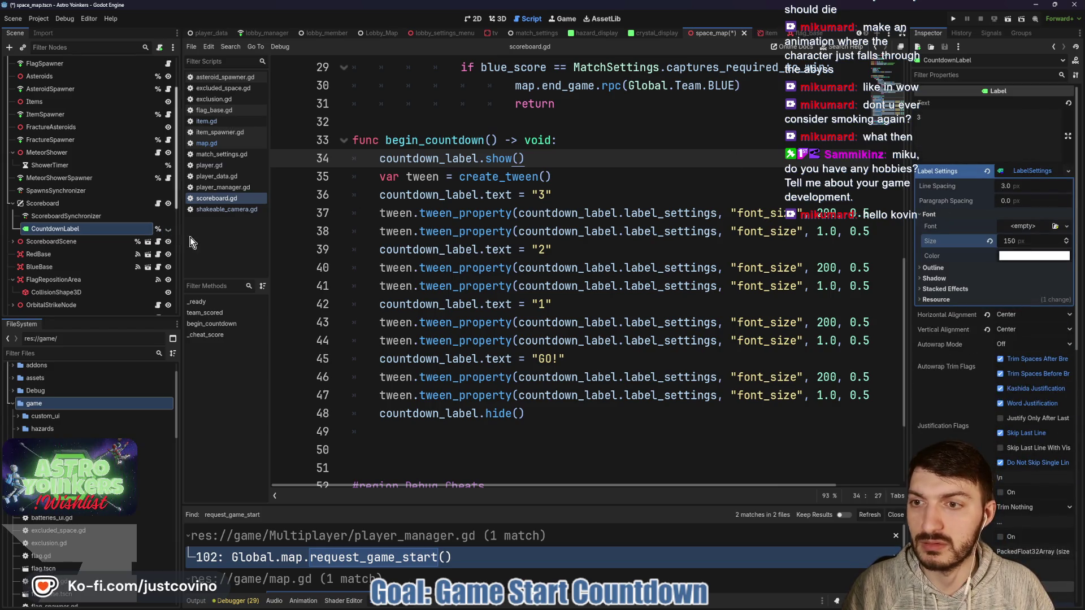
pyautogui.click(605, 308)
pyautogui.hotkey('ctrl', 's')
# Insert a blank line above func begin_countdown().
pyautogui.click(426, 147)
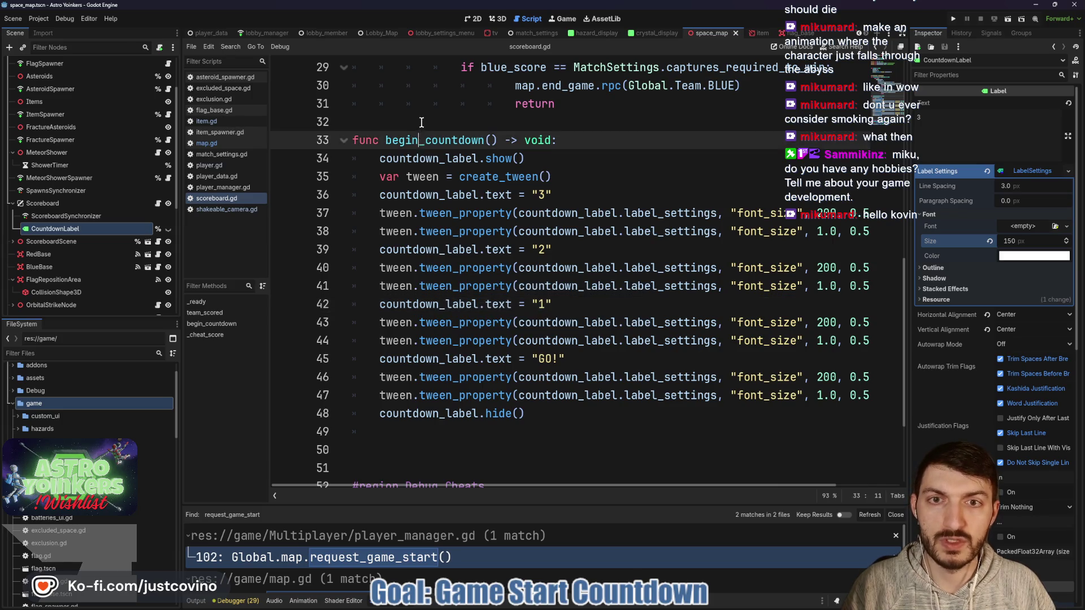
pyautogui.click(421, 123)
pyautogui.press('Return')
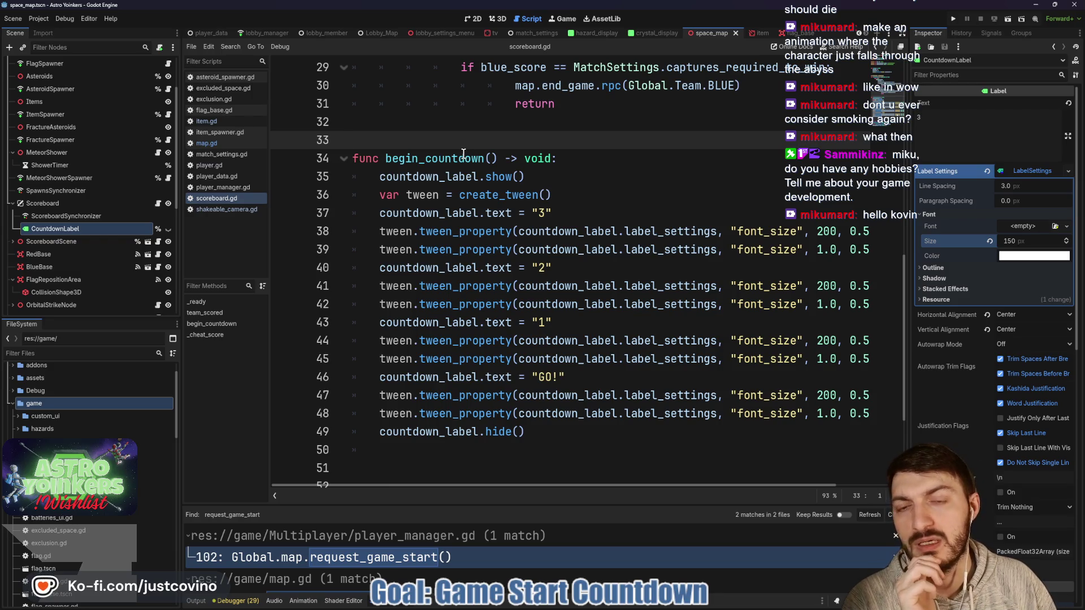
pyautogui.scroll(1, 463, 153)
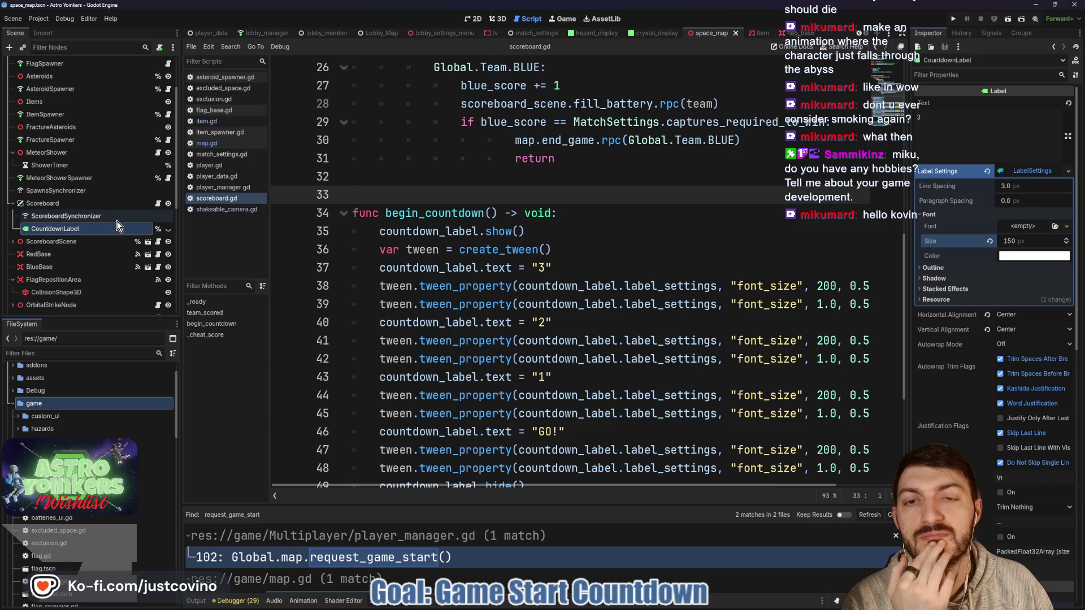
pyautogui.scroll(3, 118, 226)
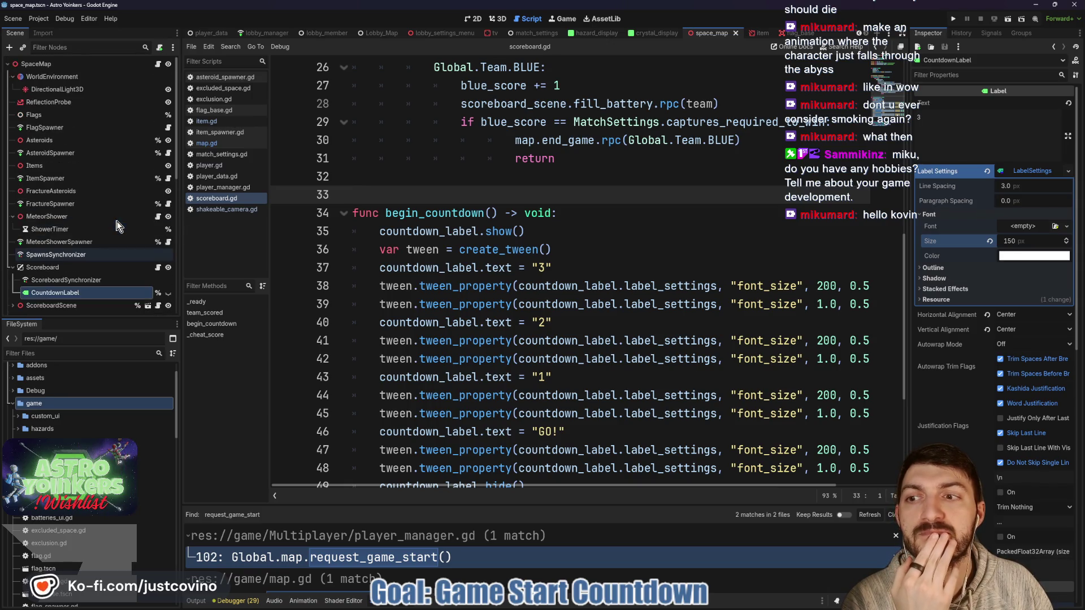
pyautogui.click(161, 63)
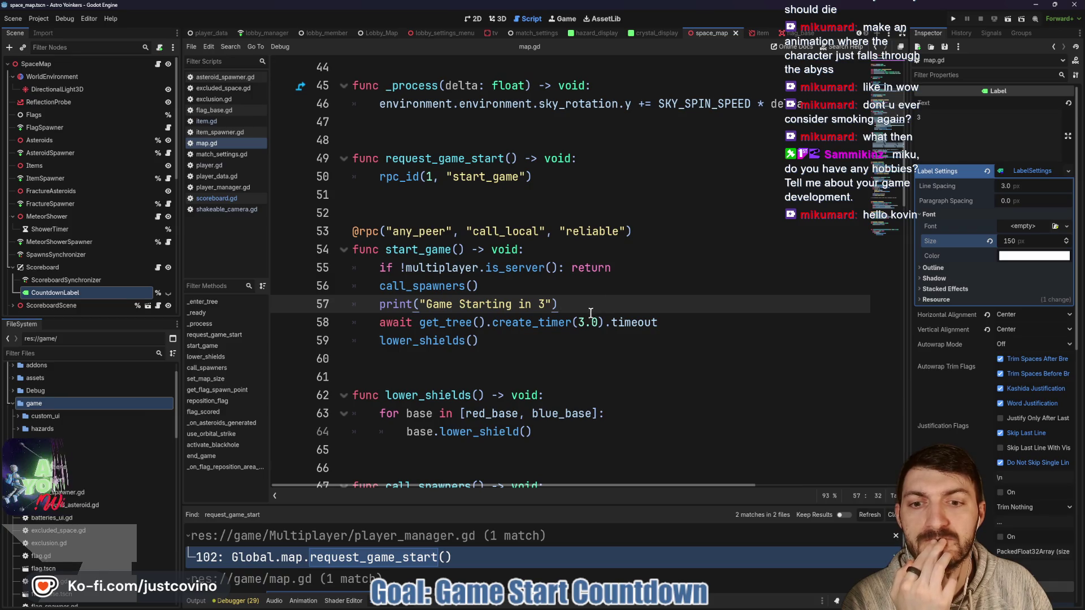
# Add await tween.finished after countdown_label.hide() in scoreboard.gd and save it.
pyautogui.scroll(-1, 541, 326)
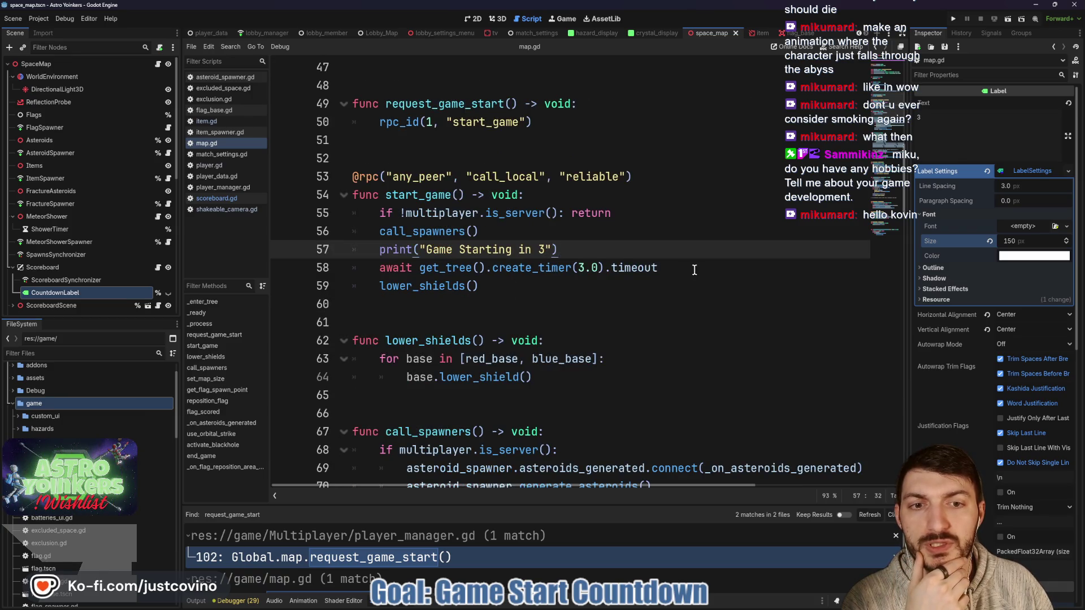
pyautogui.moveTo(694, 270); pyautogui.dragTo(383, 264)
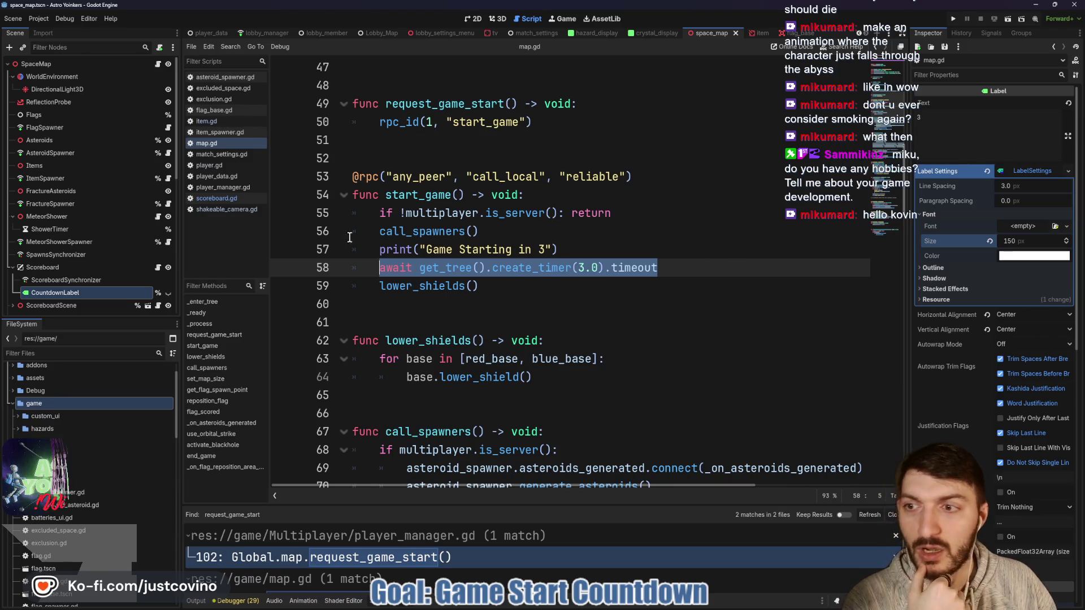
pyautogui.click(157, 268)
pyautogui.scroll(-4, 561, 336)
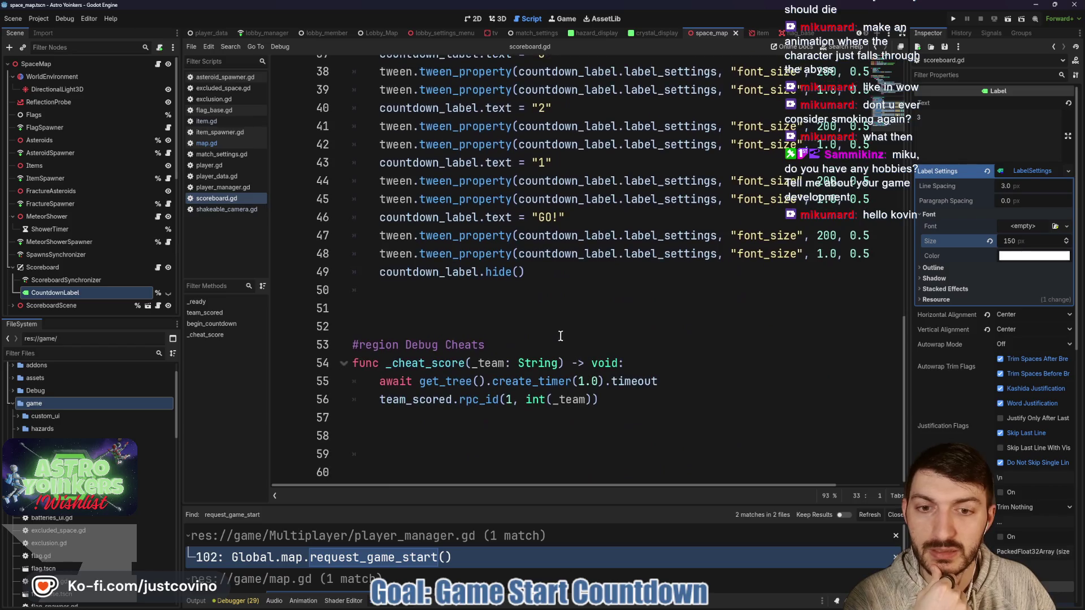
pyautogui.click(475, 291)
pyautogui.write('await twee')
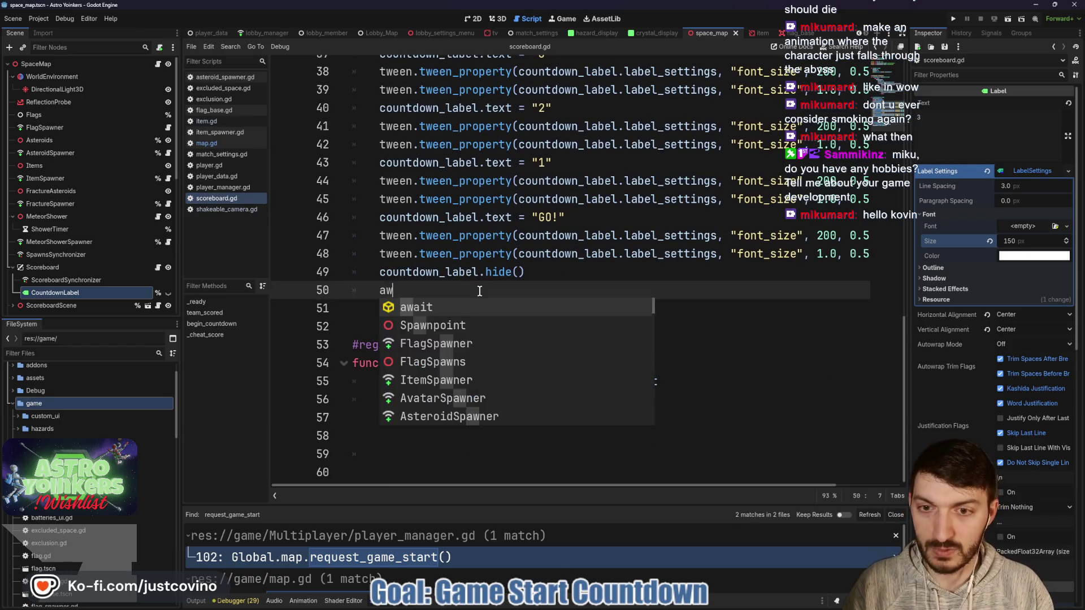
pyautogui.write('n.fi')
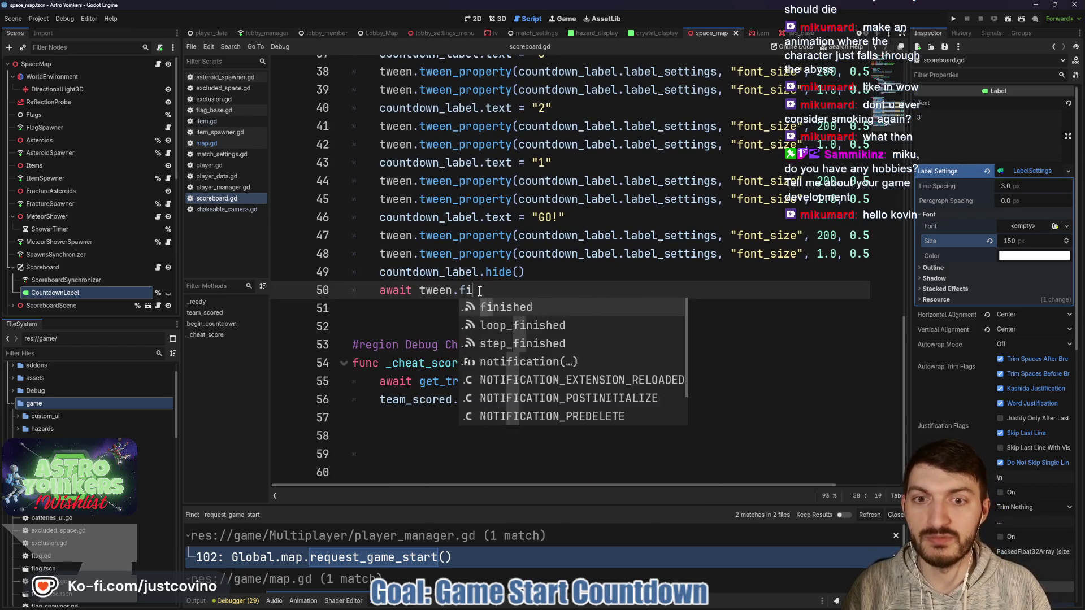
pyautogui.press('Return')
pyautogui.click(525, 305)
pyautogui.hotkey('ctrl', 's')
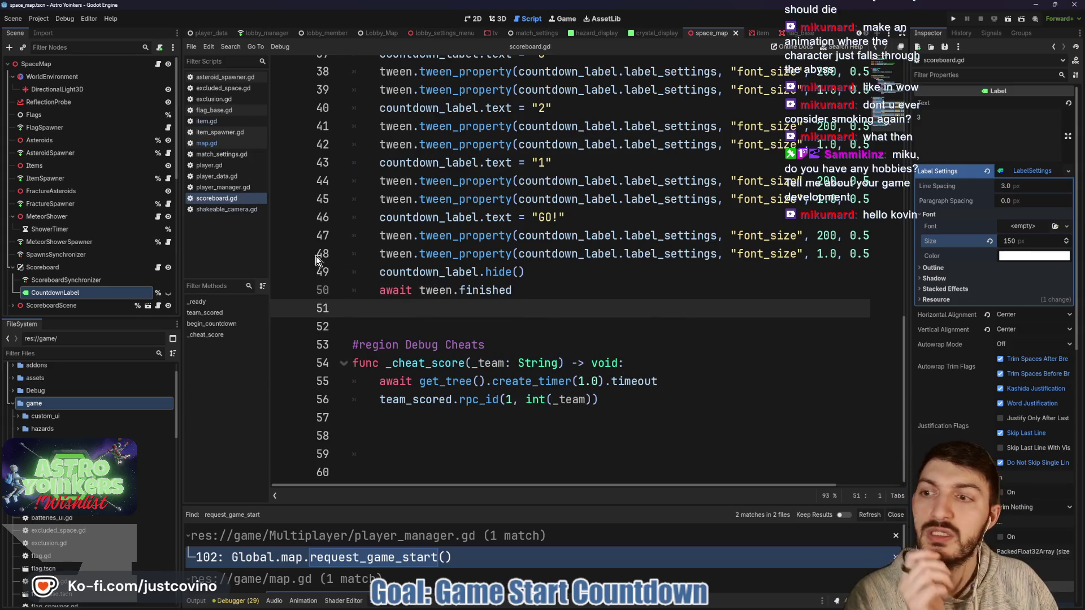
pyautogui.click(207, 143)
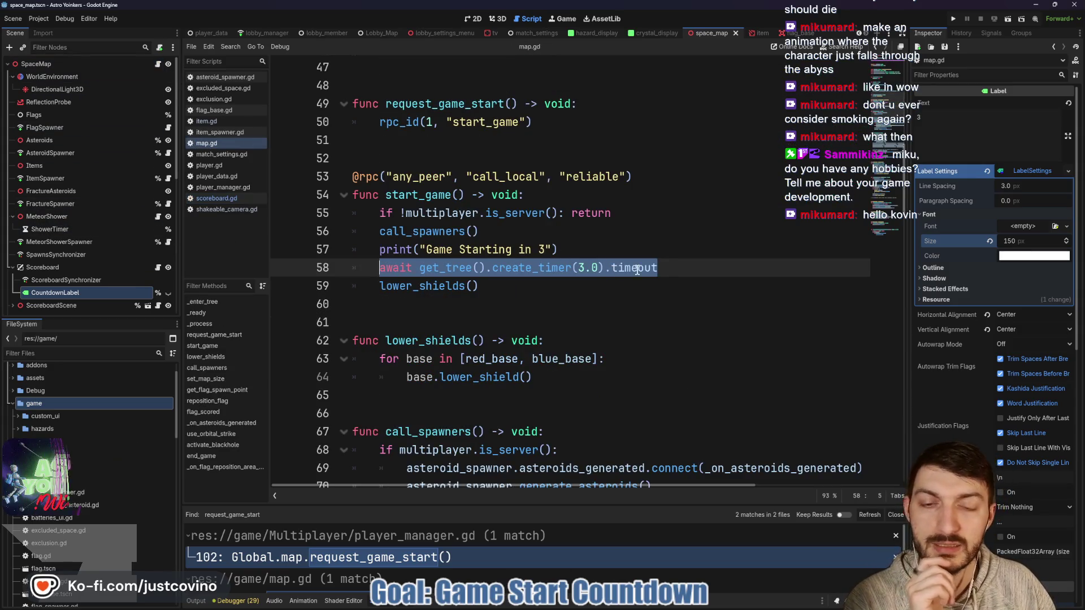
# Replace get_tree().create_timer(3.0).timeout on line 58 with scoreboard.begin_countdown().
pyautogui.moveTo(657, 268); pyautogui.dragTo(421, 268)
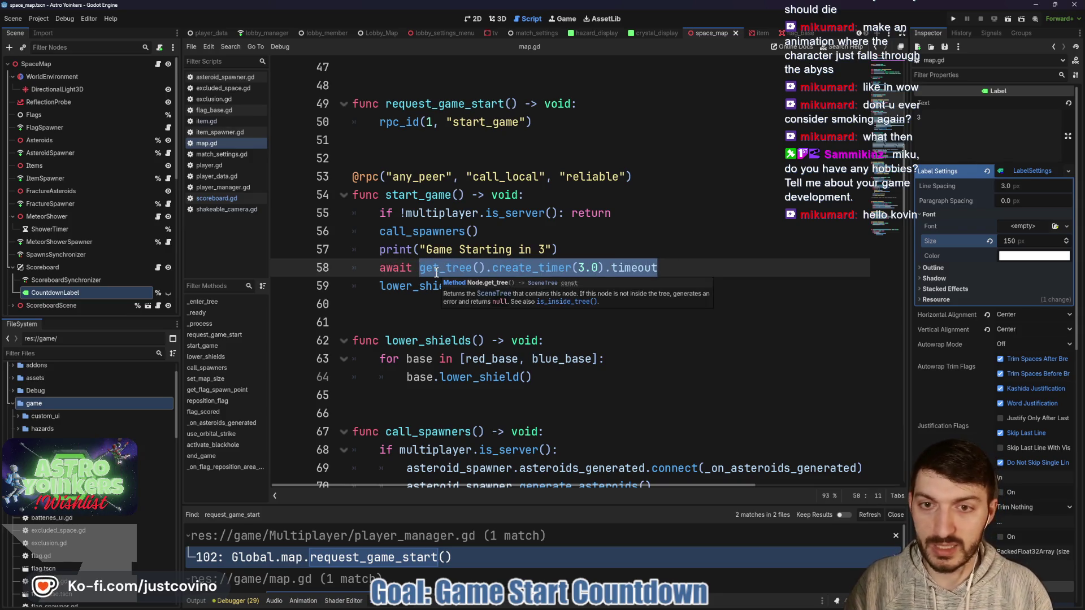
pyautogui.write('us')
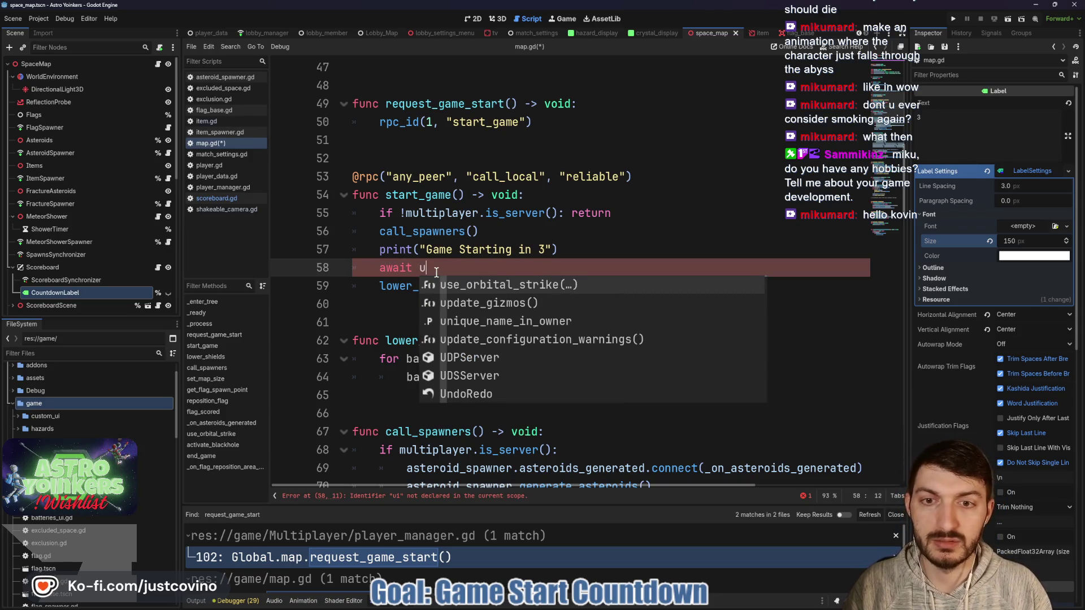
pyautogui.write('er')
pyautogui.press('BackSpace')
pyautogui.press('BackSpace')
pyautogui.press('BackSpace')
pyautogui.write('sce')
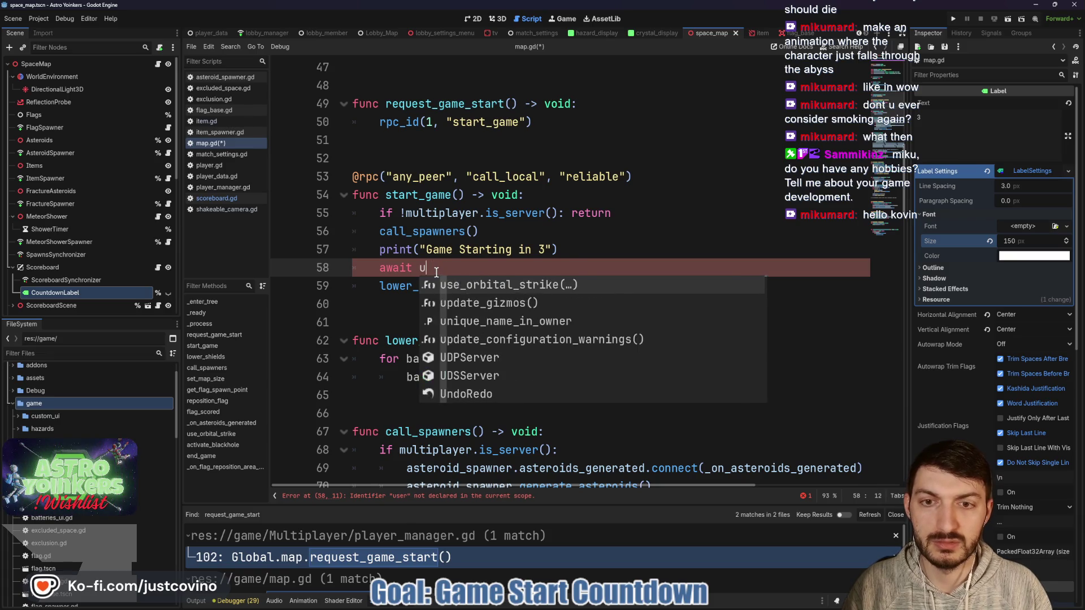
pyautogui.press('Return')
pyautogui.press('BackSpace')
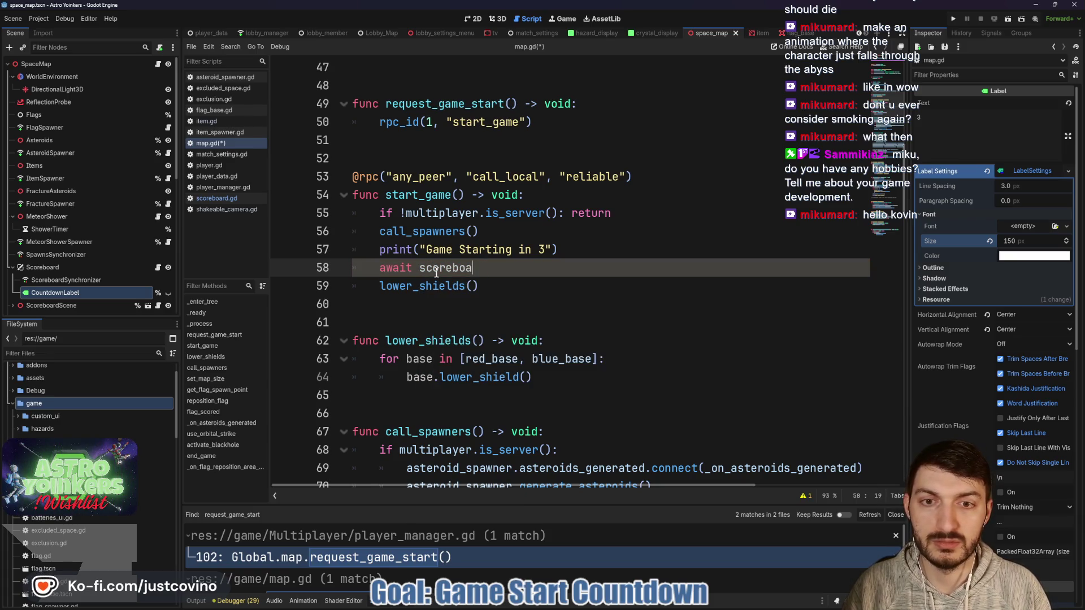
pyautogui.write('rd.cou')
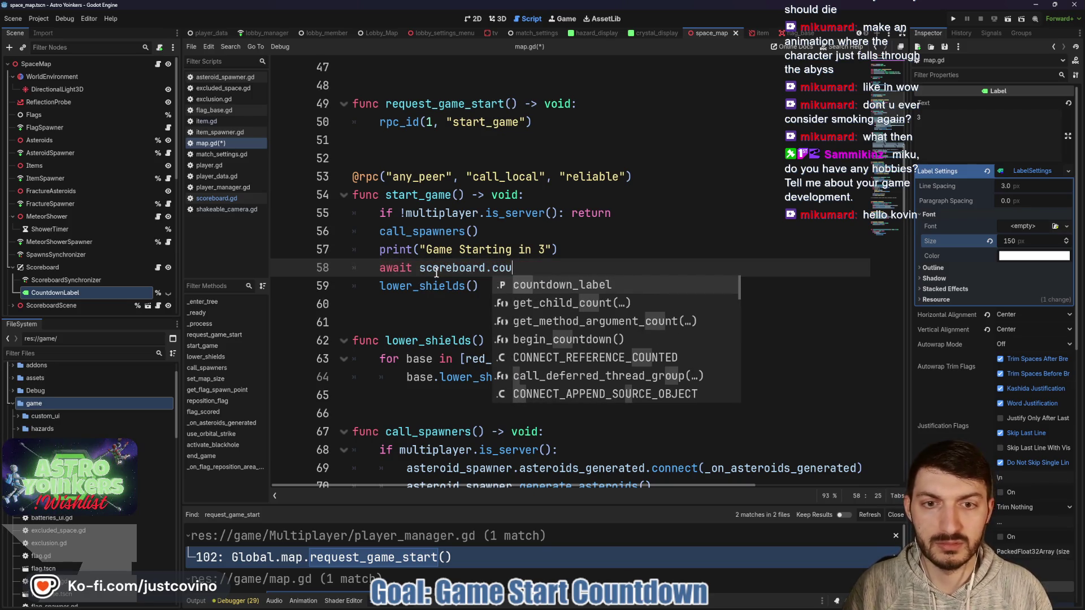
pyautogui.press('BackSpace')
pyautogui.press('BackSpace')
pyautogui.press('BackSpace')
pyautogui.write('st,s')
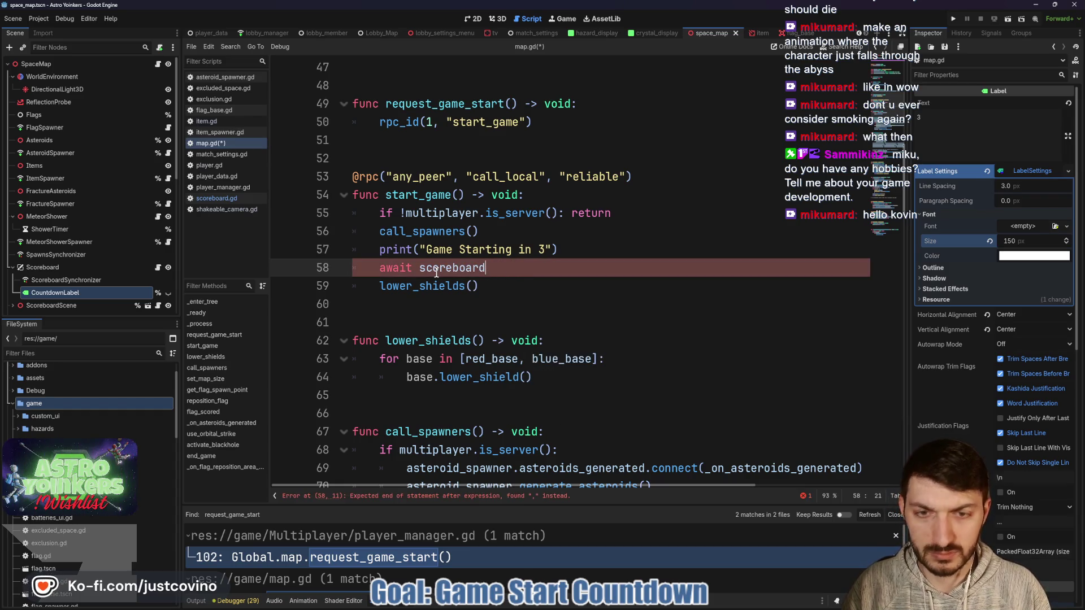
pyautogui.write('.star')
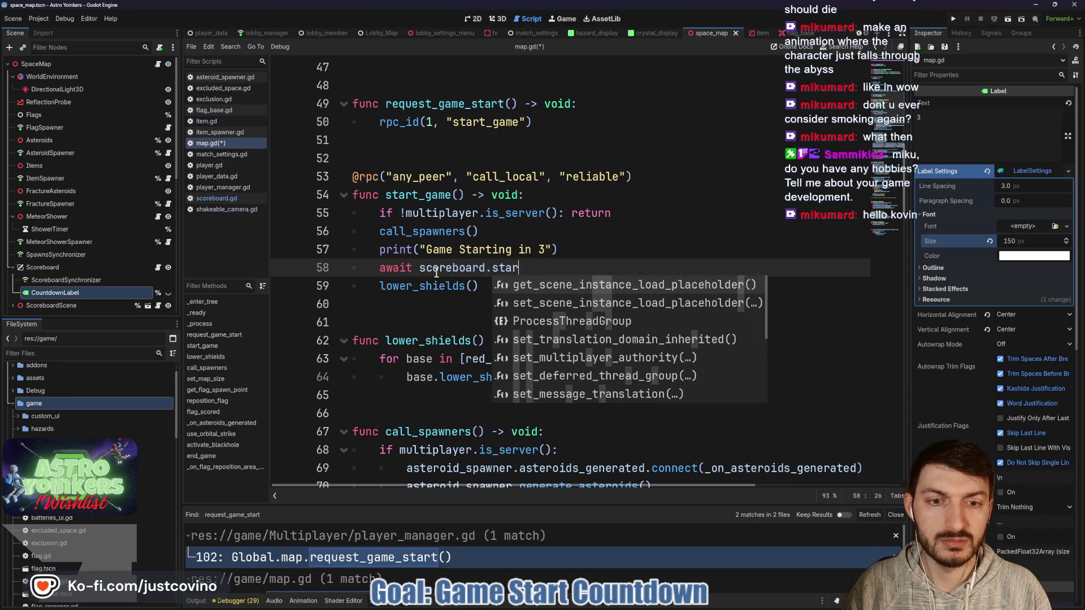
pyautogui.press('BackSpace')
pyautogui.press('BackSpace')
pyautogui.press('BackSpace')
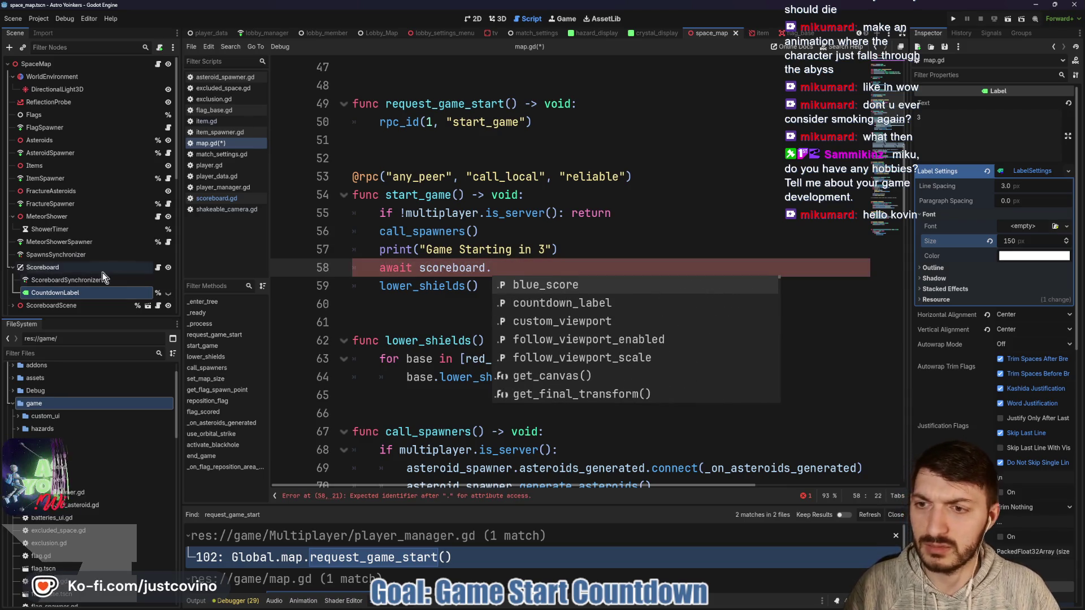
pyautogui.click(157, 267)
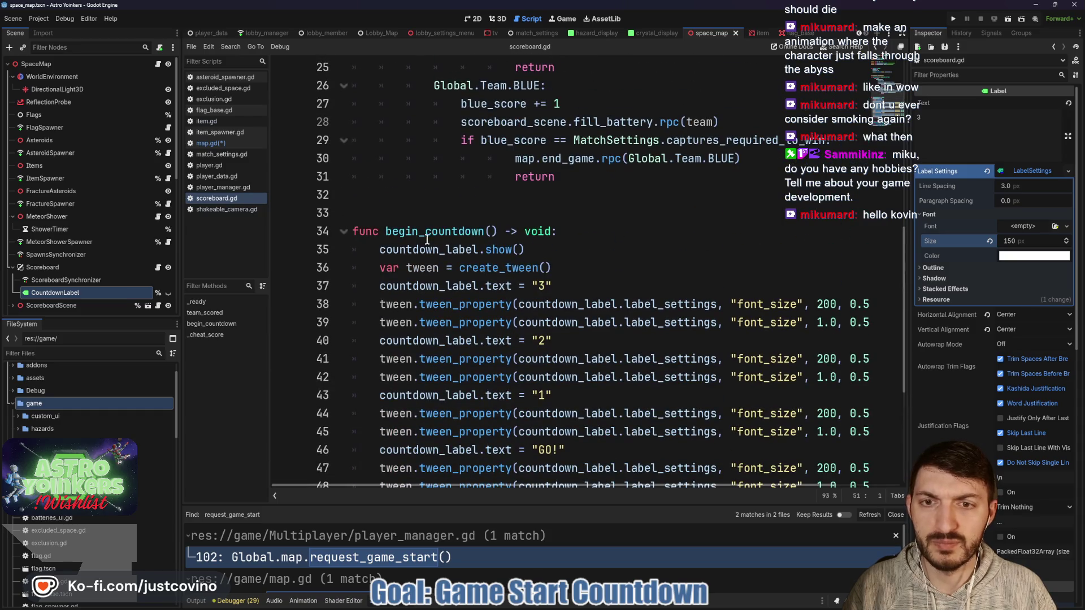
pyautogui.click(157, 65)
pyautogui.write('begin')
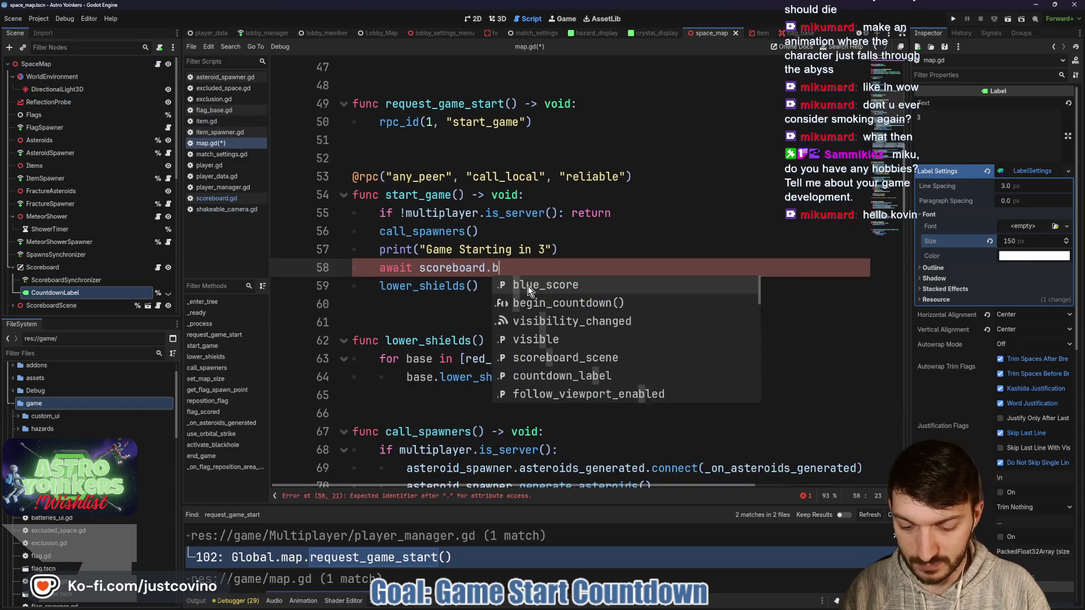
pyautogui.press('Return')
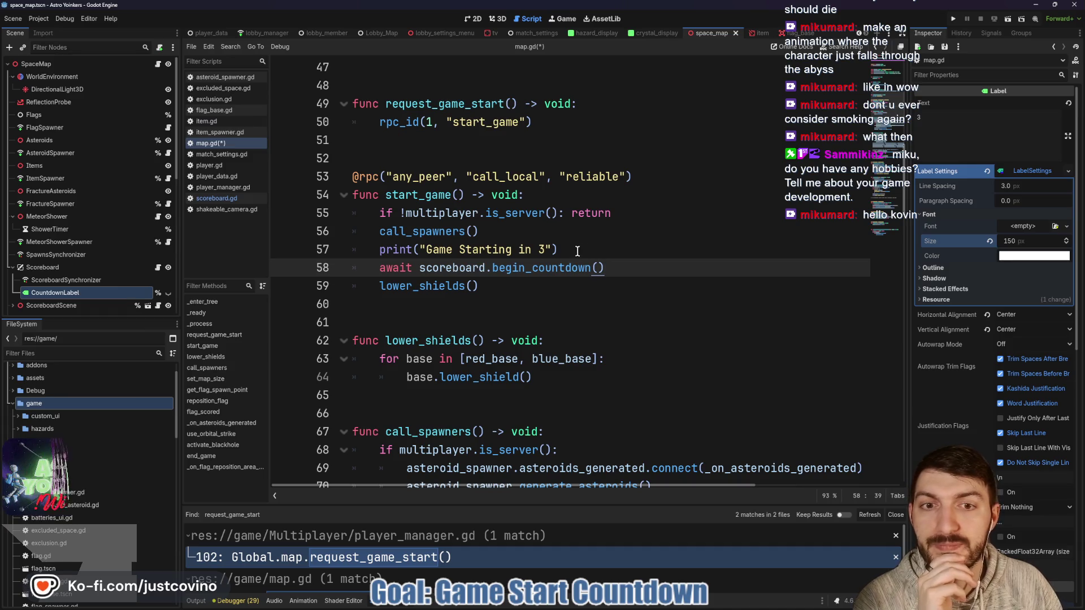
# Run the project to test the new countdown.
pyautogui.press('Up')
pyautogui.click(516, 283)
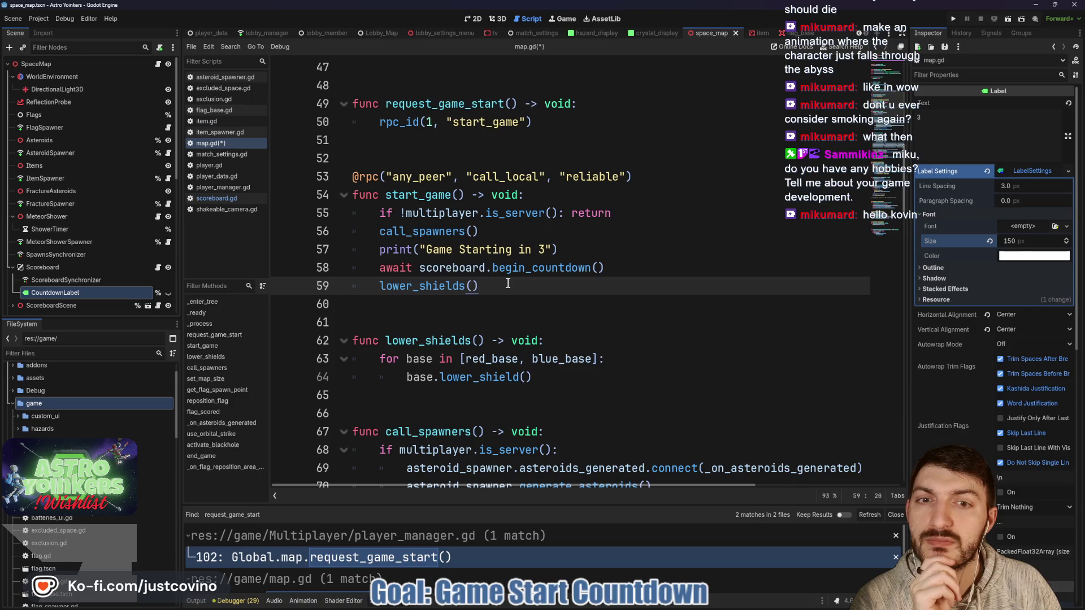
pyautogui.press('Up')
pyautogui.press('End')
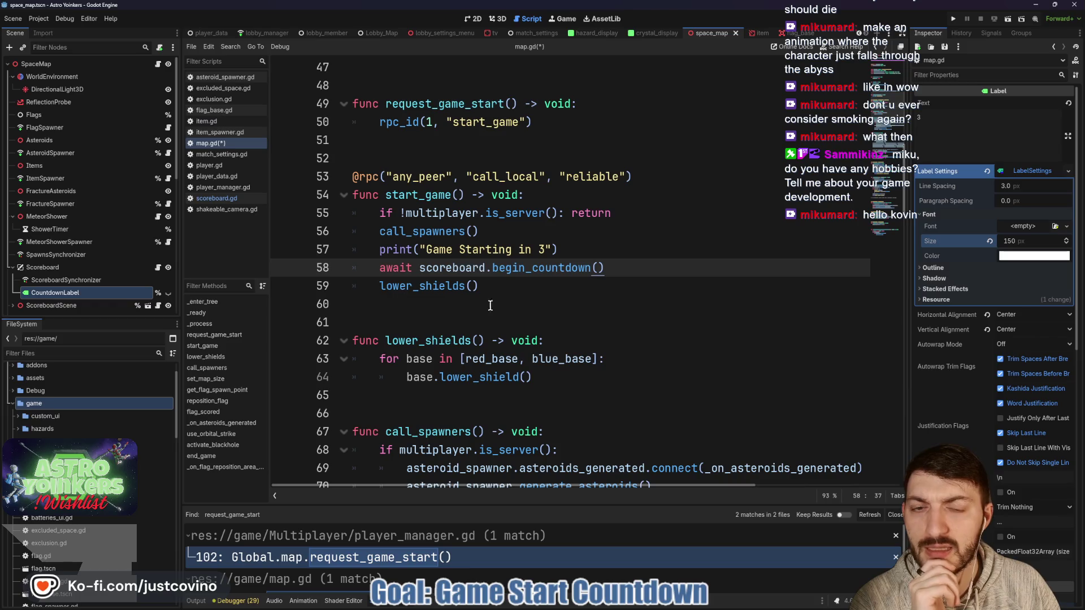
pyautogui.click(953, 20)
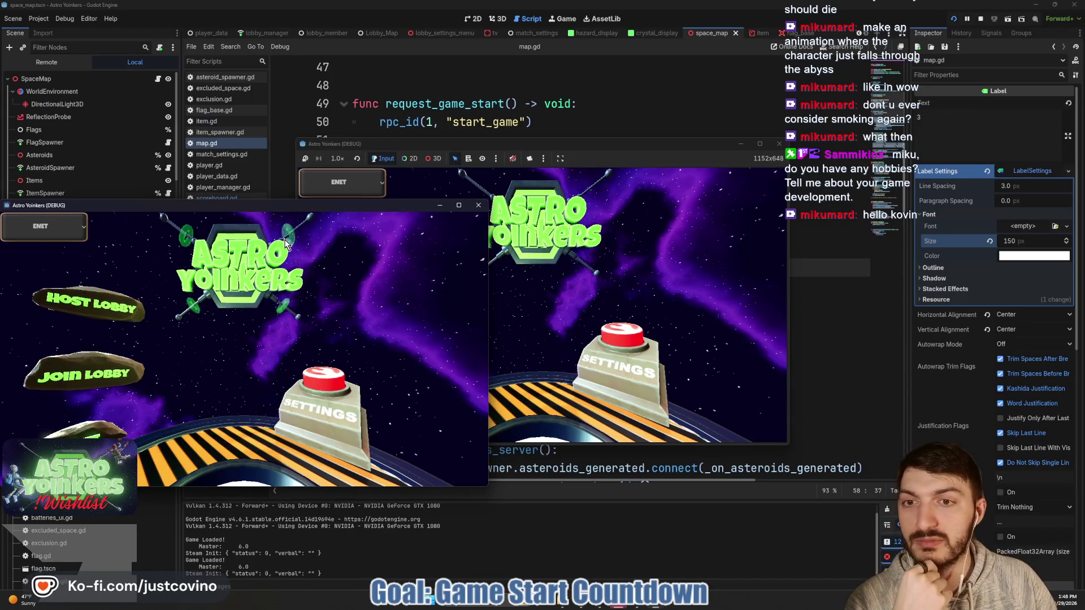
# Place the two game windows side by side and host a lobby in the left one.
pyautogui.moveTo(286, 205); pyautogui.dragTo(828, 194)
pyautogui.moveTo(662, 145); pyautogui.dragTo(416, 188)
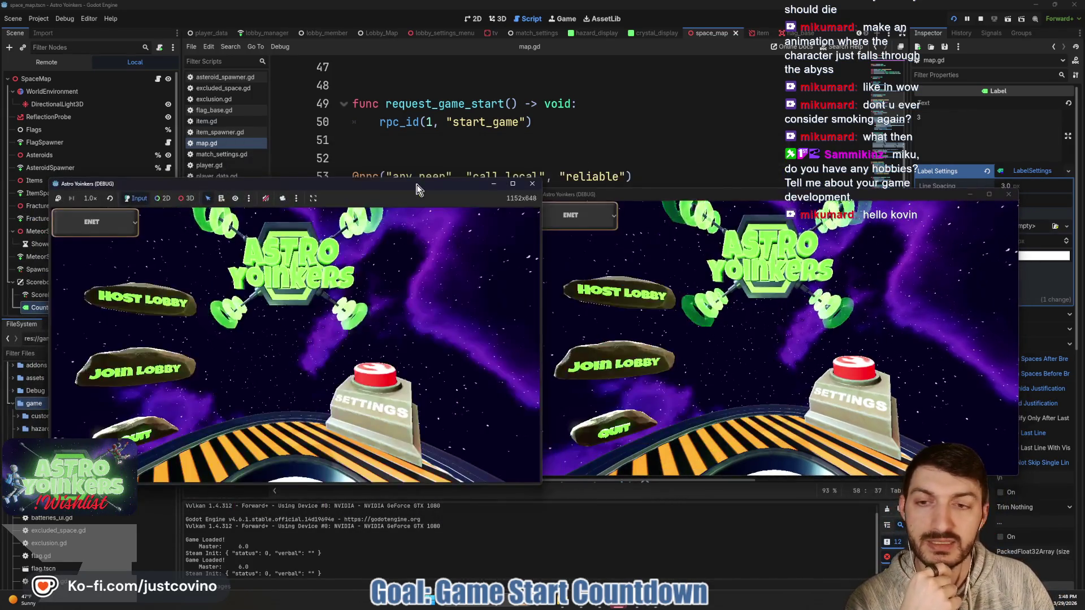
pyautogui.click(142, 298)
pyautogui.click(289, 308)
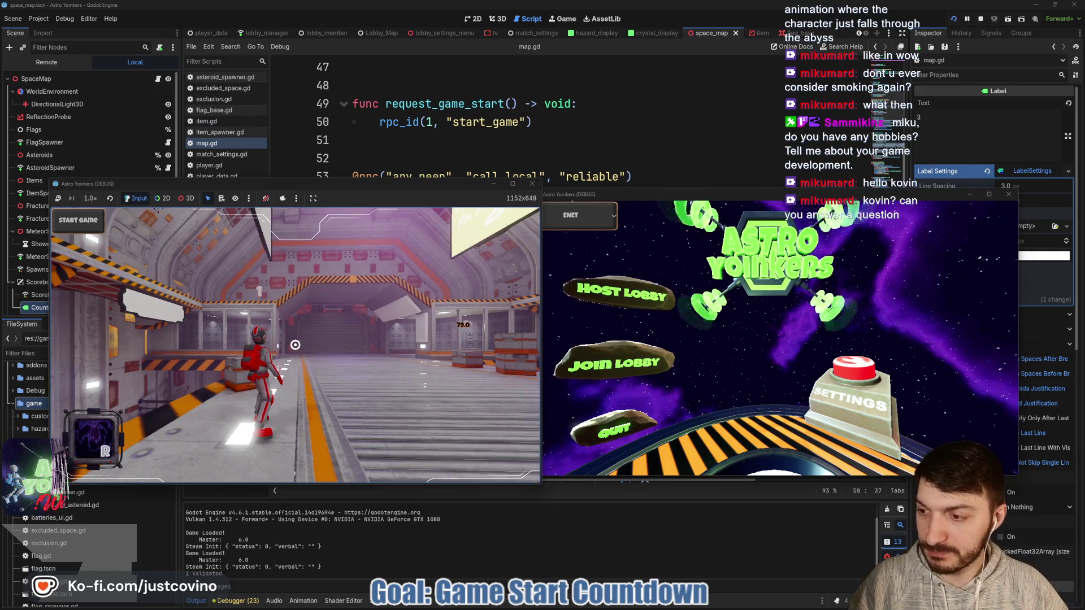
# Join Fake Lobby 0 from the right game and move the player with W.
pyautogui.click(637, 359)
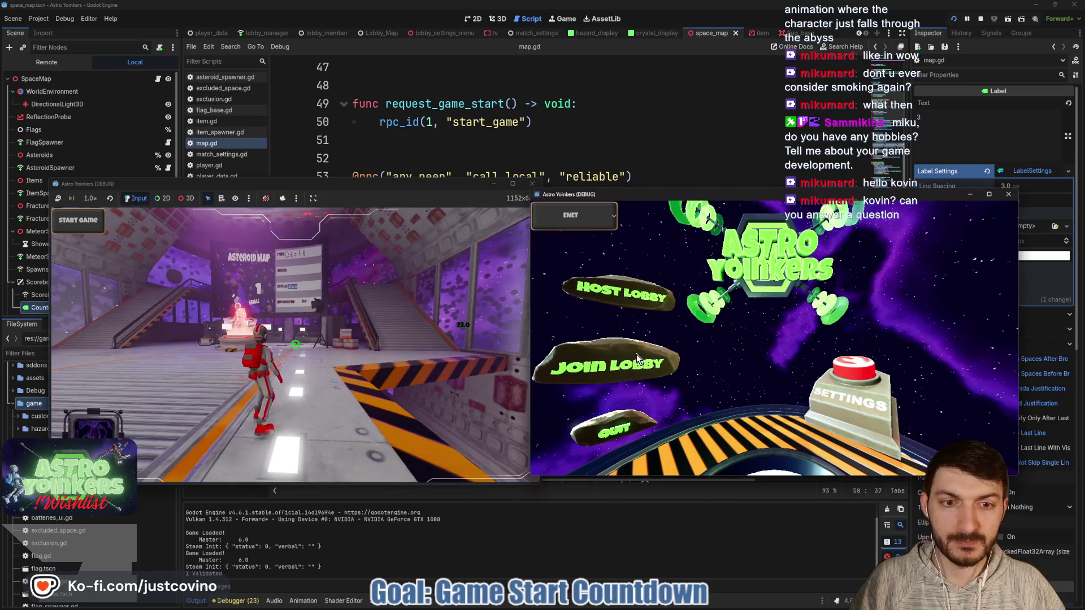
pyautogui.click(637, 359)
pyautogui.click(795, 257)
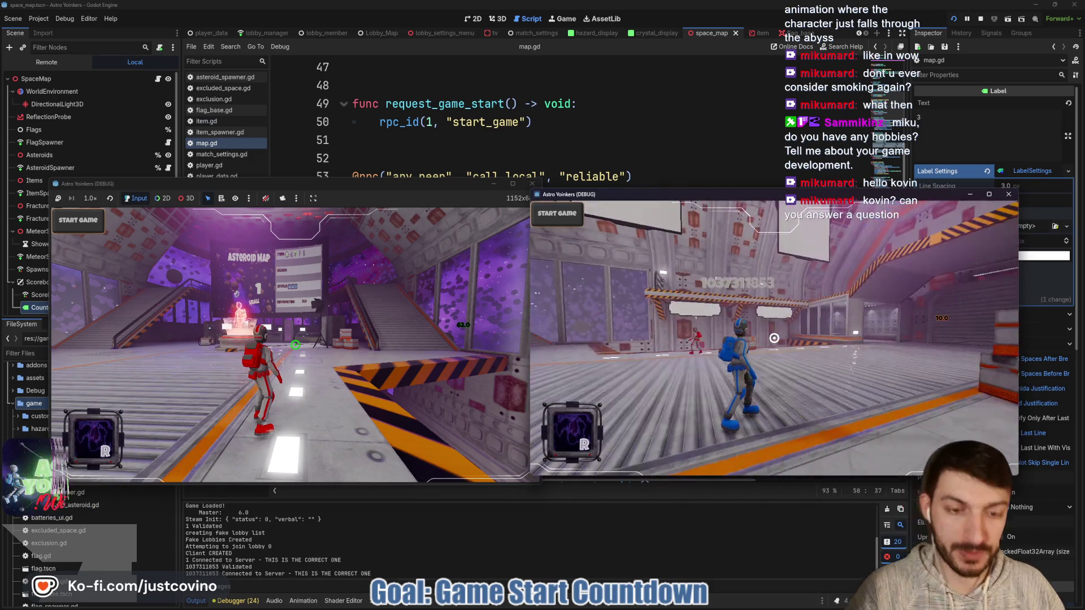
pyautogui.hotkey('alt', 'Tab')
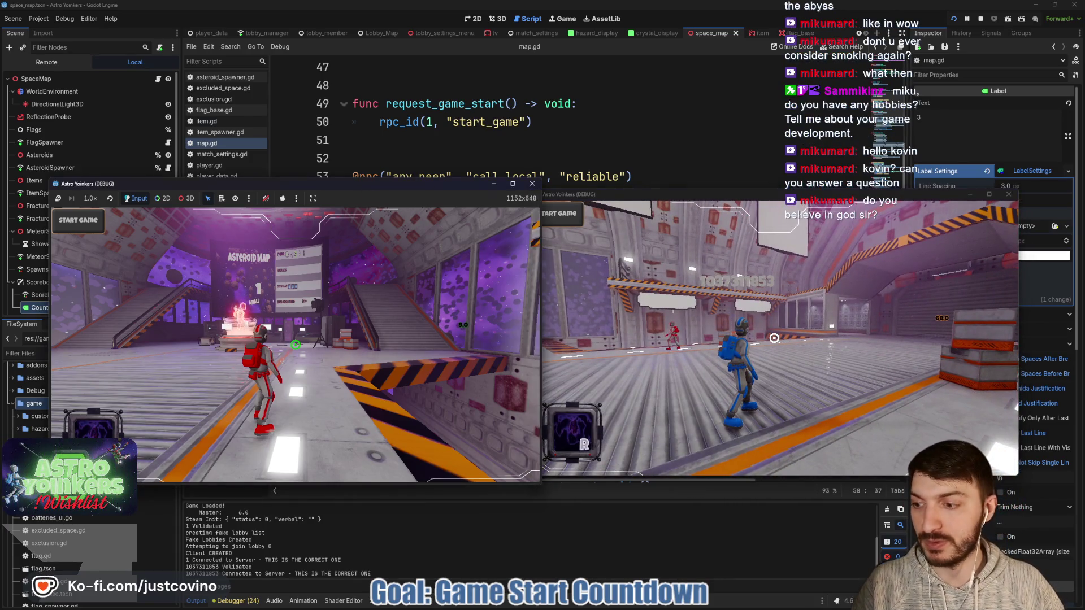
pyautogui.press('w')
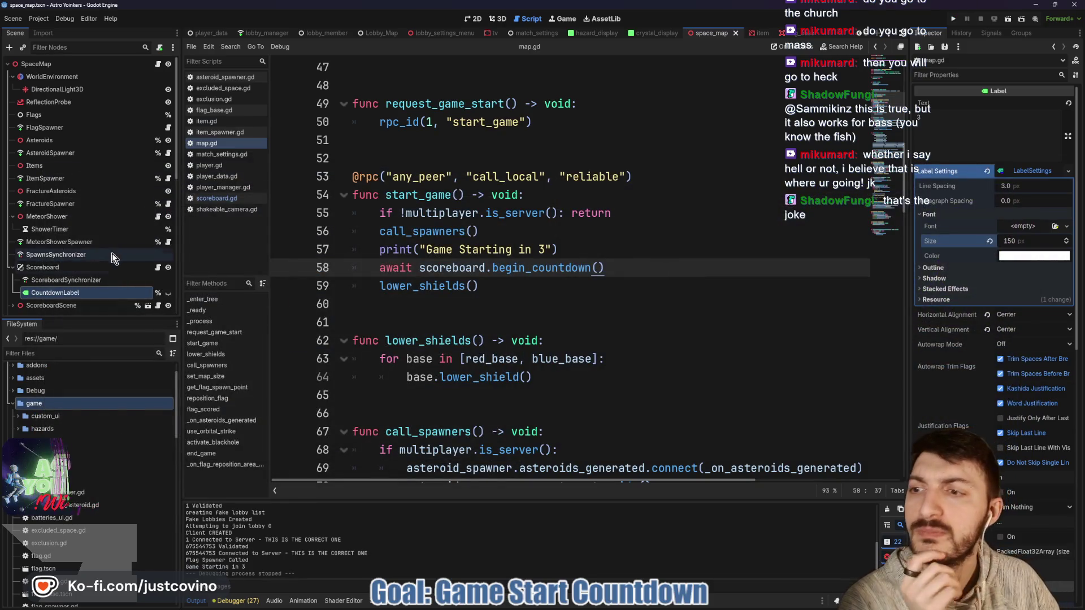
# Stop the game instances, select the Scoreboard node, and toggle CountdownLabel's visibility on and off.
pyautogui.click(108, 267)
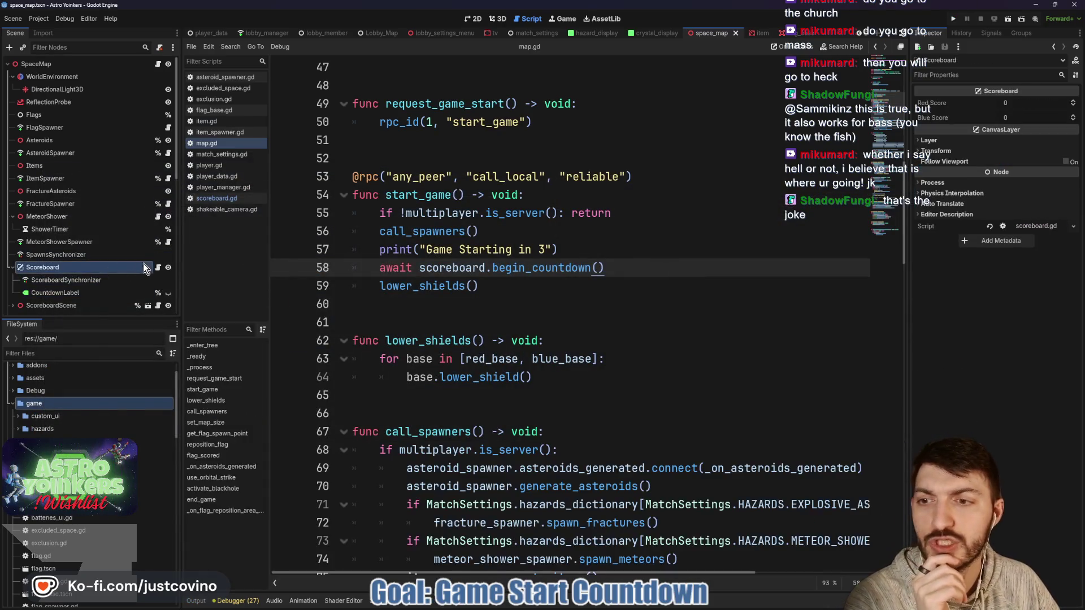
pyautogui.click(475, 19)
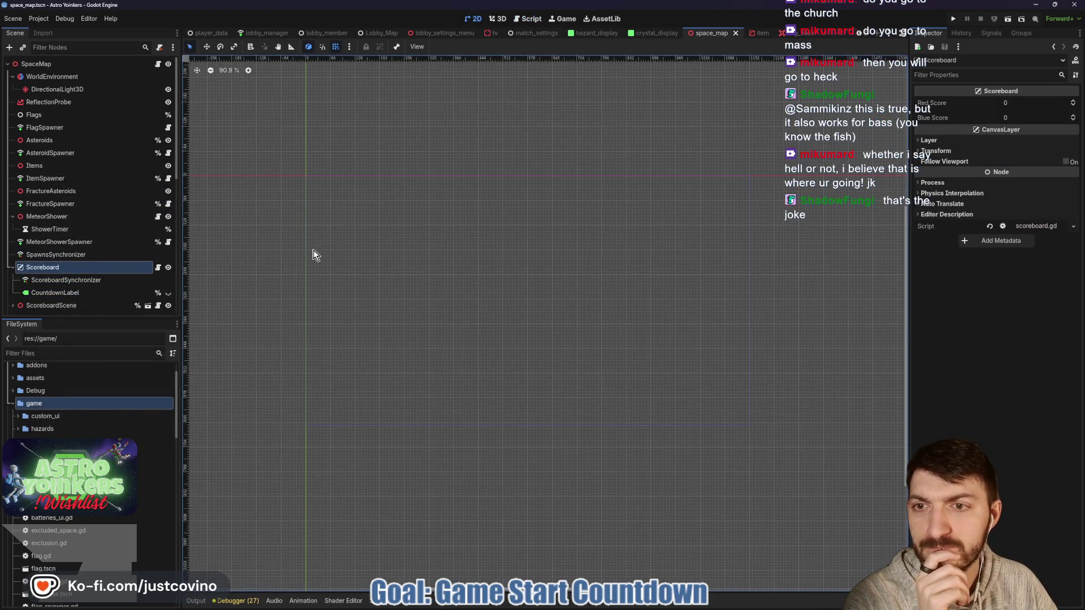
pyautogui.scroll(-5, 314, 254)
pyautogui.click(88, 279)
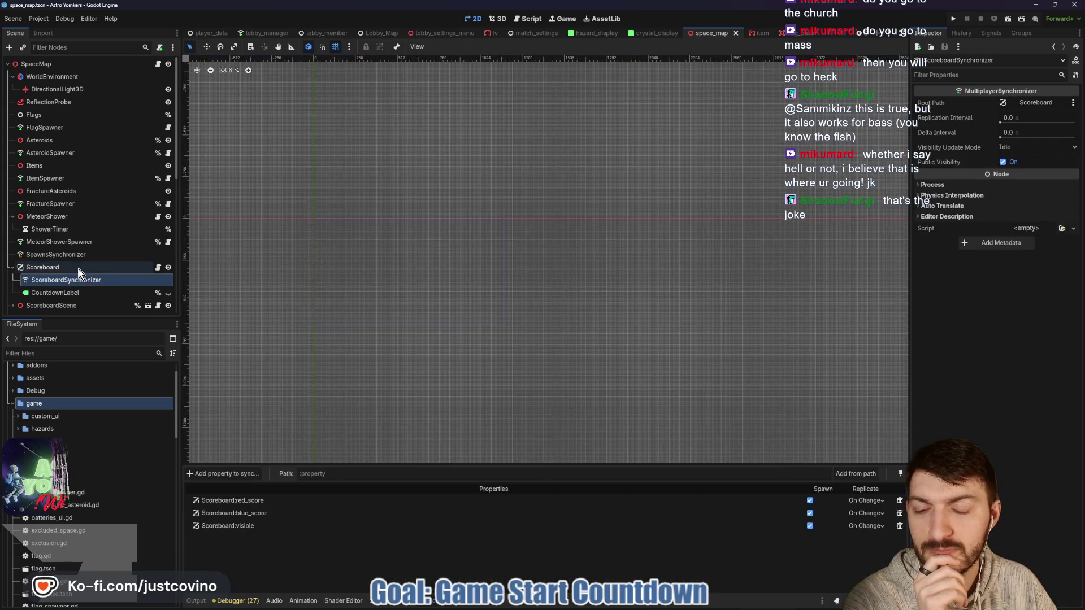
pyautogui.click(80, 268)
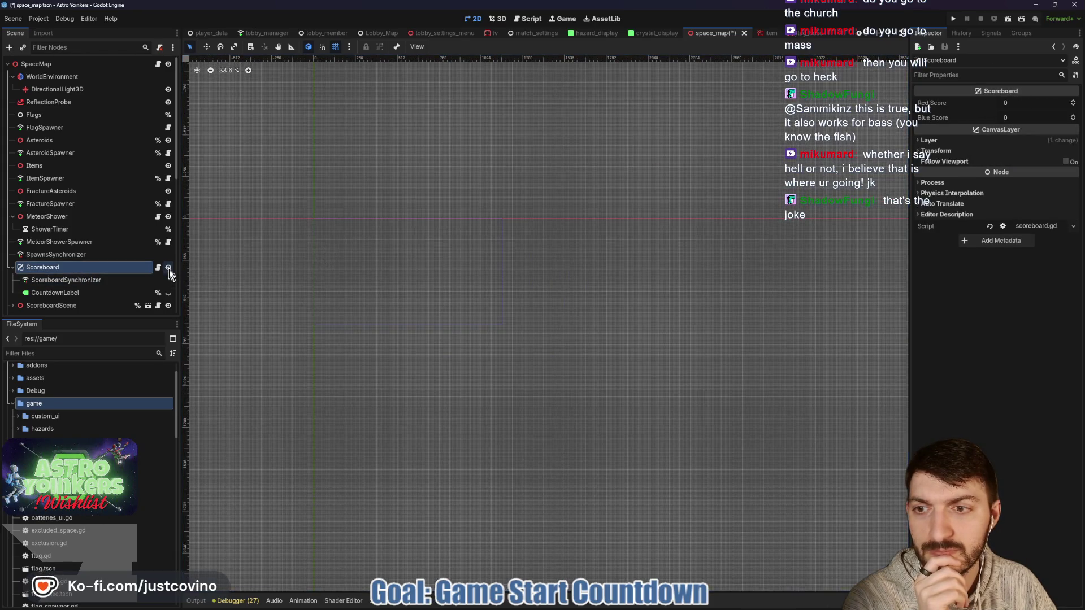
pyautogui.click(168, 293)
pyautogui.click(168, 292)
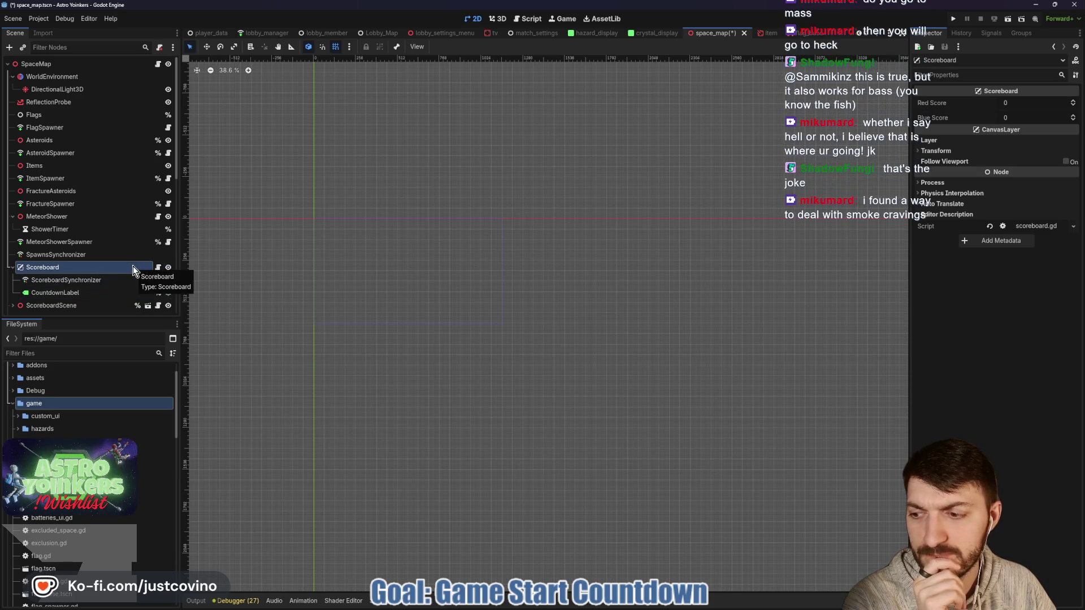
# Open scoreboard.gd and look over begin_countdown(), ending above its header.
pyautogui.click(158, 267)
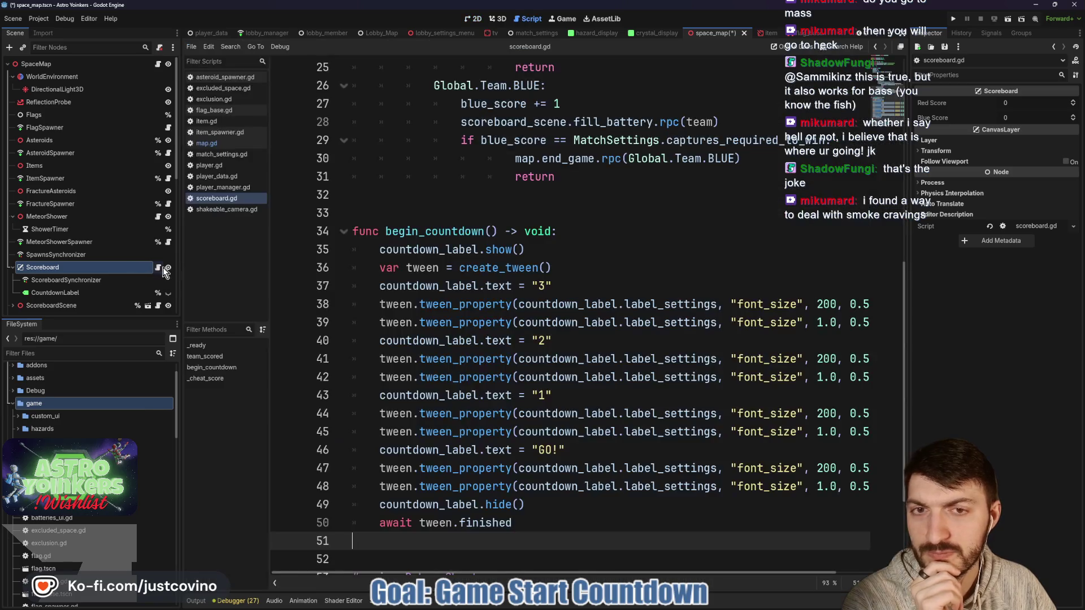
pyautogui.doubleClick(438, 232)
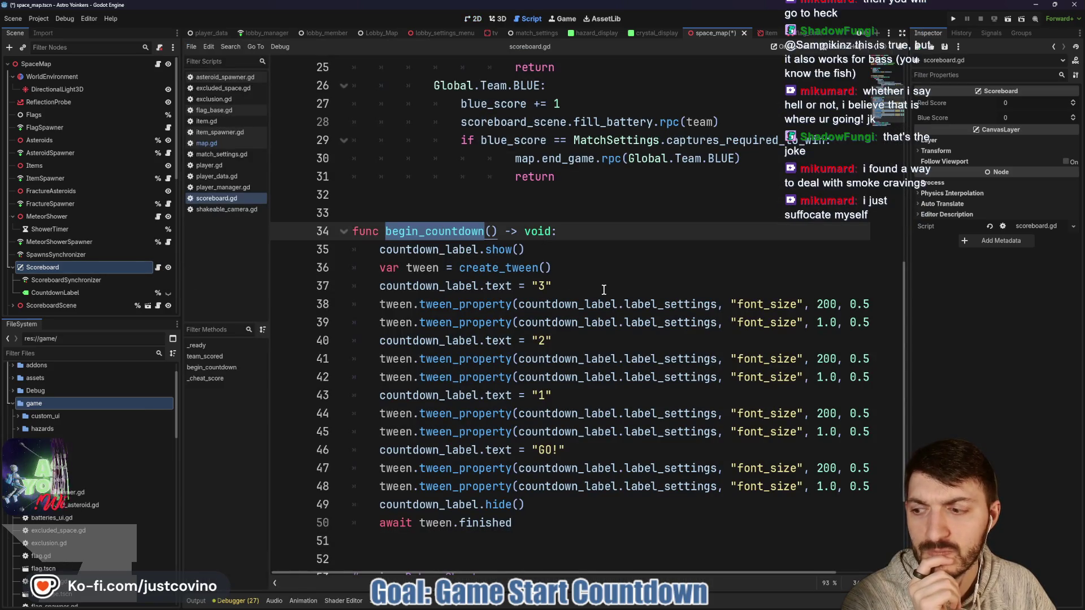
pyautogui.scroll(3, 594, 283)
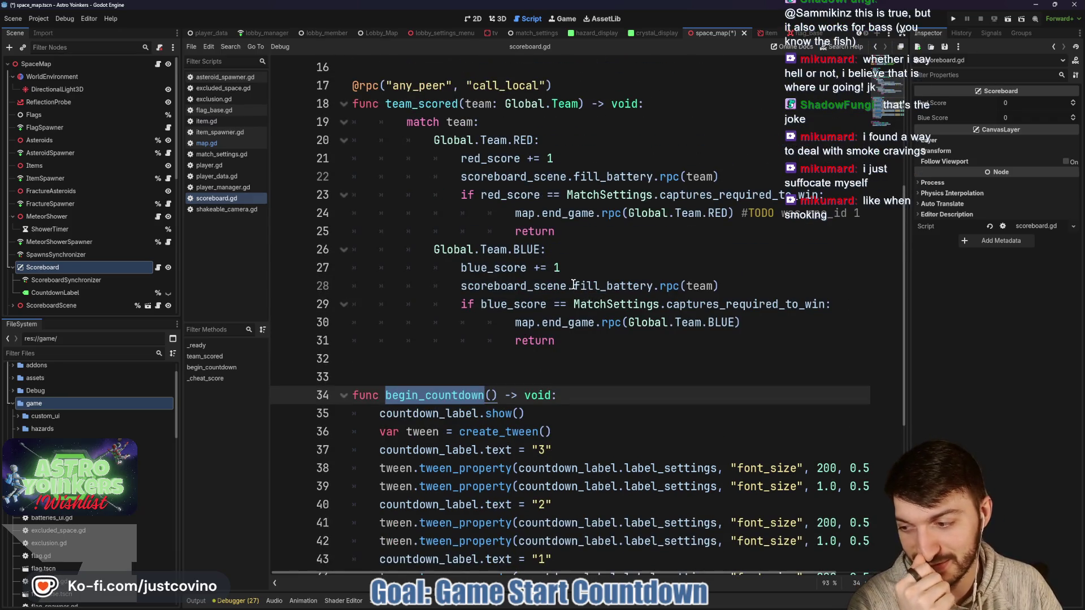
pyautogui.scroll(3, 570, 288)
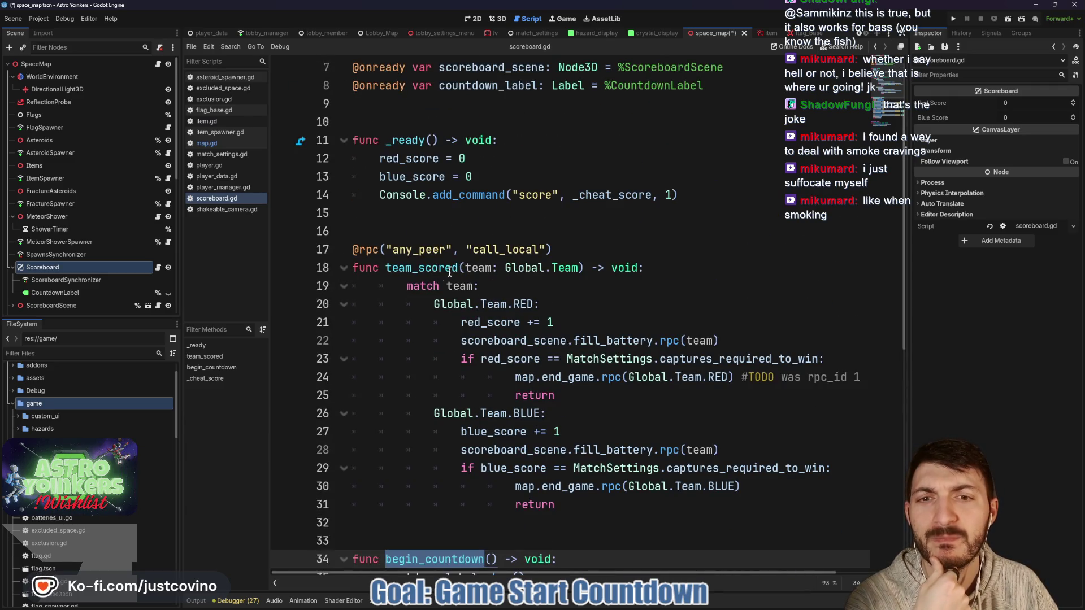
pyautogui.scroll(1, 449, 271)
pyautogui.scroll(1, 450, 269)
pyautogui.scroll(-5, 452, 267)
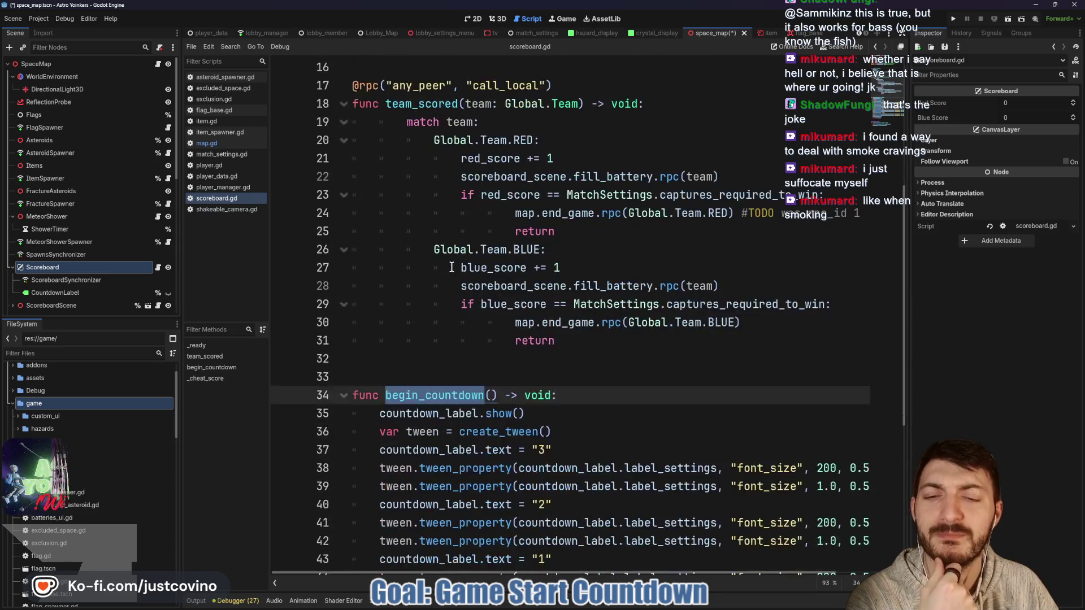
pyautogui.scroll(-2, 451, 267)
pyautogui.press('Up')
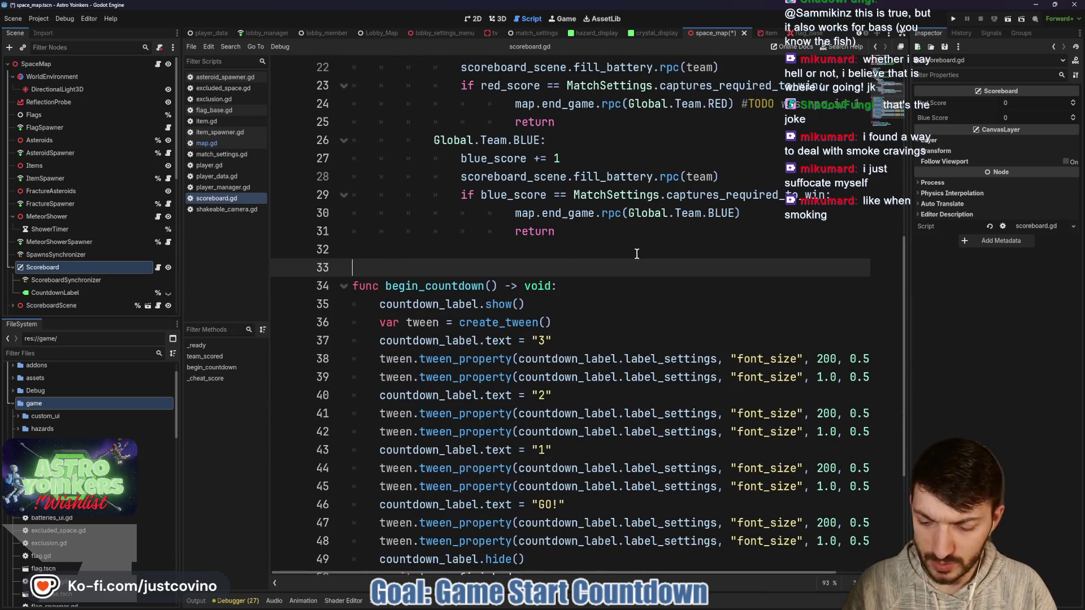
pyautogui.write('@rpc(')
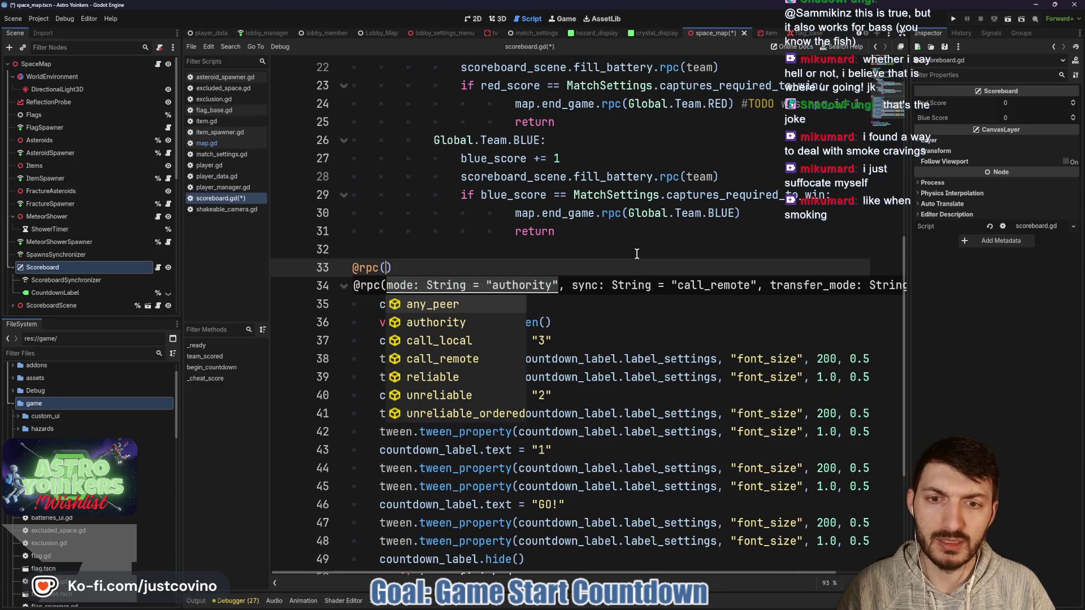
pyautogui.press('Return')
pyautogui.write(',')
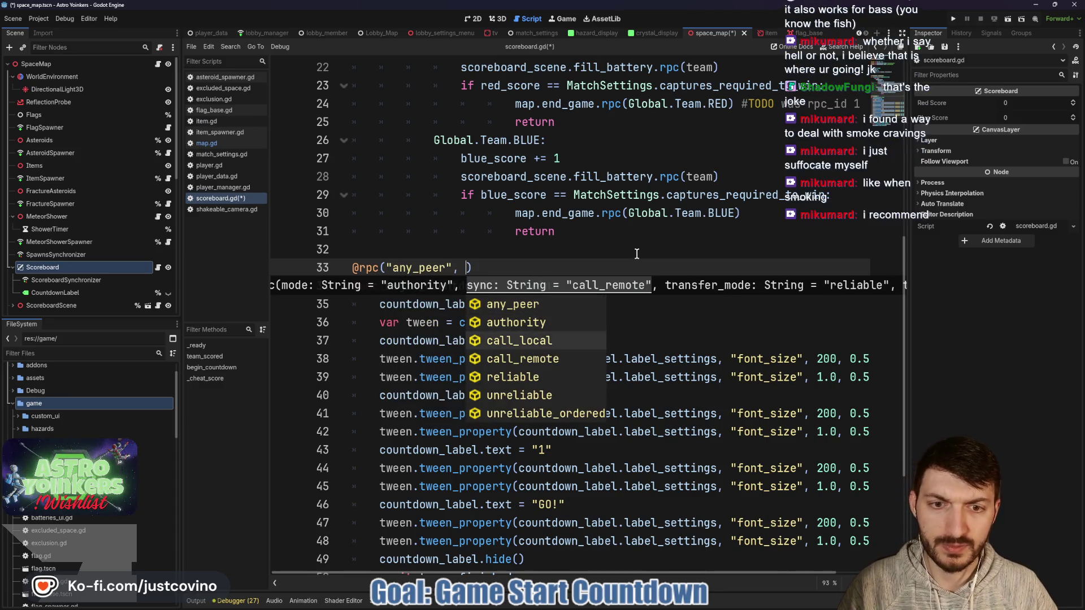
pyautogui.press('Return')
pyautogui.write(',')
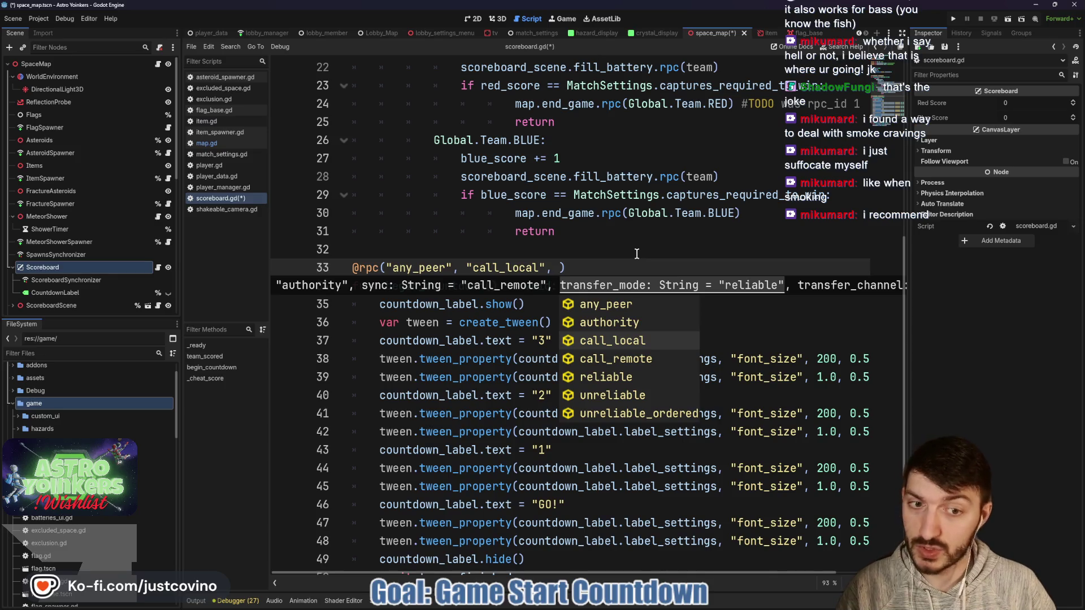
pyautogui.press('Down')
pyautogui.press('Down')
pyautogui.press('Return')
pyautogui.press('End')
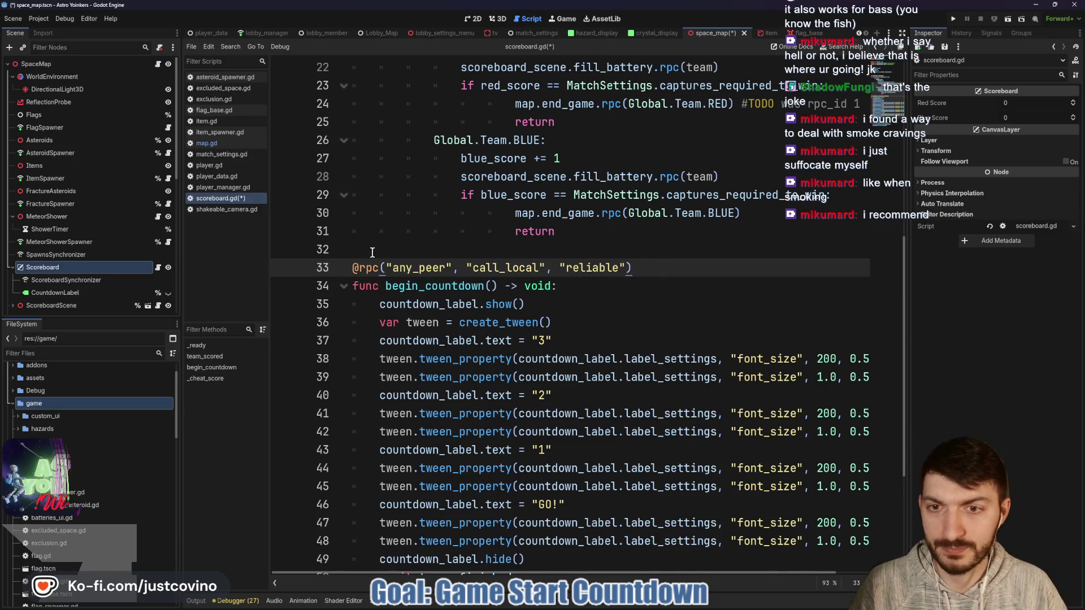
# Insert a blank line above the annotation, save scoreboard.gd, and select ScoreboardSynchronizer.
pyautogui.click(372, 252)
pyautogui.press('Return')
pyautogui.hotkey('ctrl', 's')
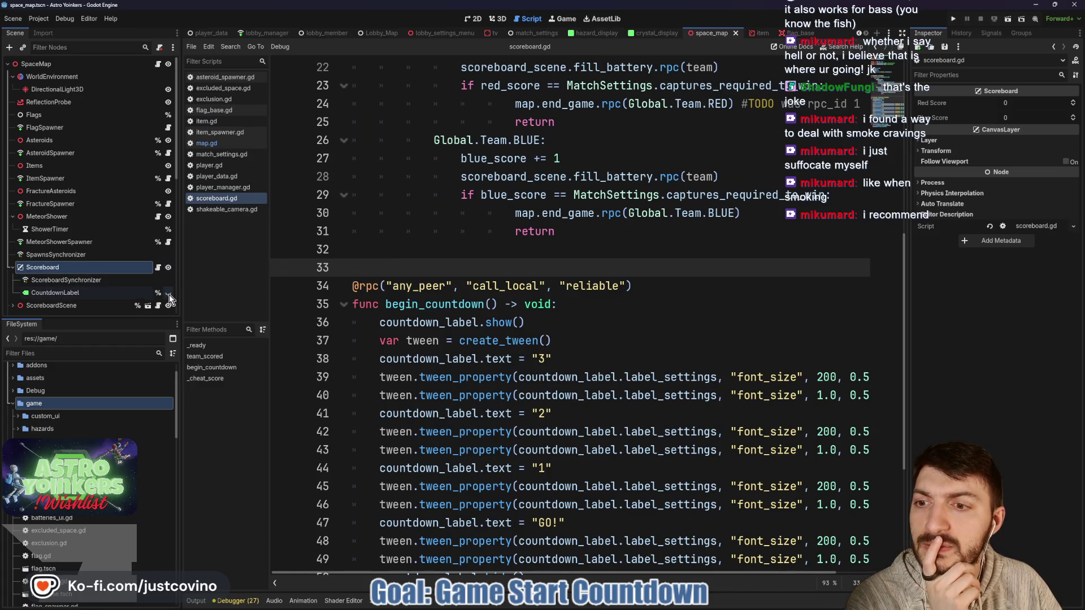
pyautogui.click(112, 283)
# Add CountdownLabel:text to ScoreboardSynchronizer's replication list, replicating only on change.
pyautogui.click(226, 474)
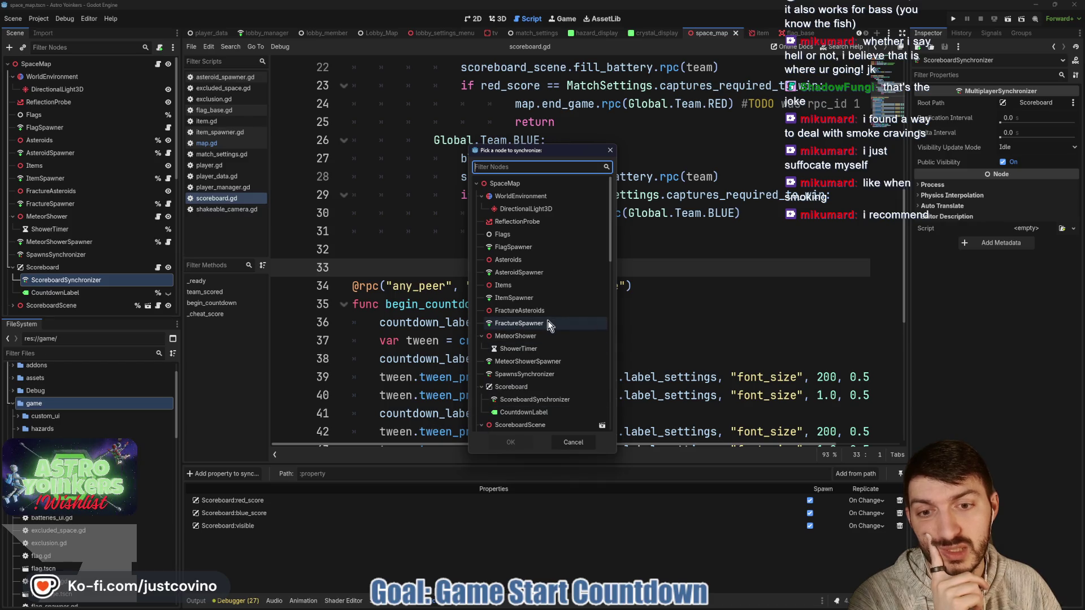
pyautogui.click(524, 412)
pyautogui.click(510, 442)
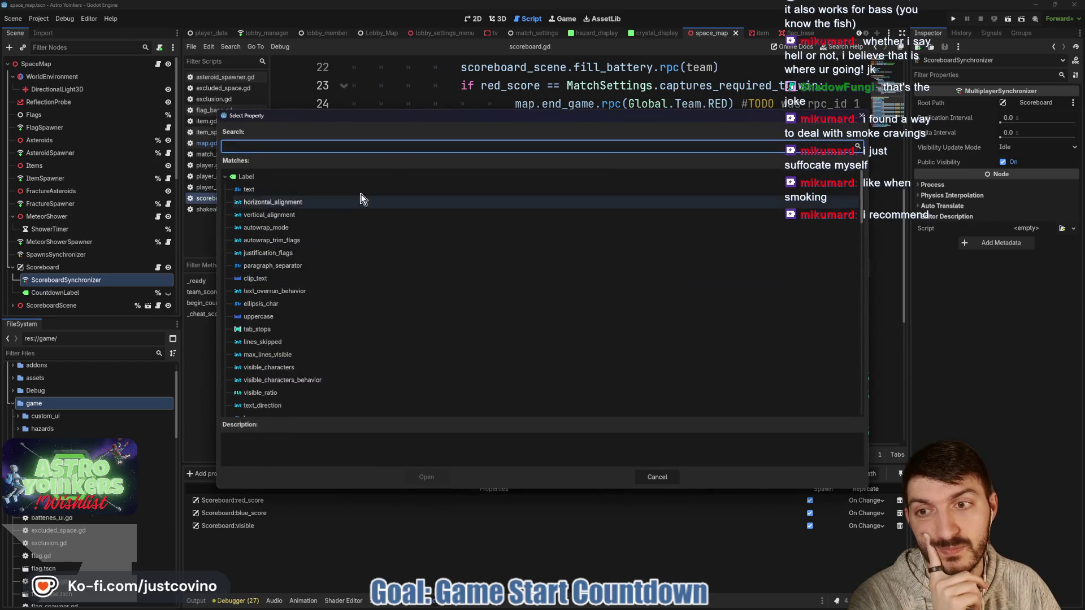
pyautogui.click(291, 191)
pyautogui.click(426, 477)
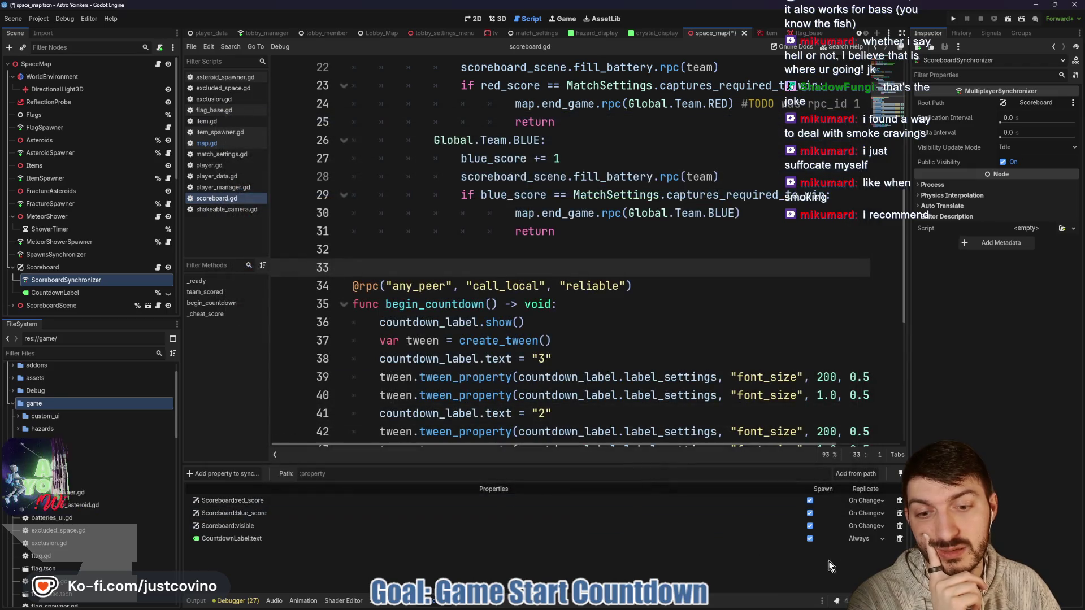
pyautogui.click(865, 539)
pyautogui.click(868, 574)
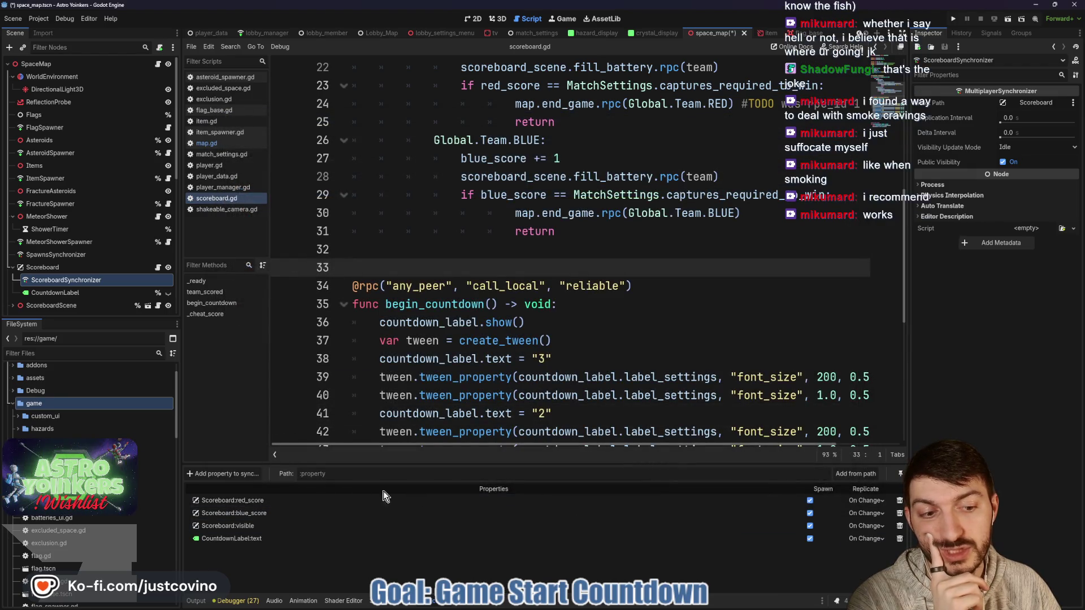
# Add CountdownLabel:visible to the replication list, also replicating only on change.
pyautogui.click(232, 473)
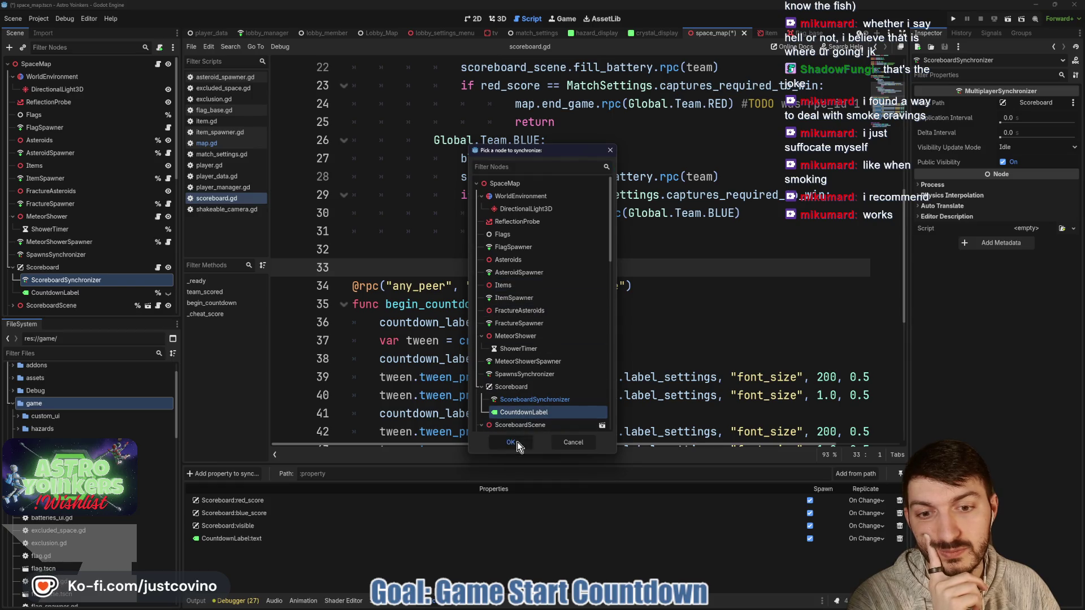
pyautogui.click(511, 443)
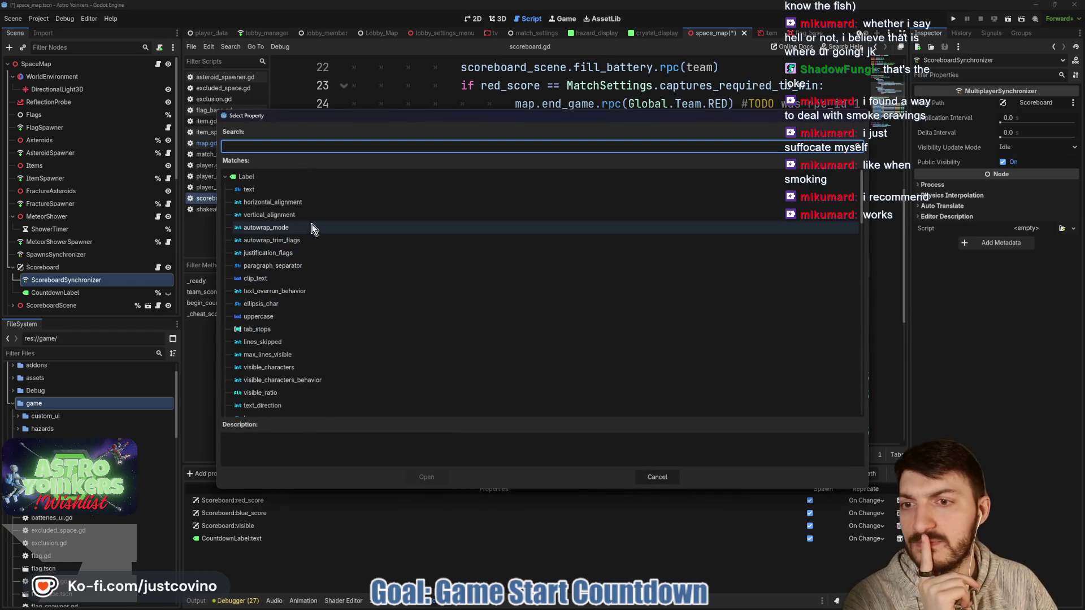
pyautogui.scroll(-1, 311, 271)
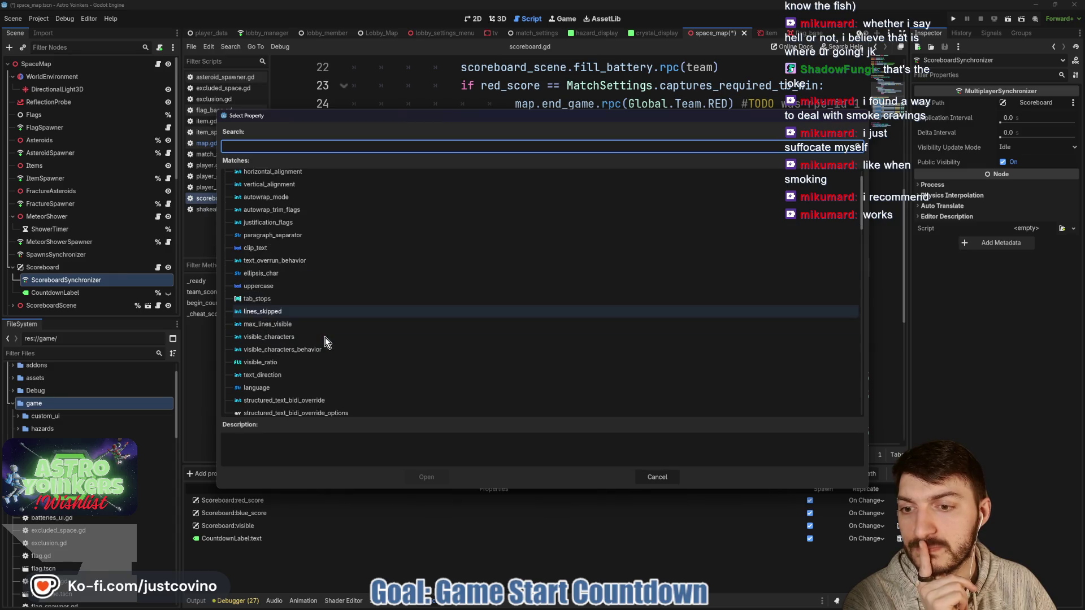
pyautogui.scroll(-1, 325, 338)
pyautogui.scroll(-3, 319, 341)
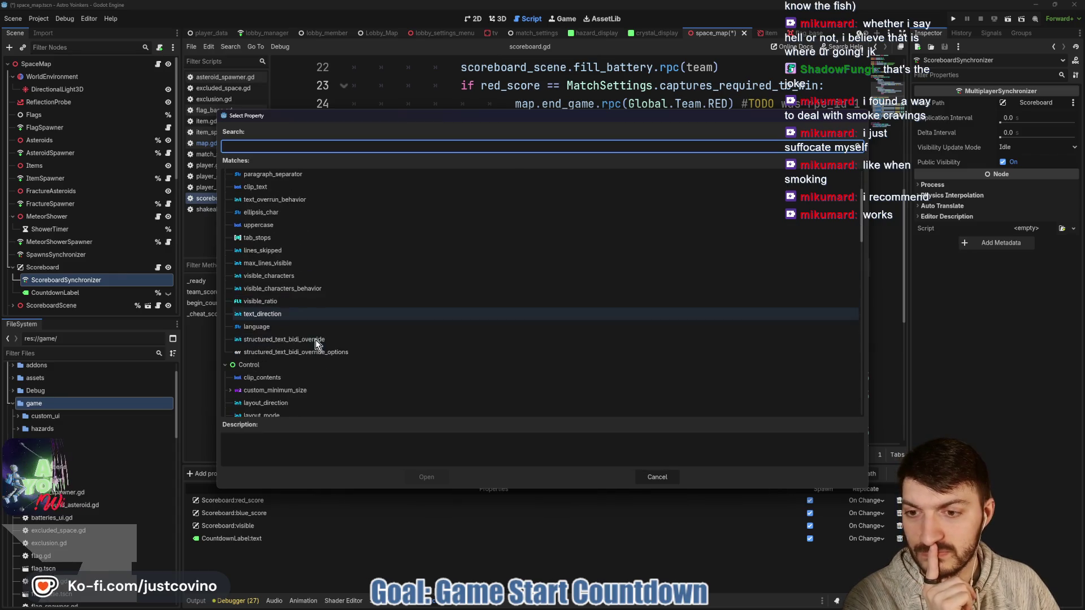
pyautogui.scroll(-1, 316, 345)
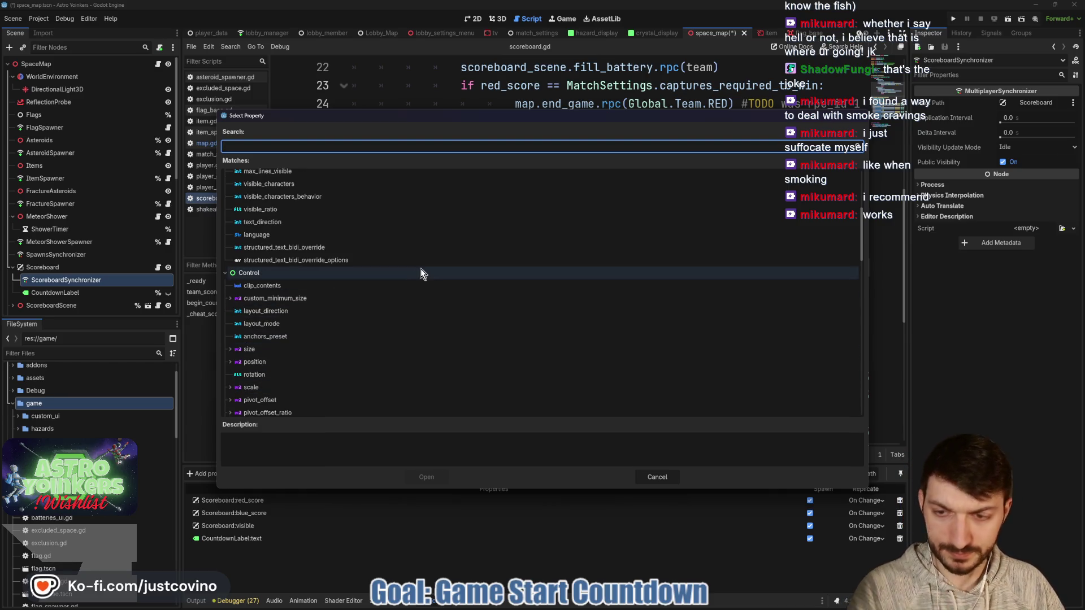
pyautogui.write('visib')
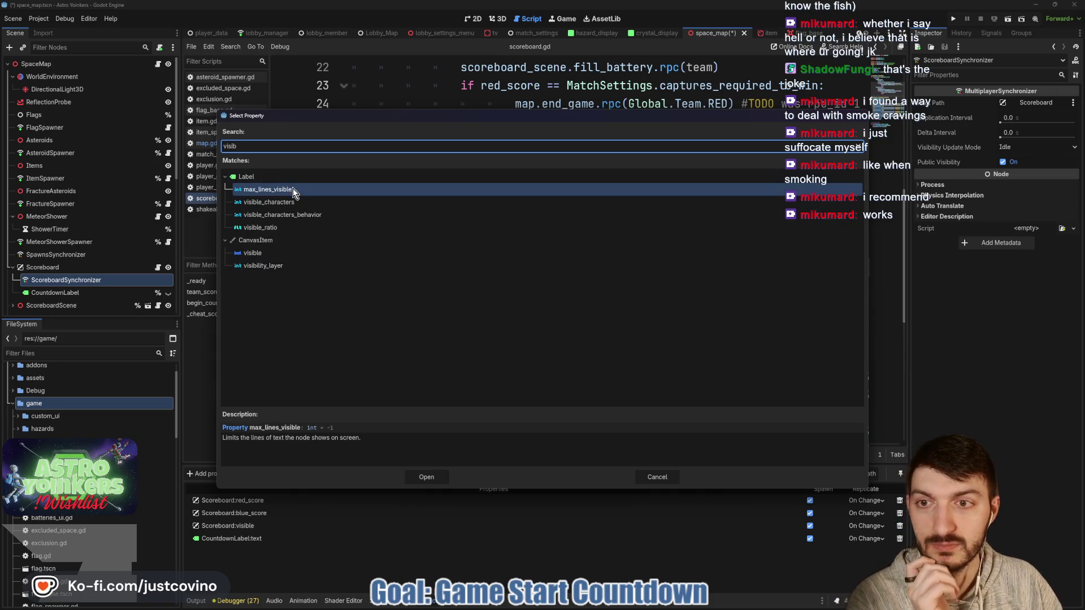
pyautogui.click(302, 253)
pyautogui.click(437, 479)
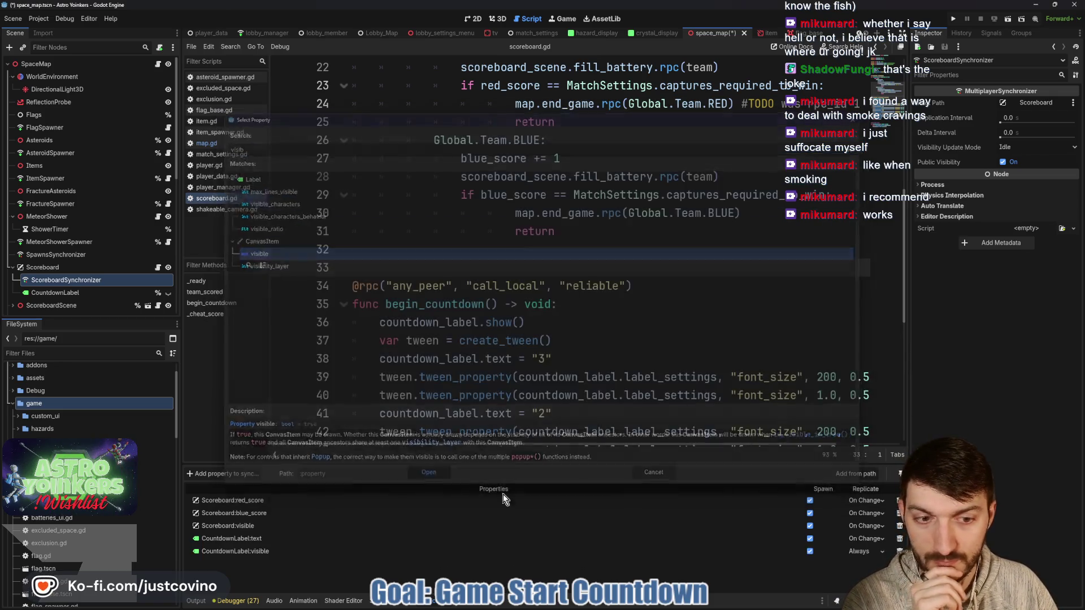
pyautogui.click(858, 586)
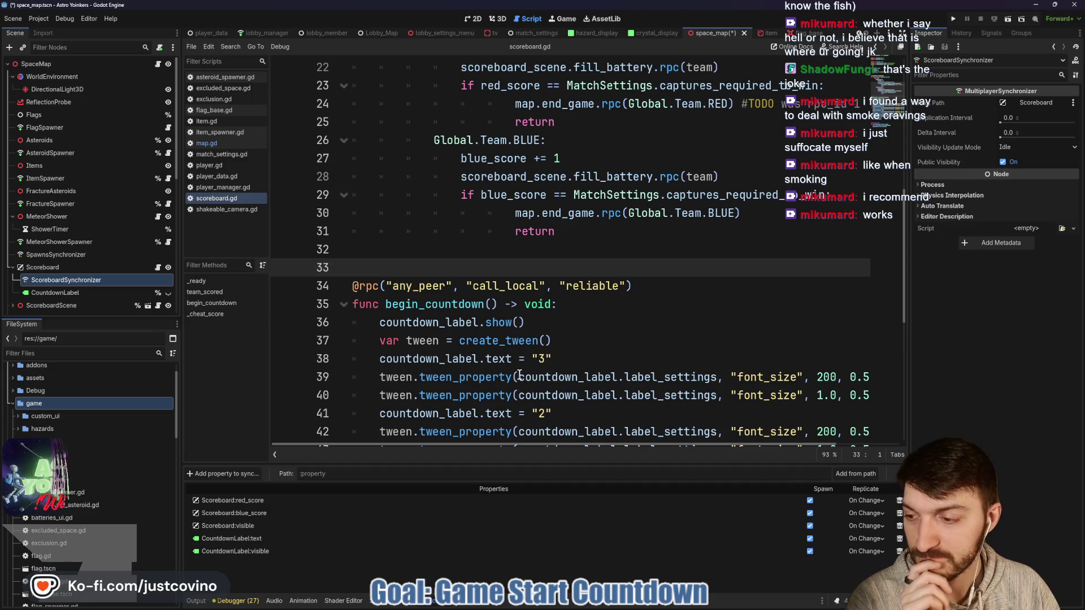
# Dismiss the tween_property documentation popup and save the space_map scene.
pyautogui.moveTo(493, 370)
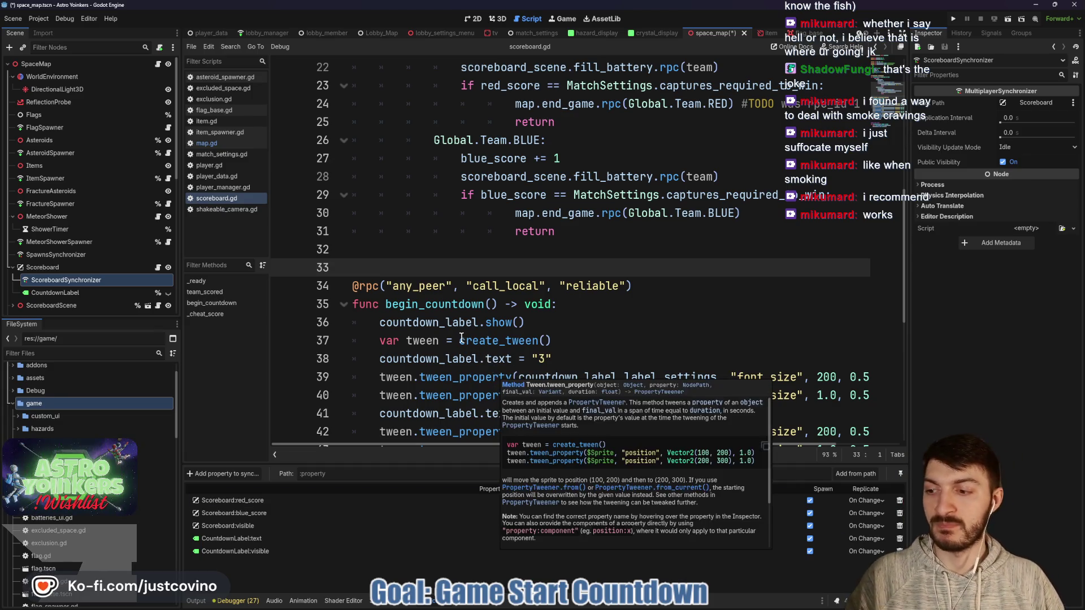
pyautogui.click(576, 334)
pyautogui.hotkey('ctrl', 's')
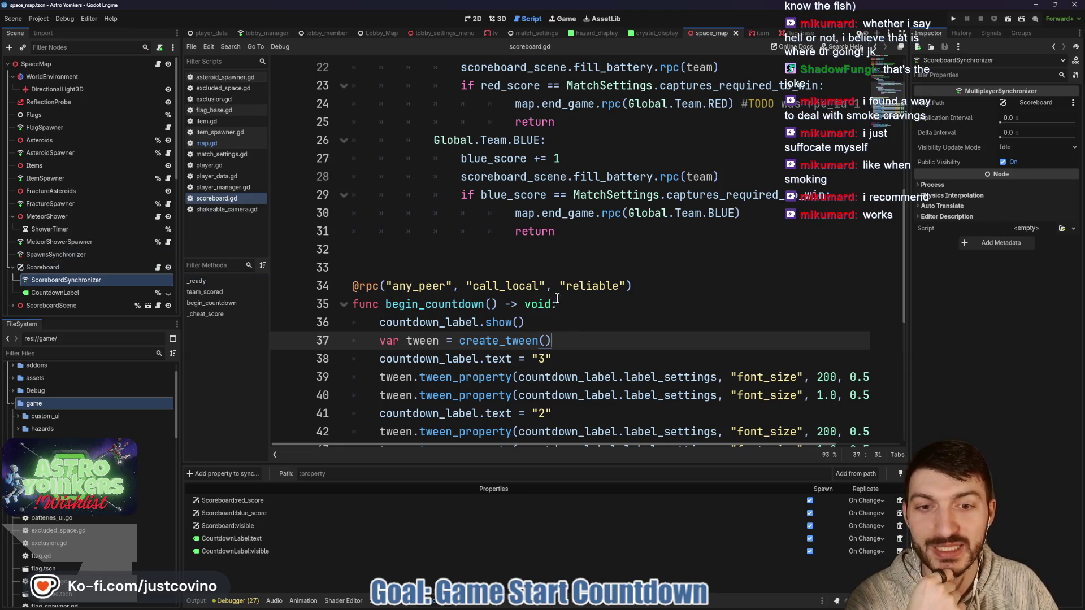
# Change map.gd line 58 to await scoreboard.begin_countdown.rpc(), save, and run the project.
pyautogui.click(159, 66)
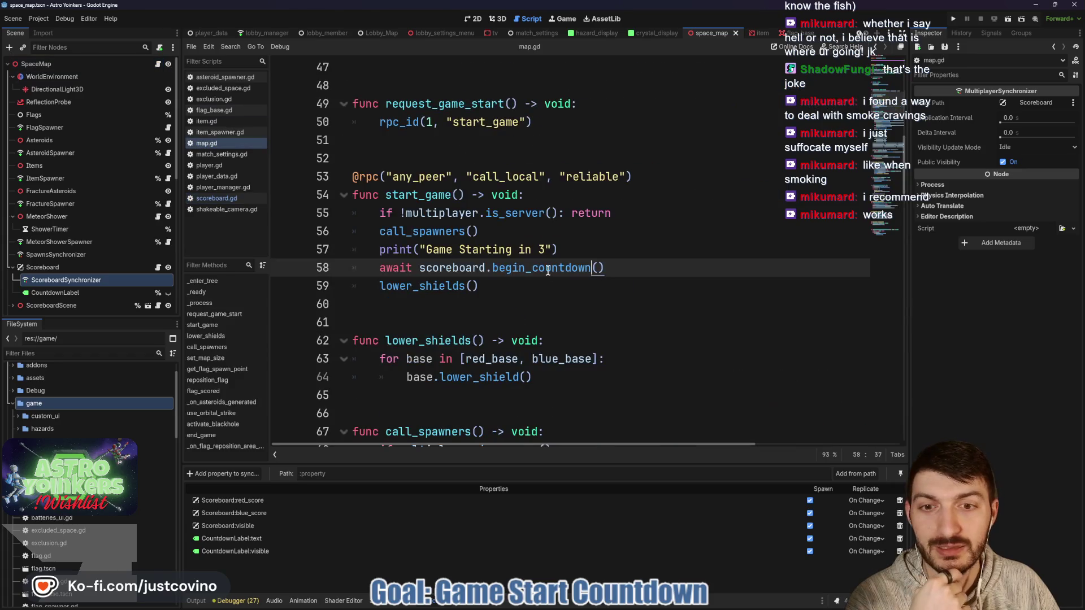
pyautogui.write('.rpc')
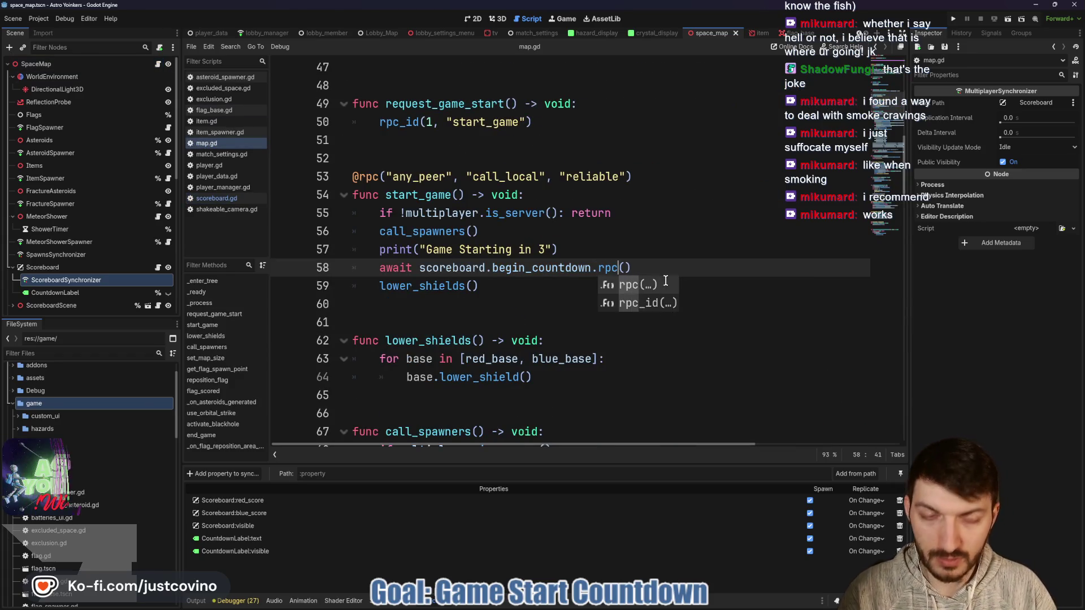
pyautogui.click(676, 276)
pyautogui.hotkey('ctrl', 's')
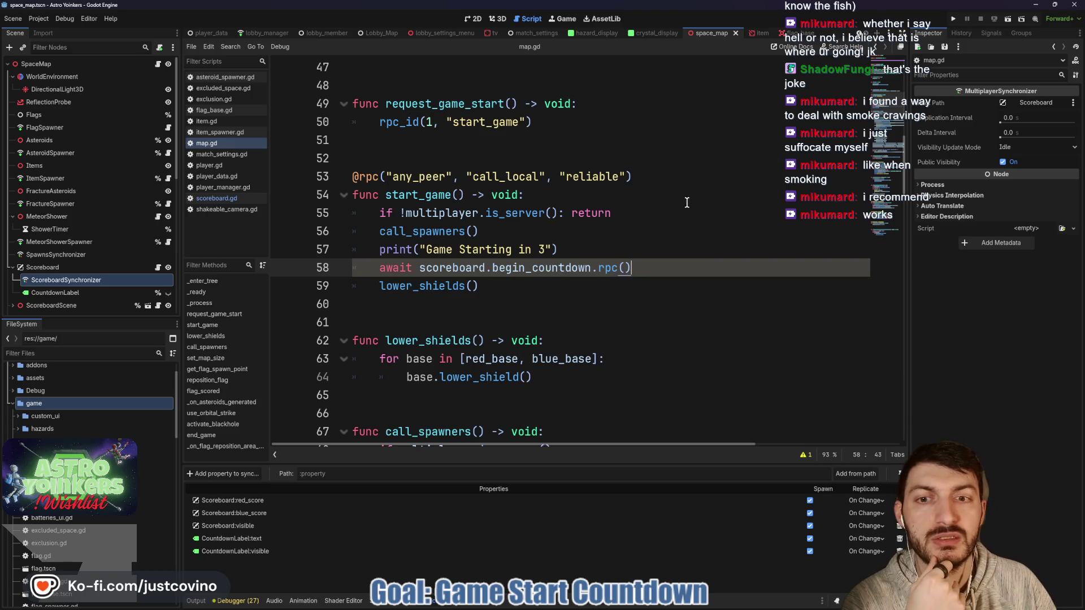
pyautogui.click(953, 18)
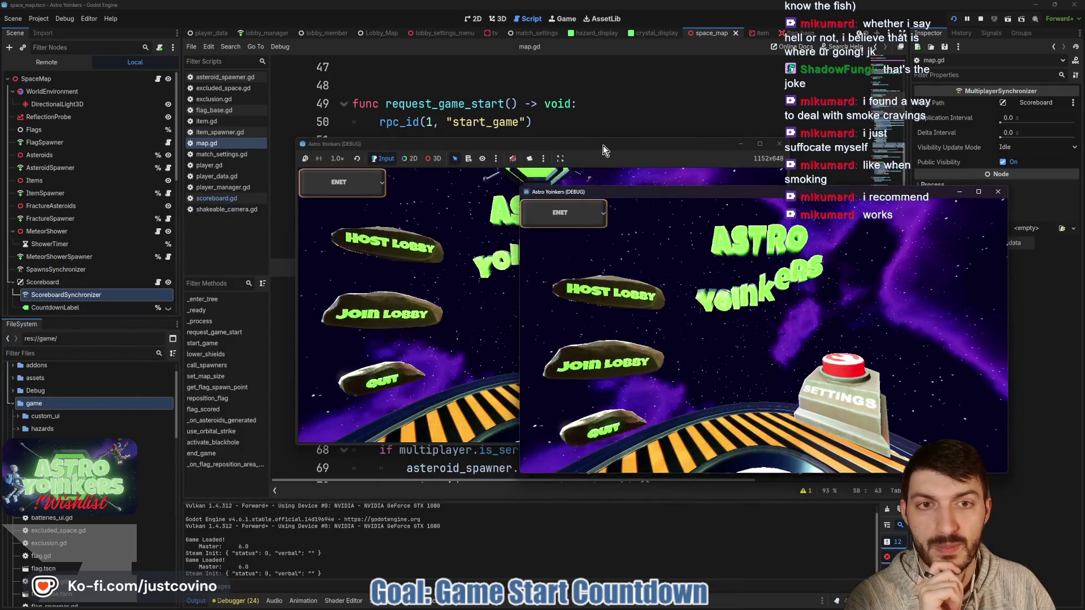
# Host a lobby in one game window, join it from the other, and start the match.
pyautogui.click(232, 277)
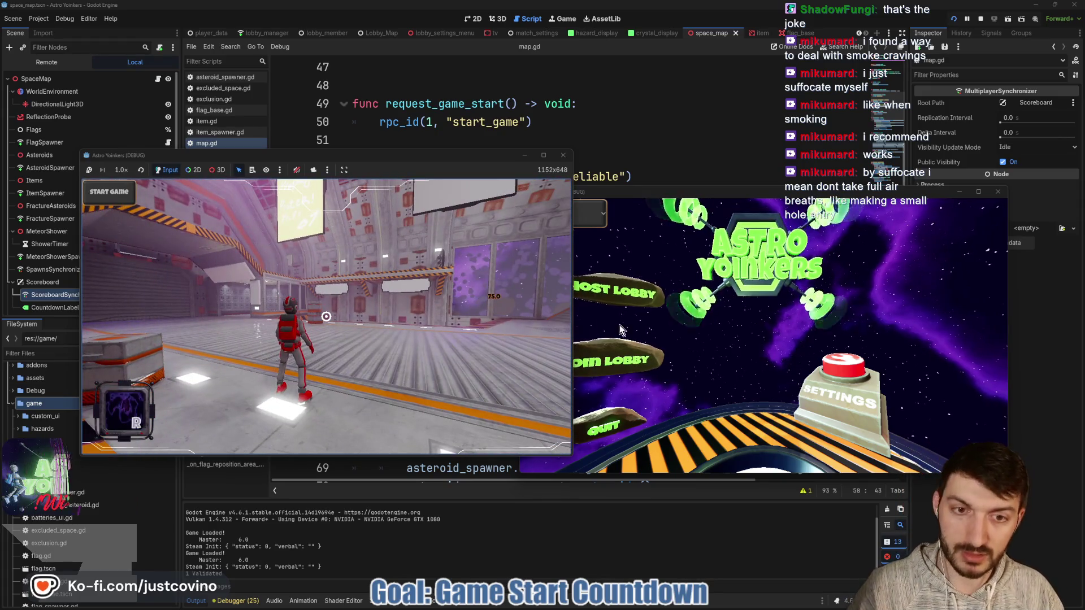
pyautogui.click(612, 360)
pyautogui.click(808, 249)
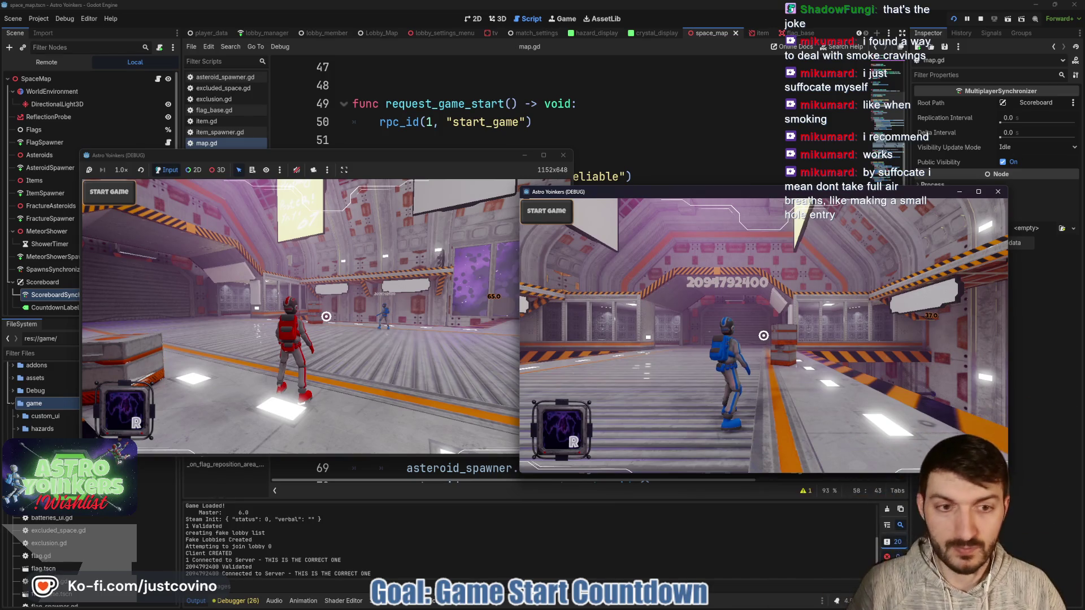
pyautogui.click(409, 172)
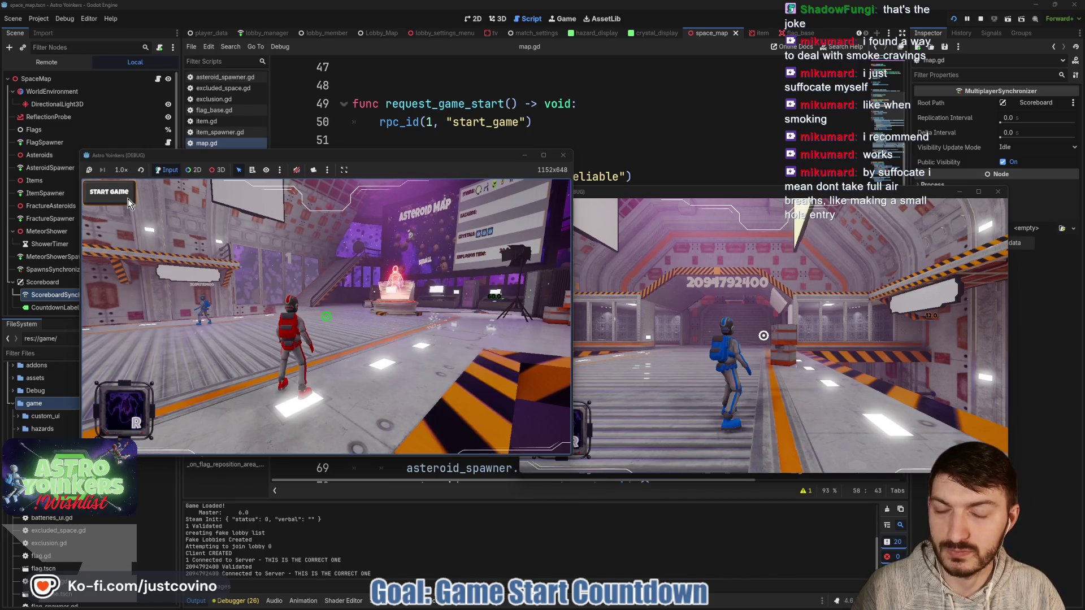
pyautogui.click(128, 198)
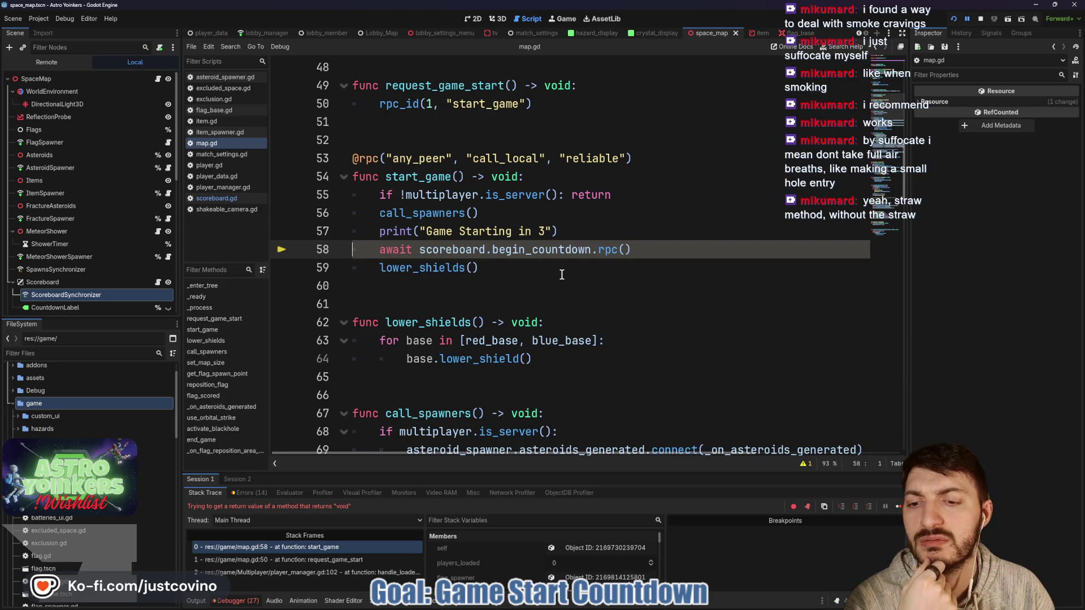
pyautogui.moveTo(632, 250); pyautogui.dragTo(591, 249)
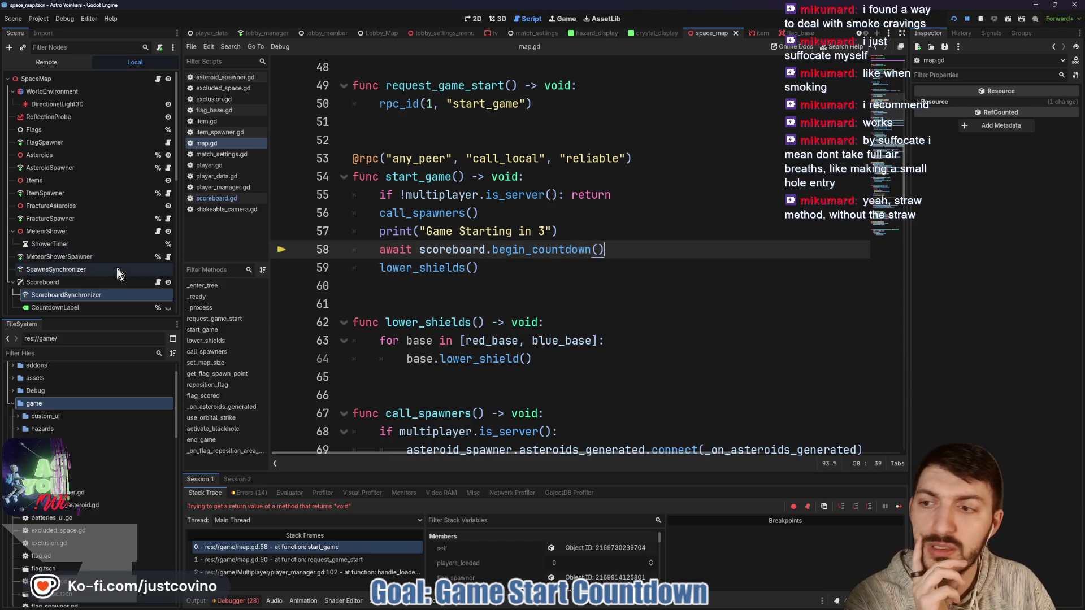
pyautogui.click(160, 282)
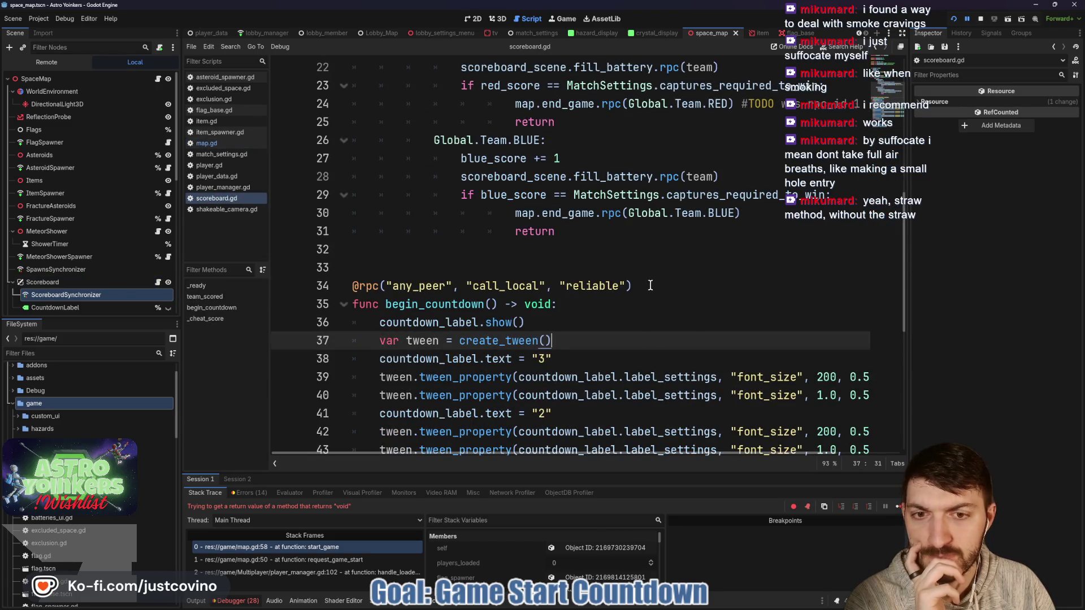
pyautogui.moveTo(649, 286); pyautogui.dragTo(303, 290)
pyautogui.press('BackSpace')
pyautogui.press('BackSpace')
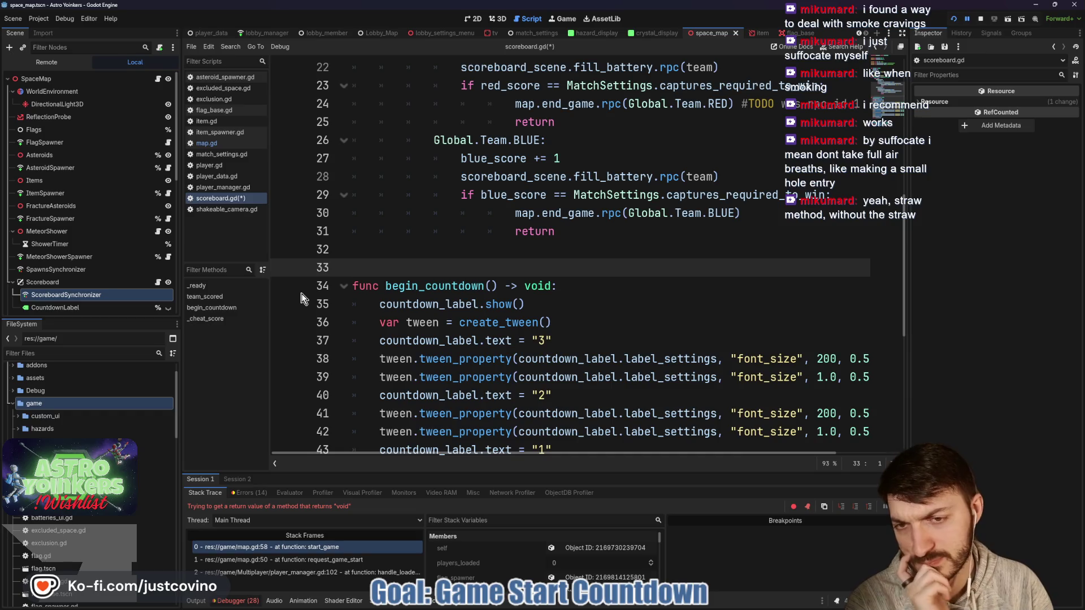
pyautogui.hotkey('ctrl', 's')
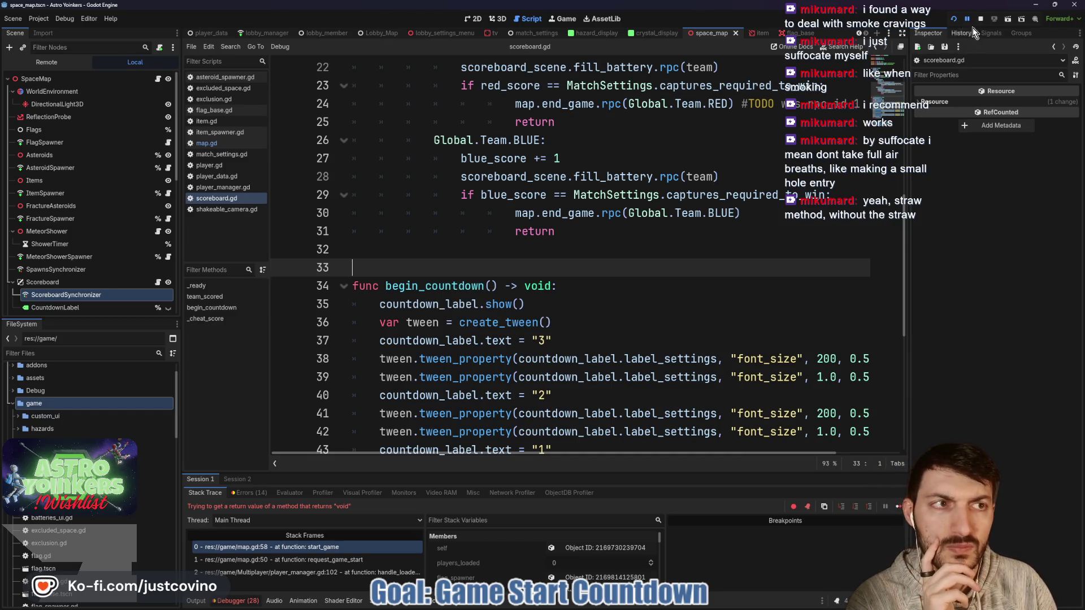
# Rerun the game, place both windows side by side, host a lobby and join it.
pyautogui.press('F5')
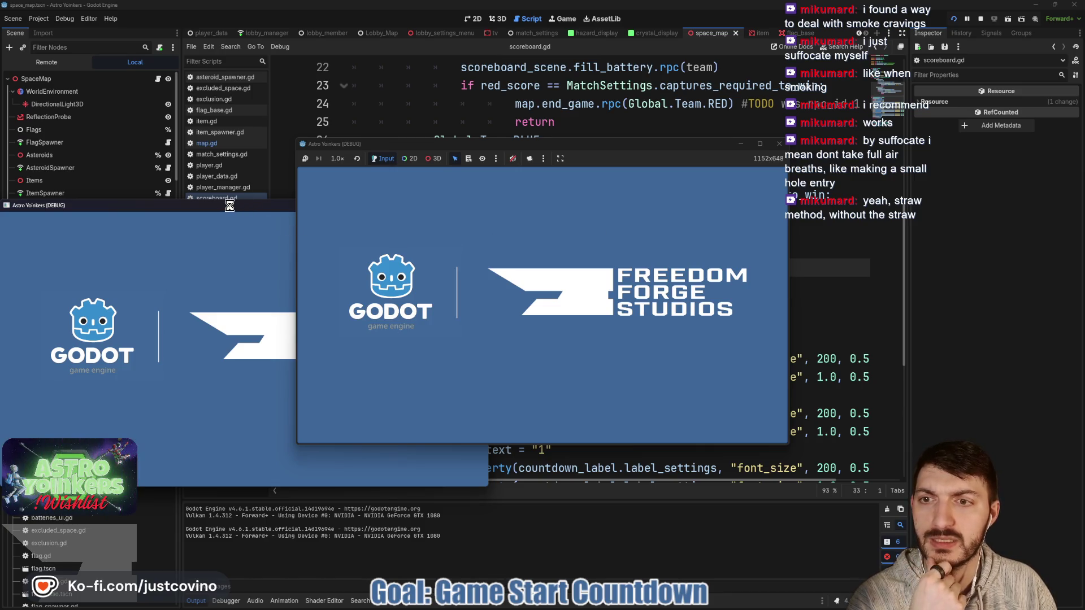
pyautogui.moveTo(230, 205); pyautogui.dragTo(534, 192)
pyautogui.moveTo(679, 158); pyautogui.dragTo(324, 164)
pyautogui.click(136, 283)
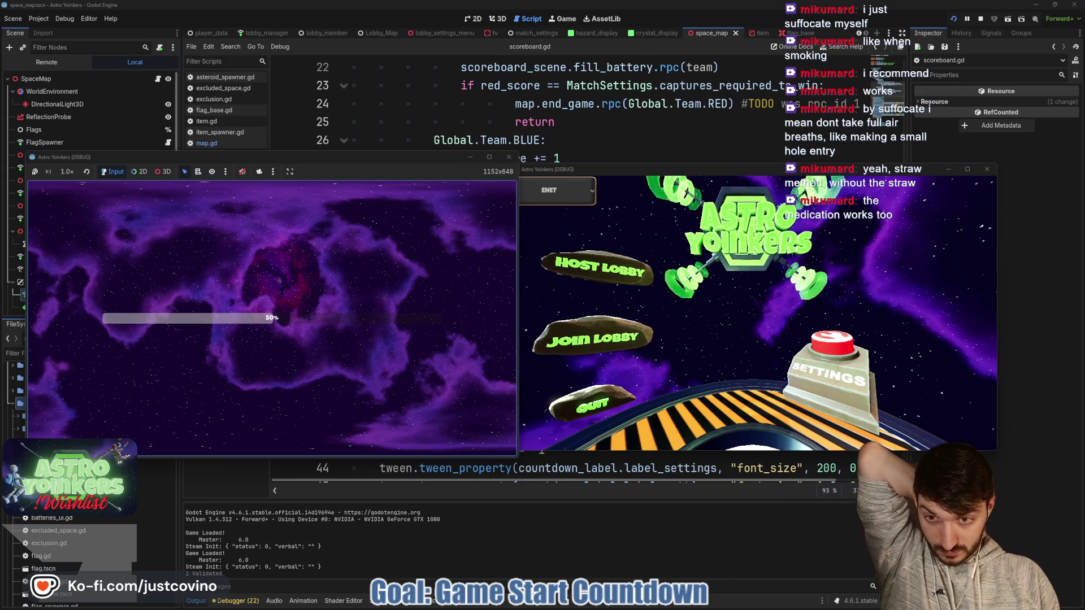
pyautogui.click(611, 327)
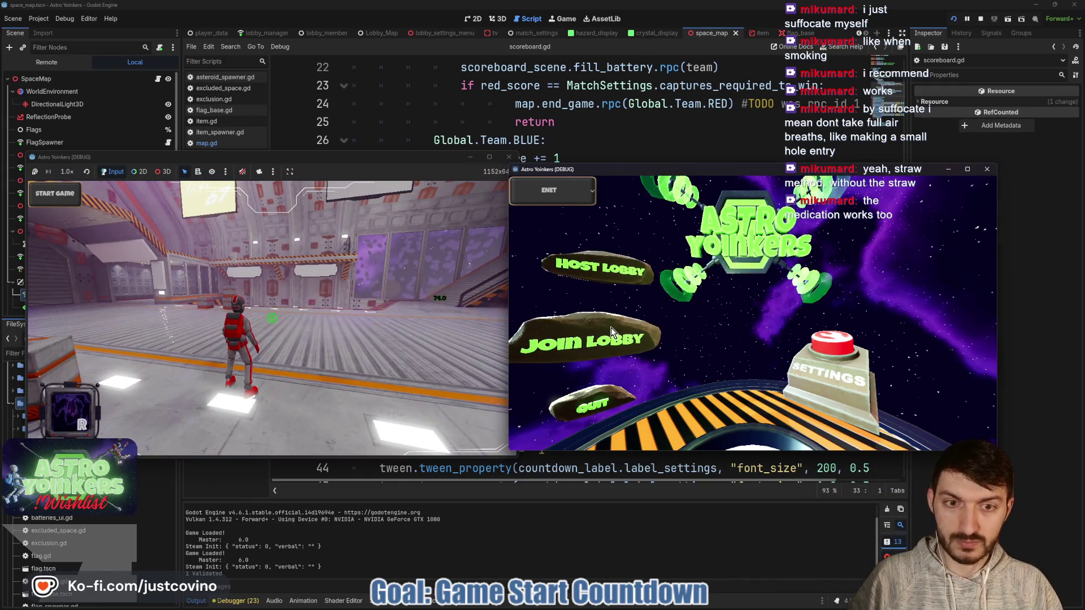
pyautogui.click(611, 327)
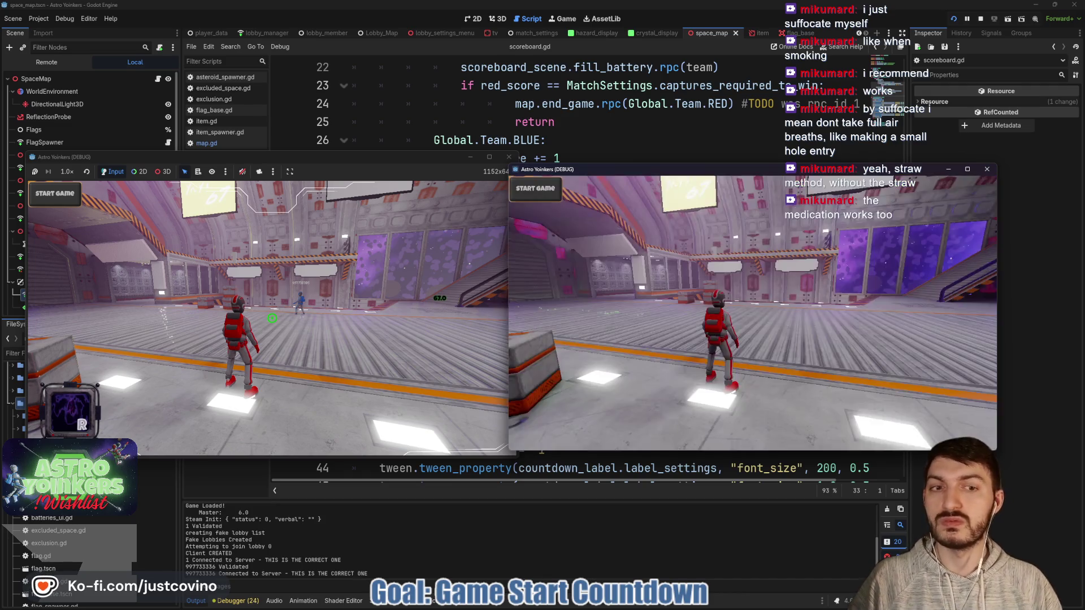
# Return to the host window, move the red astronaut, and view the Remote scene tree.
pyautogui.click(415, 152)
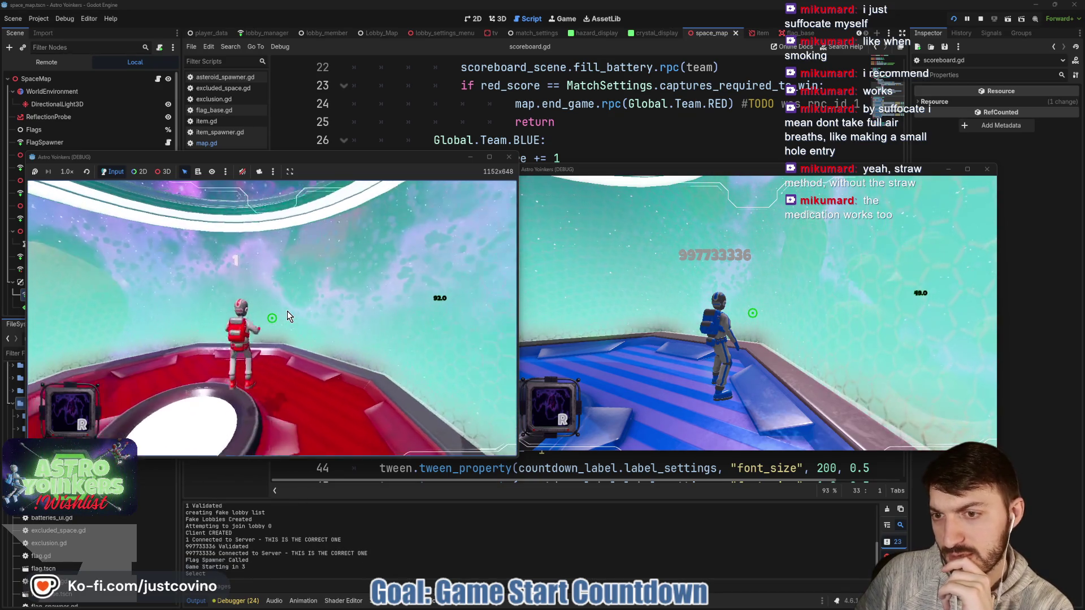
pyautogui.press('space')
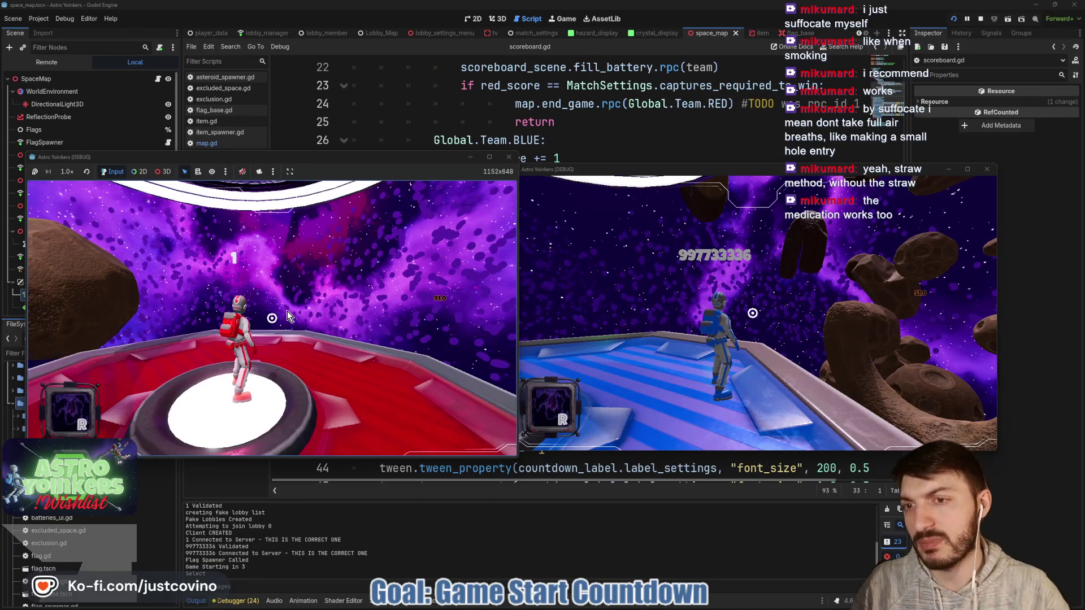
pyautogui.click(41, 65)
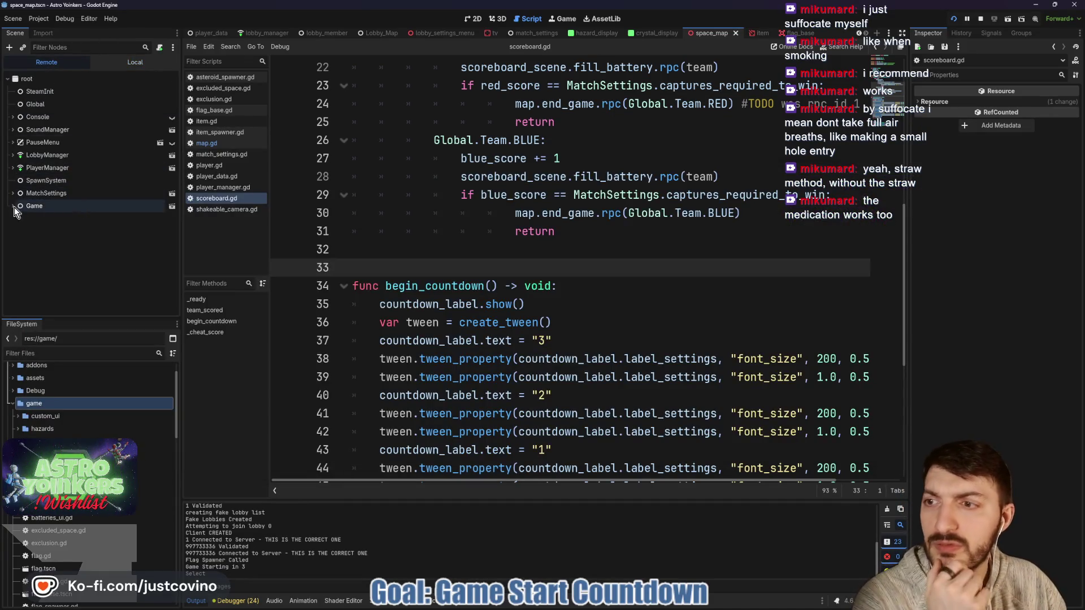
# Expand Game > Map in the Remote tree, inspect Scoreboard and its children, then stop the game.
pyautogui.click(14, 206)
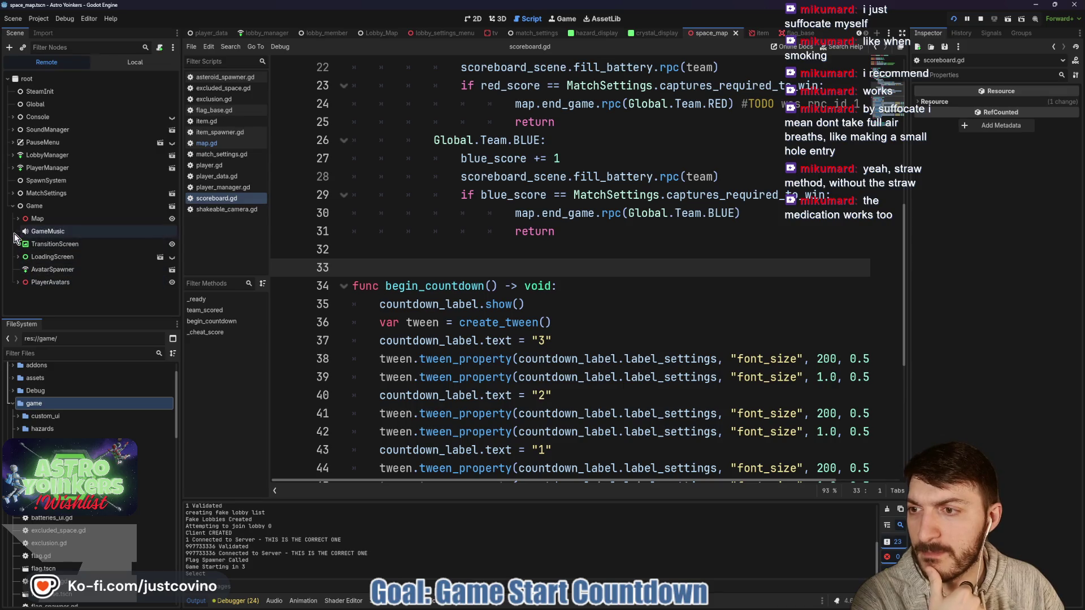
pyautogui.click(18, 221)
pyautogui.scroll(-2, 62, 249)
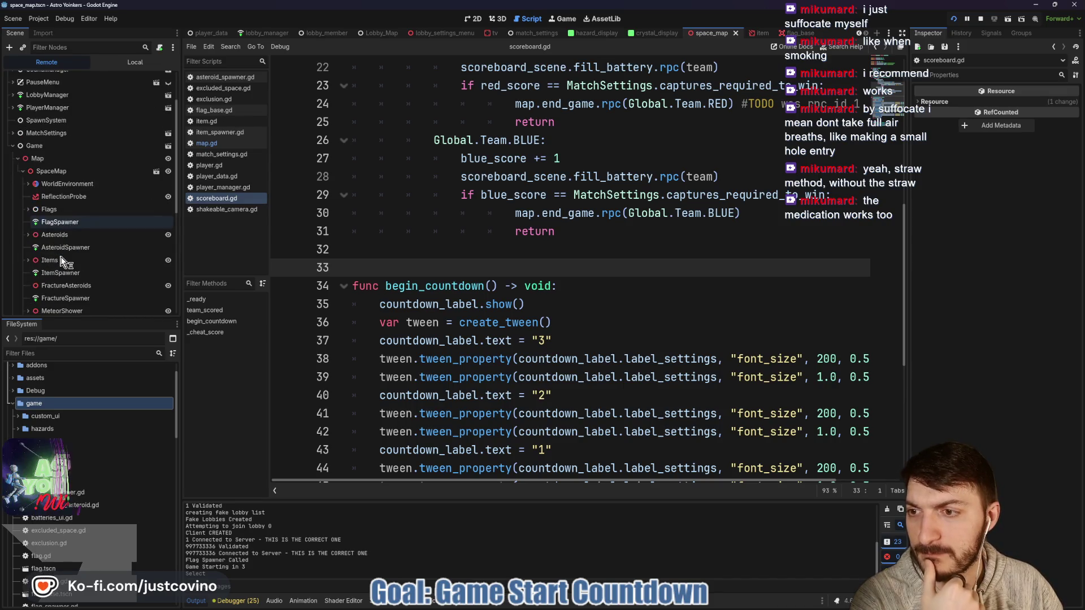
pyautogui.scroll(-3, 64, 262)
pyautogui.click(34, 260)
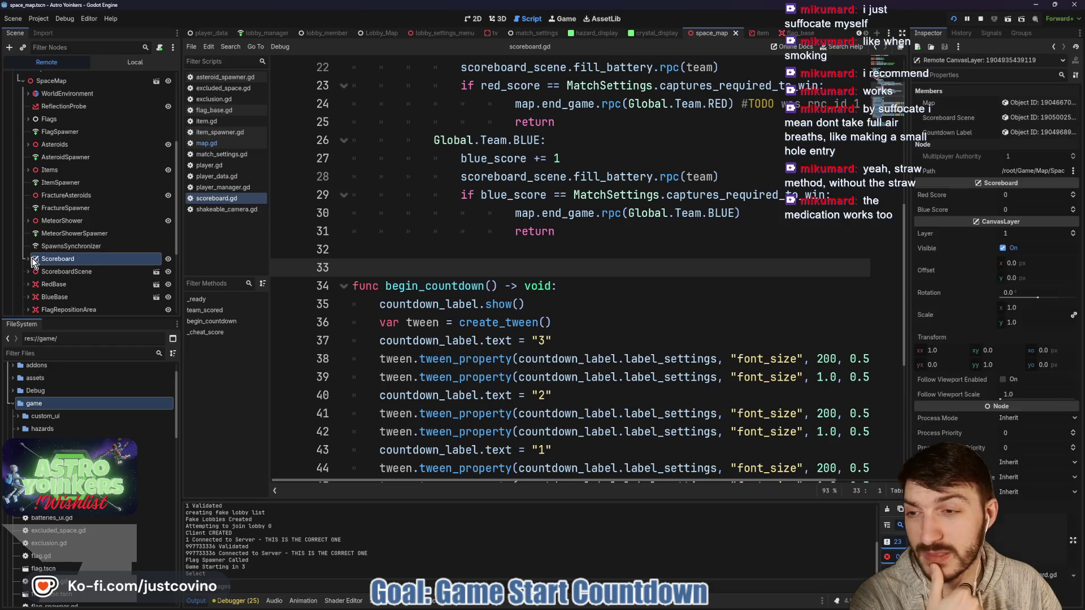
pyautogui.click(29, 259)
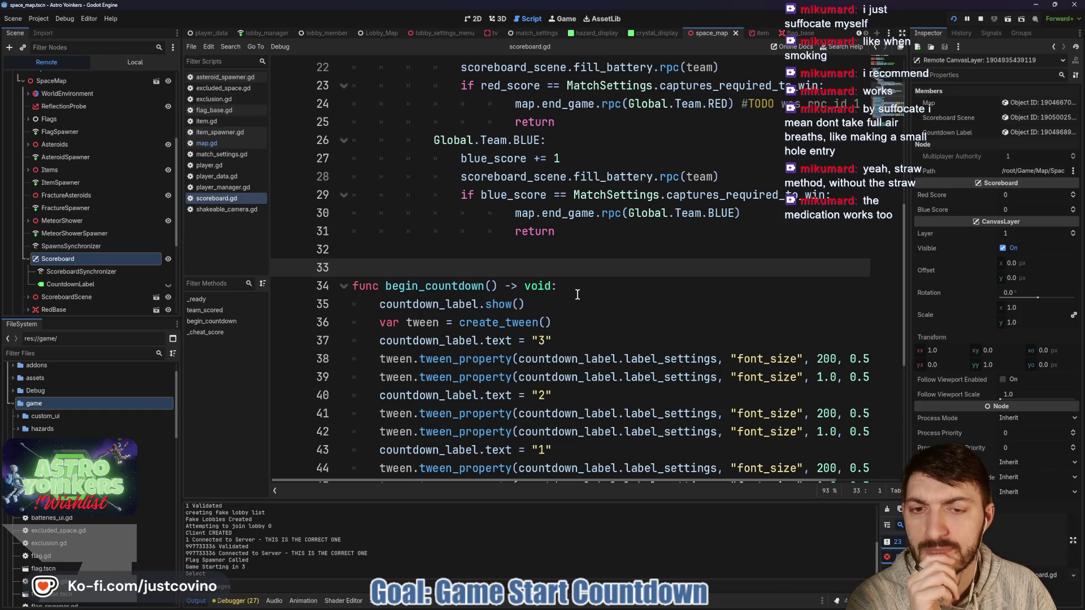
pyautogui.click(980, 18)
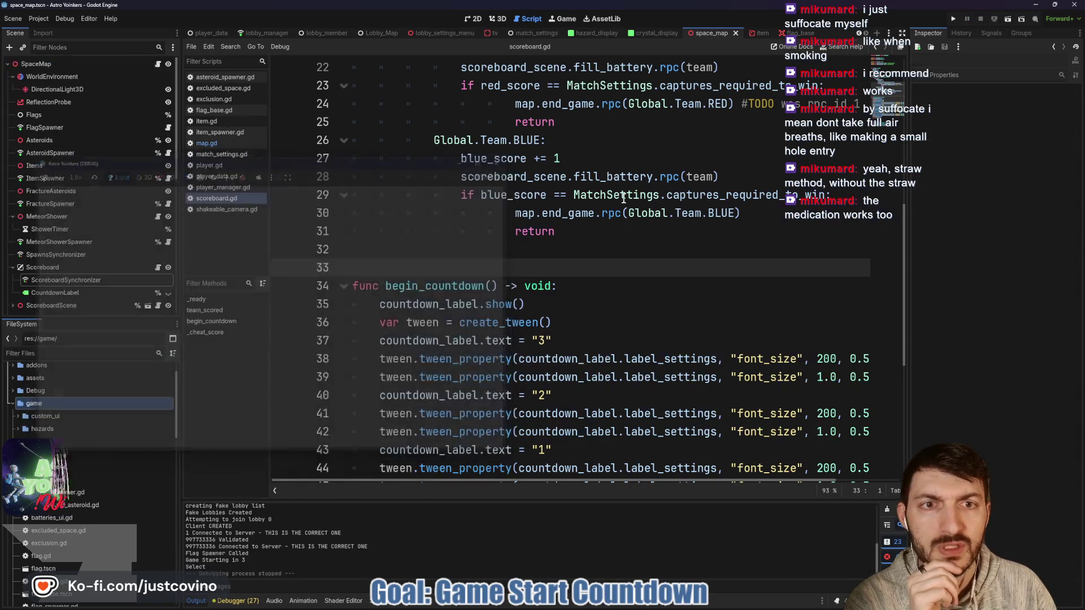
# Add Console.add_command("countdown", begin_countdown) in _ready and save scoreboard.gd.
pyautogui.scroll(7, 596, 221)
pyautogui.scroll(-1, 596, 221)
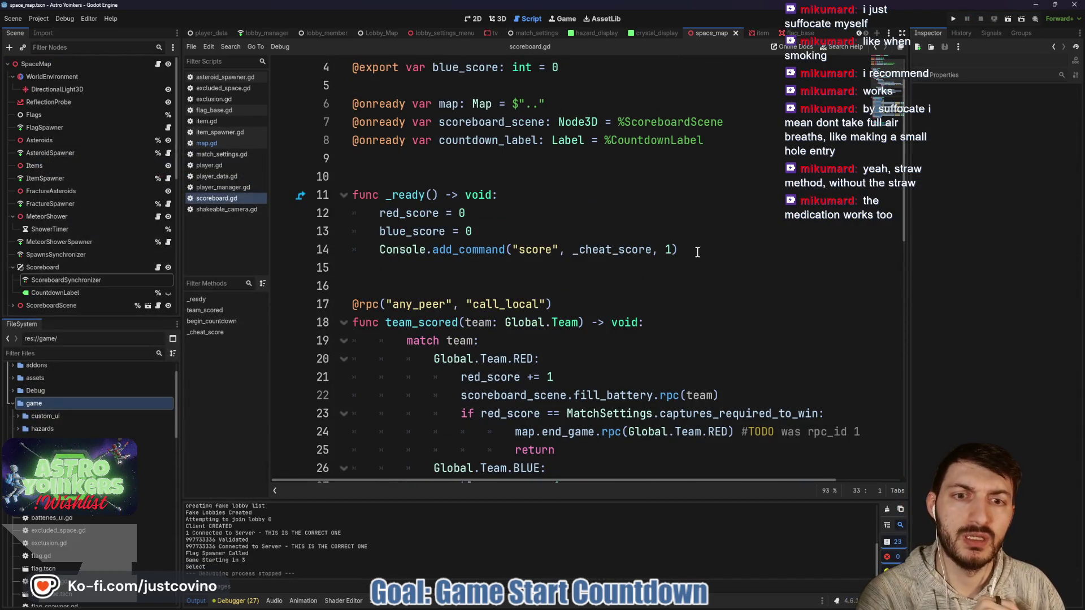
pyautogui.scroll(-4, 699, 250)
pyautogui.scroll(3, 699, 251)
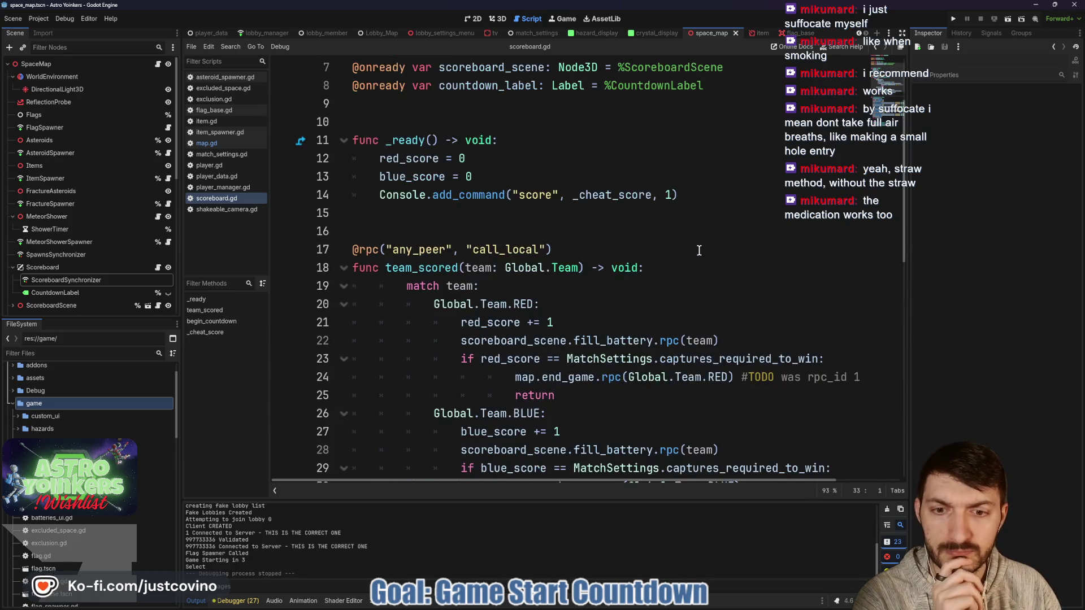
pyautogui.click(693, 193)
pyautogui.press('Return')
pyautogui.write('Con')
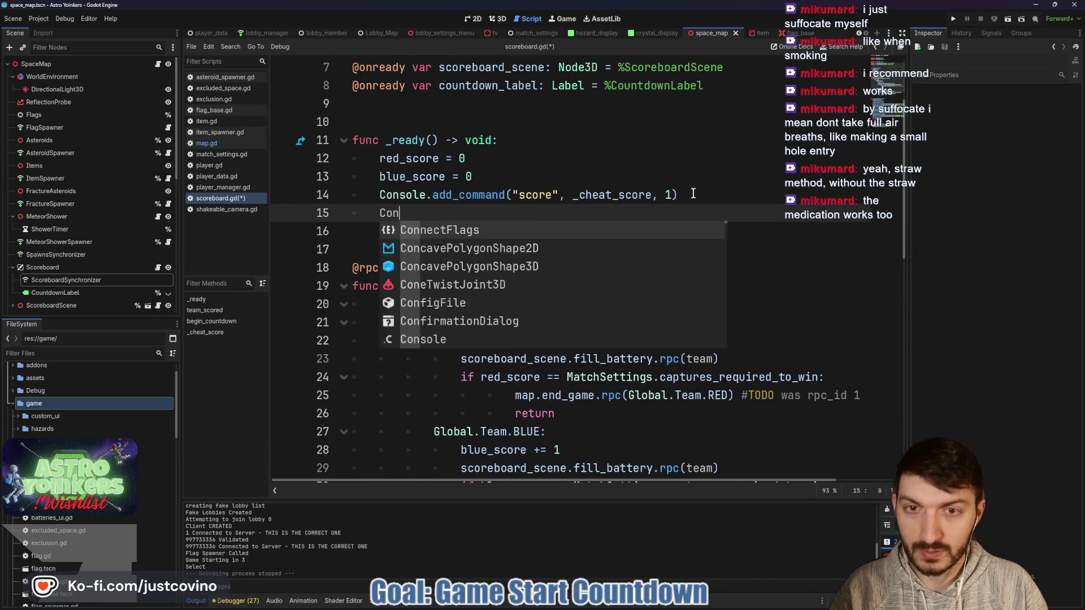
pyautogui.write('sole.ad')
pyautogui.press('Return')
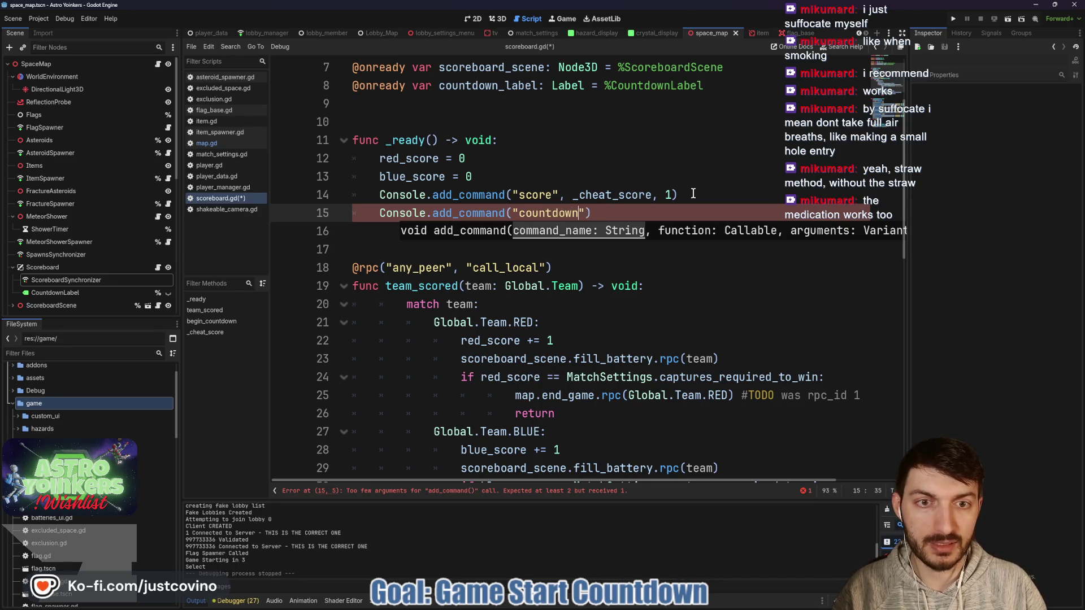
pyautogui.write('"m')
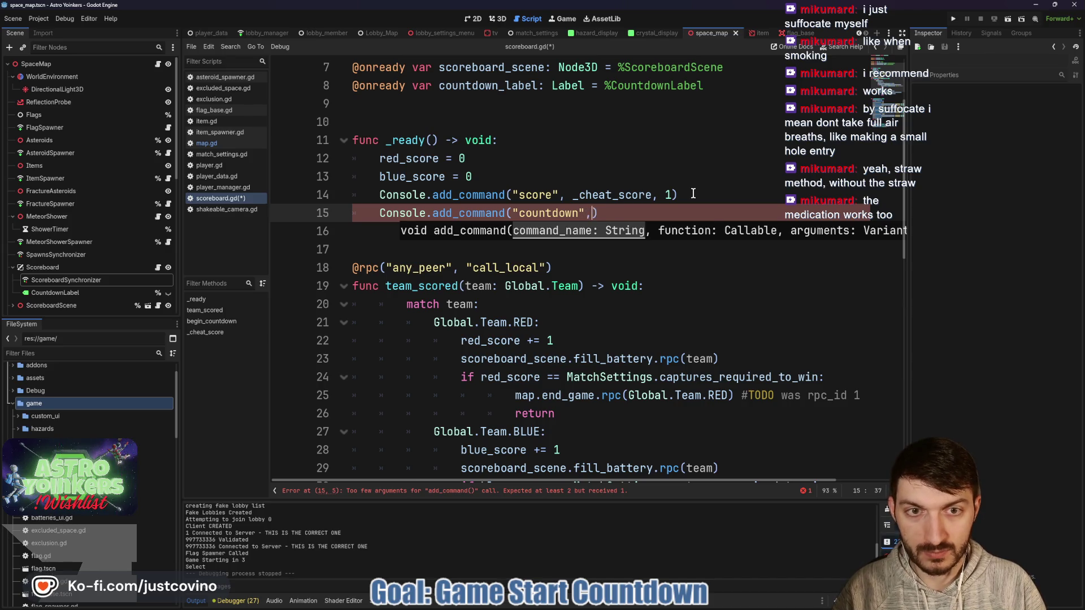
pyautogui.write(' beg')
pyautogui.press('Return')
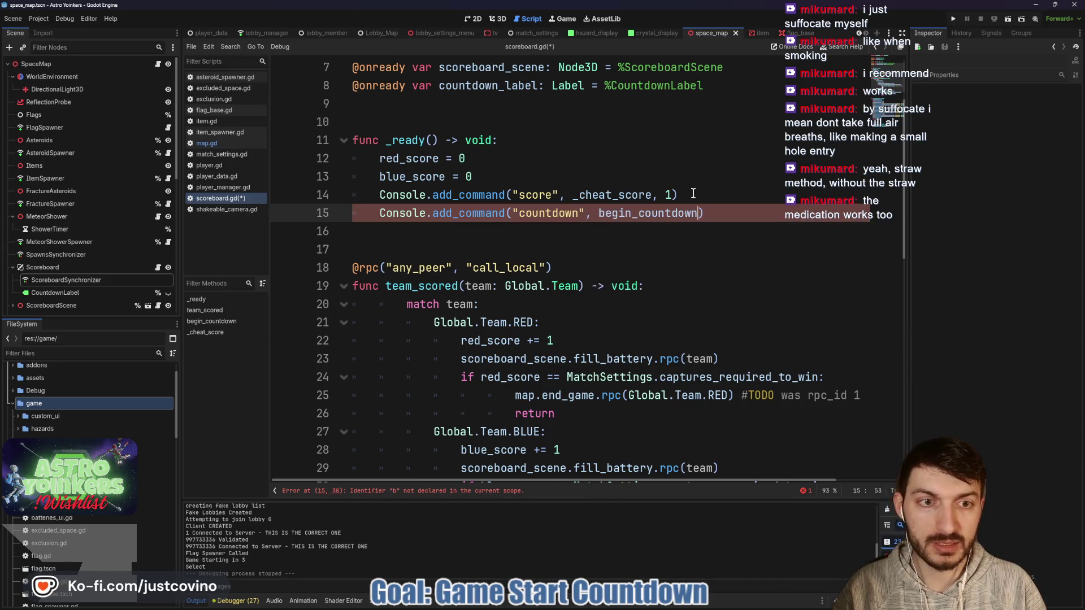
pyautogui.click(512, 237)
pyautogui.hotkey('ctrl', 's')
# Jump to the begin_countdown definition to review it, then run the project with F5.
pyautogui.scroll(-5, 513, 238)
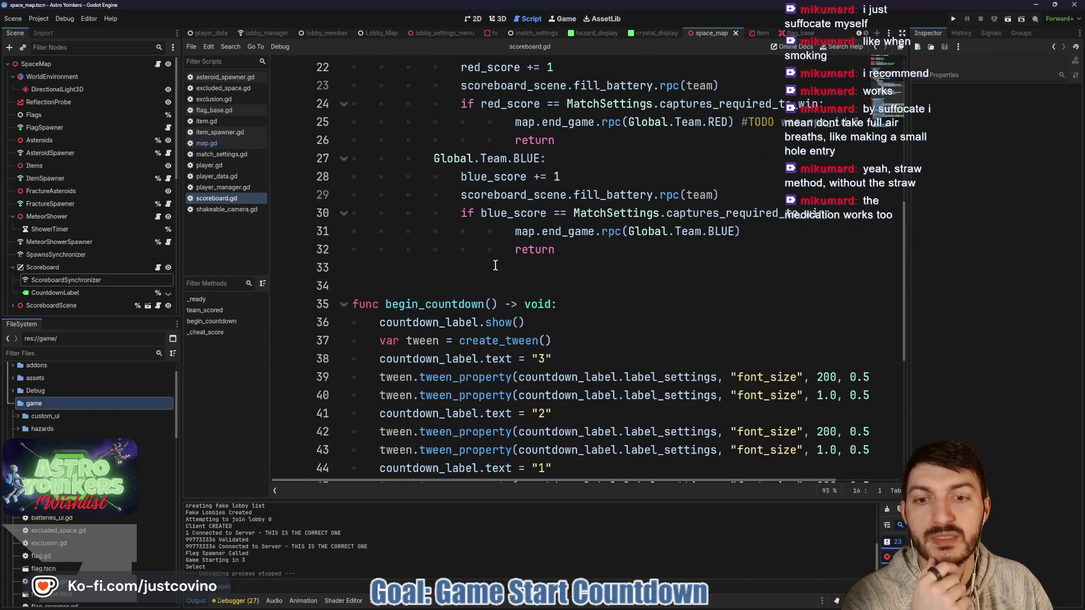
pyautogui.click(429, 323)
pyautogui.doubleClick(437, 305)
pyautogui.scroll(6, 606, 320)
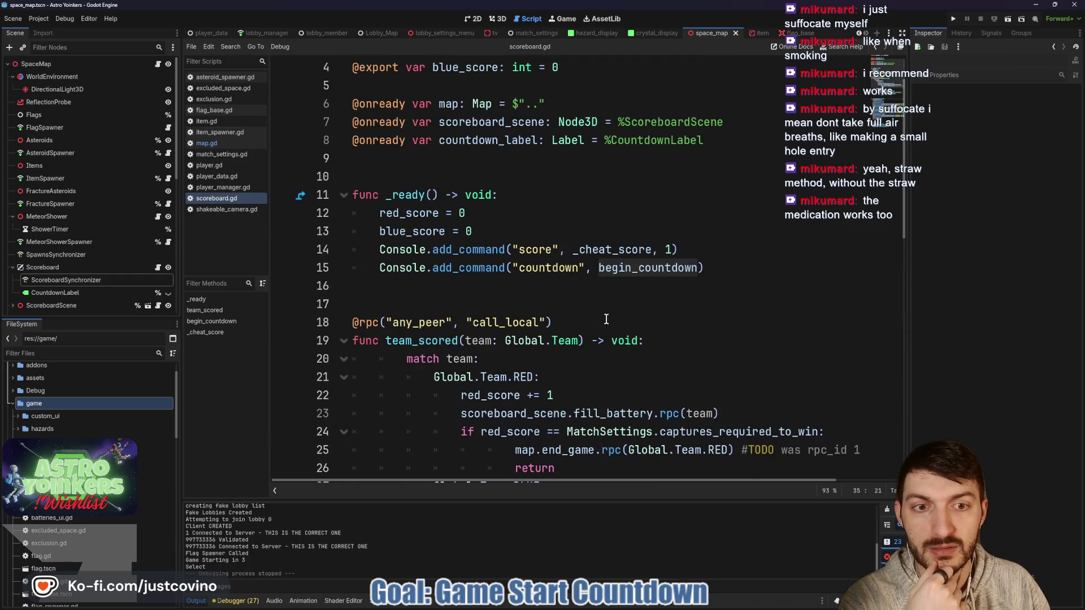
pyautogui.scroll(-10, 606, 319)
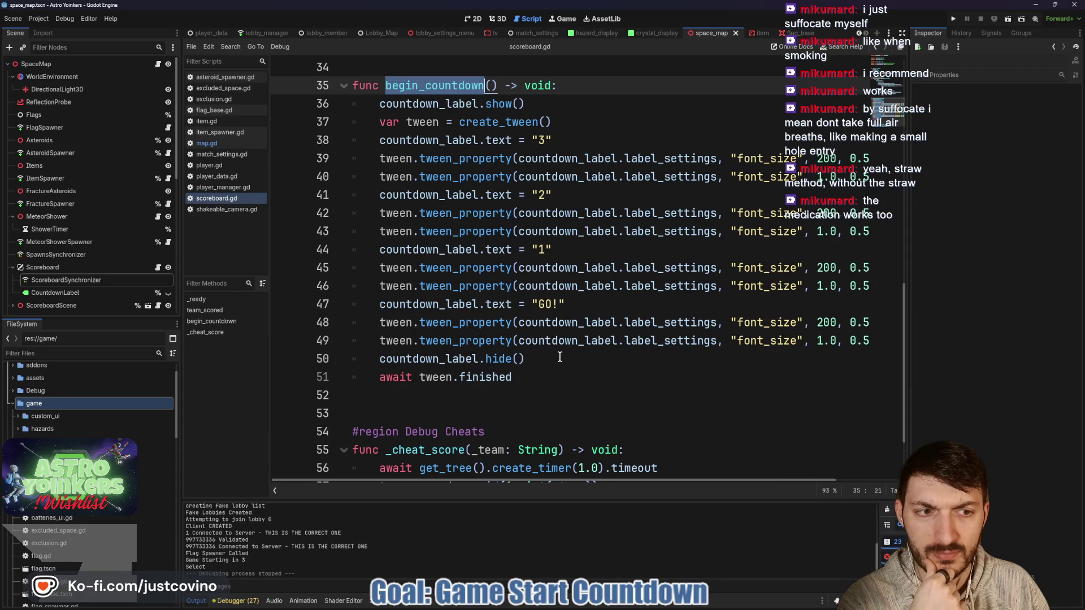
pyautogui.hscroll(3, 563, 349)
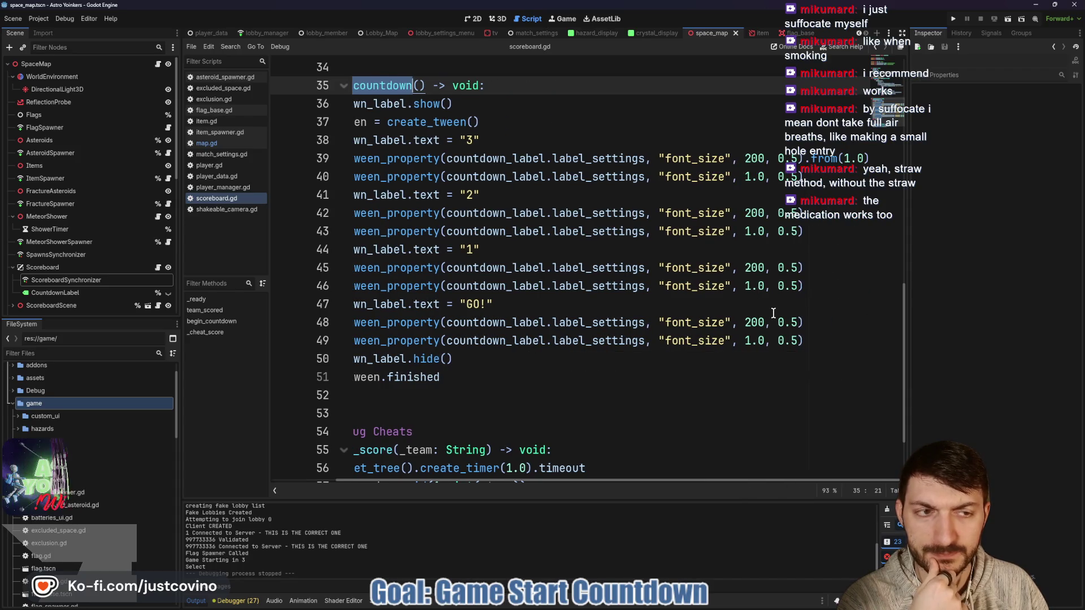
pyautogui.hscroll(-3, 796, 287)
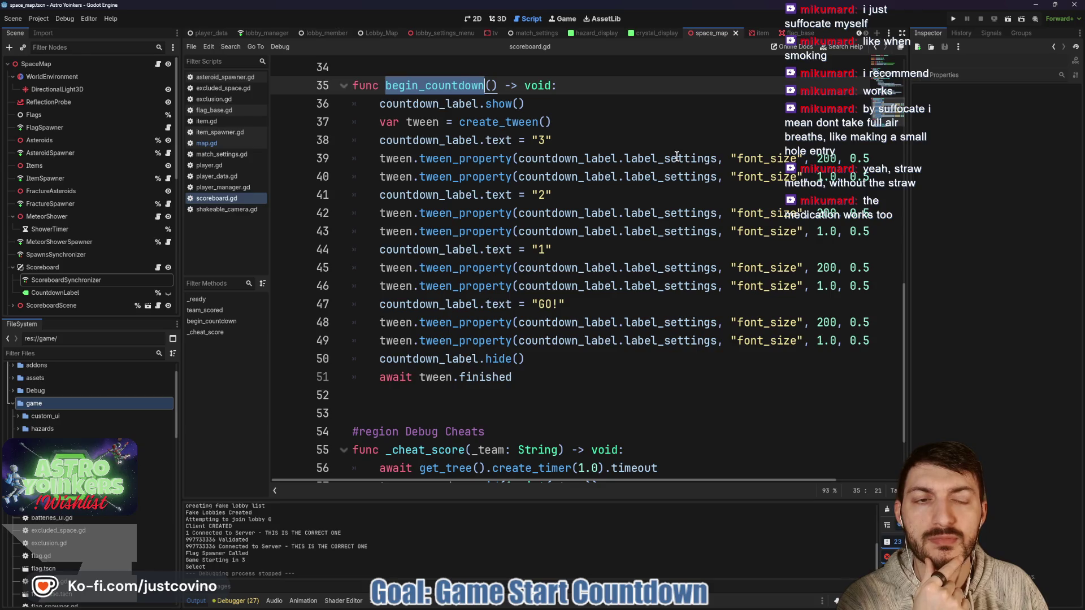
pyautogui.press('F5')
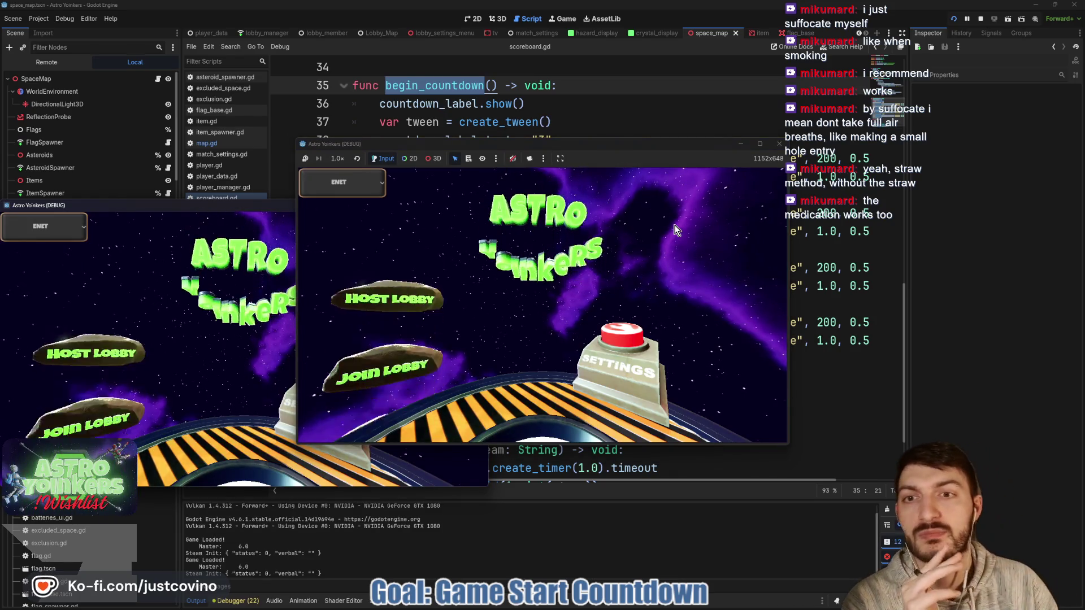
# Host a lobby in the running game, move around, and open then close the development console.
pyautogui.click(411, 249)
pyautogui.click(520, 263)
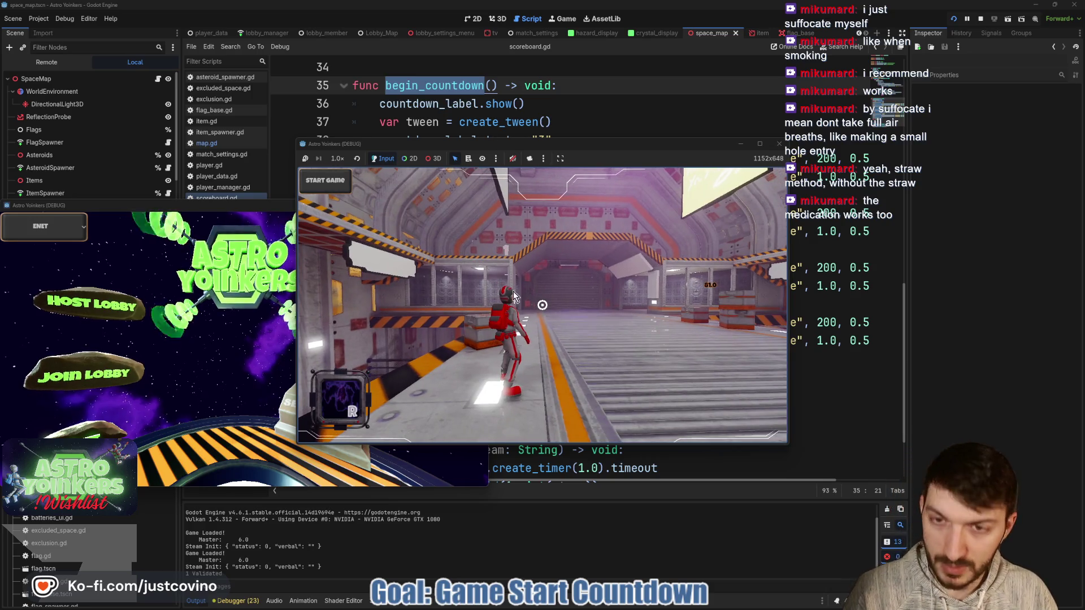
pyautogui.click(511, 316)
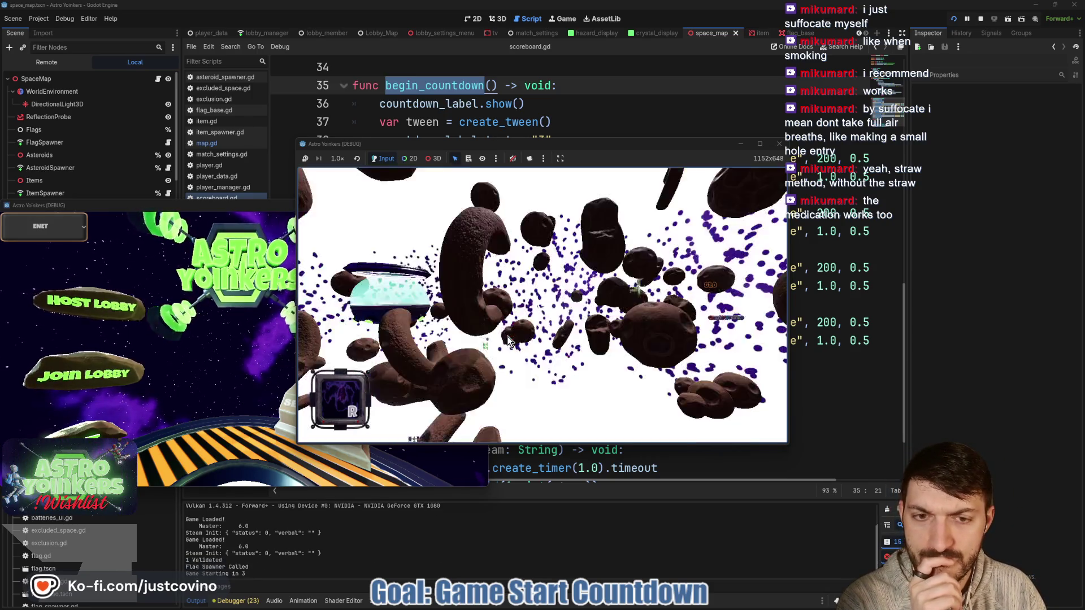
pyautogui.press('w')
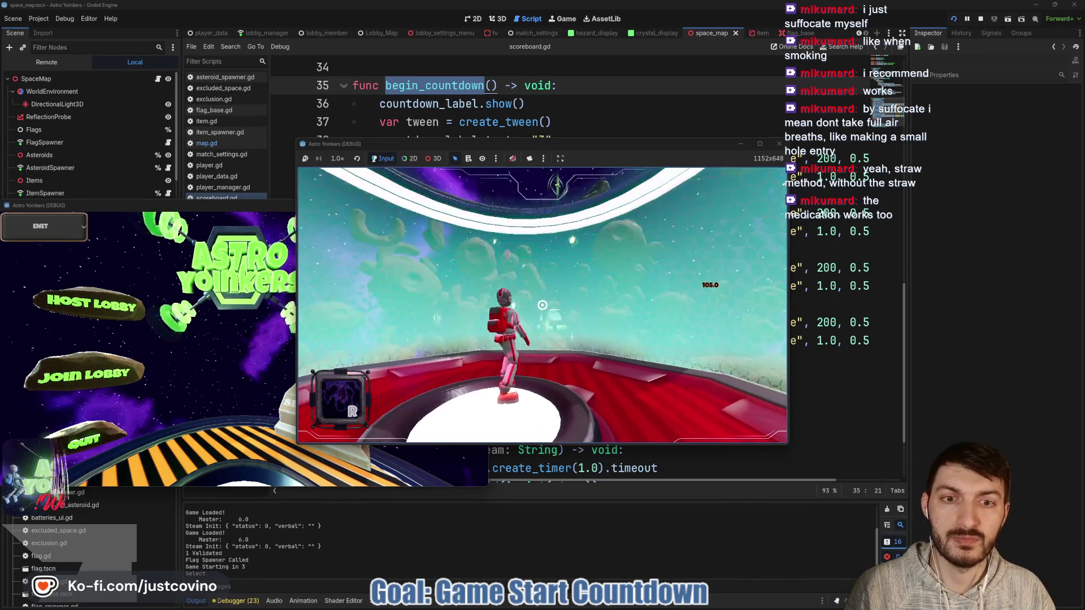
pyautogui.press('`')
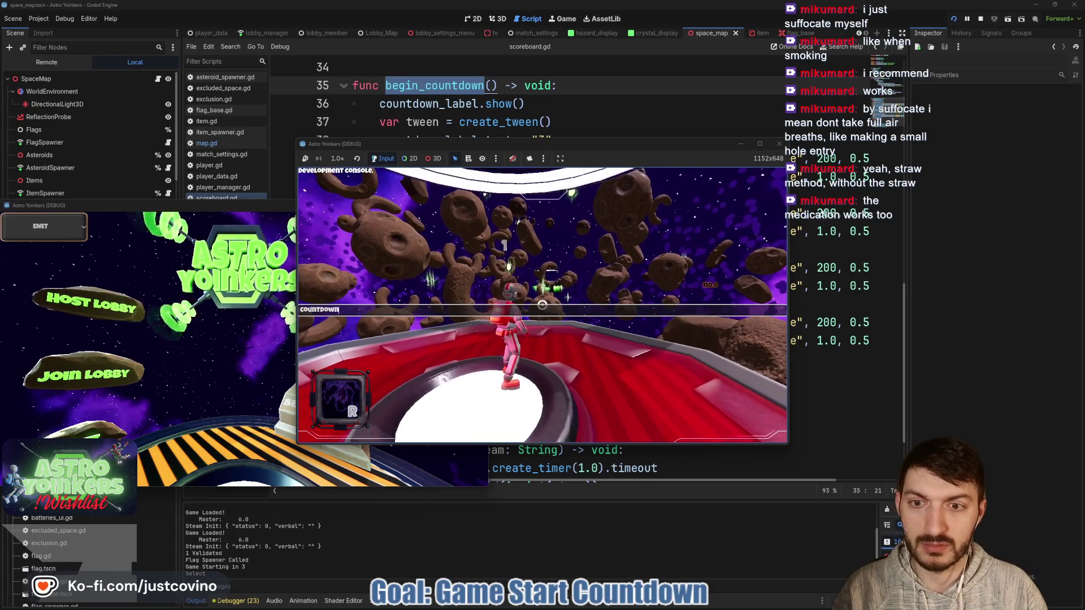
pyautogui.press('Escape')
pyautogui.press('Escape')
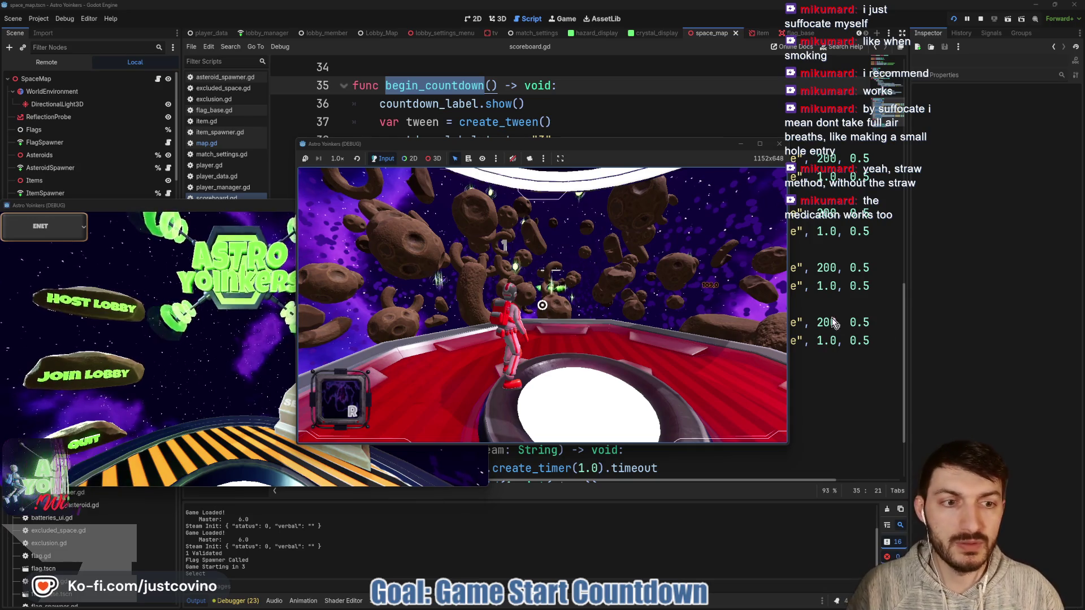
# Stop the game and put the caret at the end of line 36 in scoreboard.gd.
pyautogui.press('F8')
pyautogui.click(848, 322)
pyautogui.scroll(2, 593, 182)
pyautogui.click(576, 216)
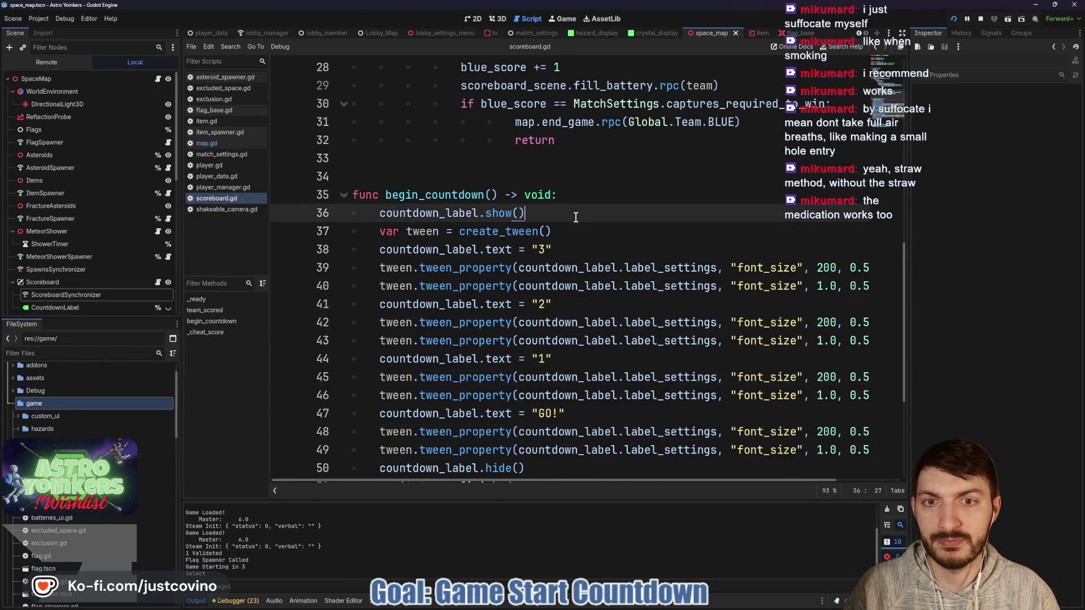
# Add print("Countdown Beginning") as the first line of begin_countdown.
pyautogui.click(575, 197)
pyautogui.press('Return')
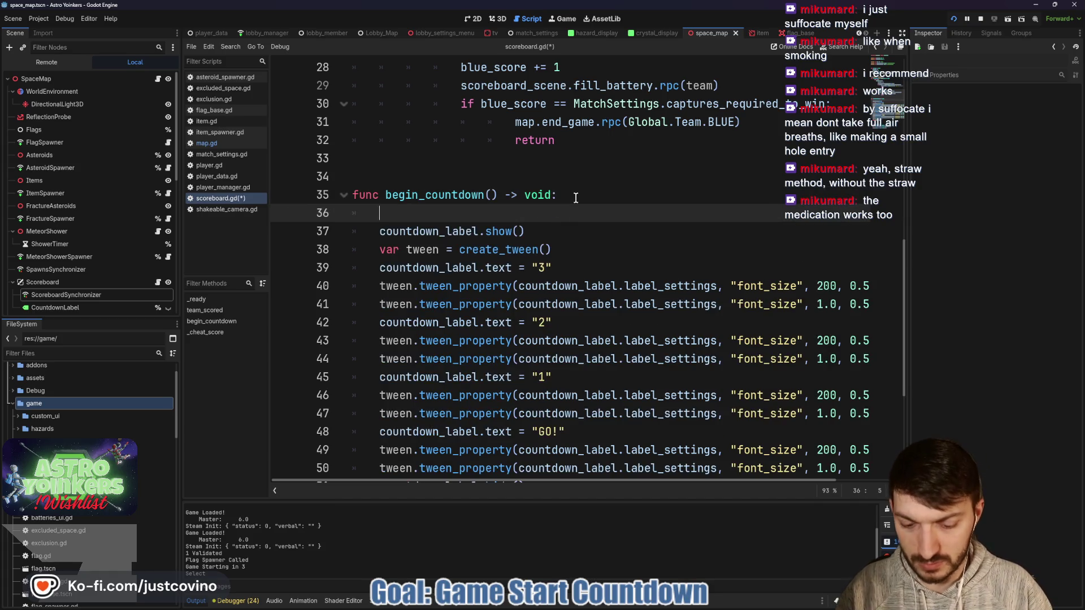
pyautogui.write('print("Countdown Beginning')
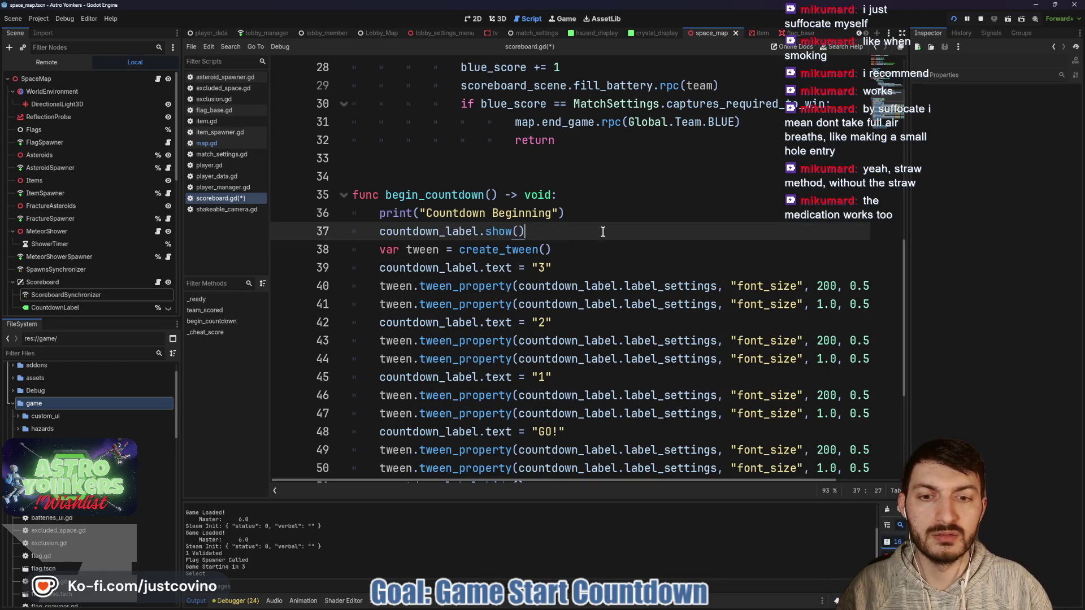
# Add print("Countdown Ended") after await tween.finished, save, and run the game.
pyautogui.scroll(-4, 565, 226)
pyautogui.click(549, 269)
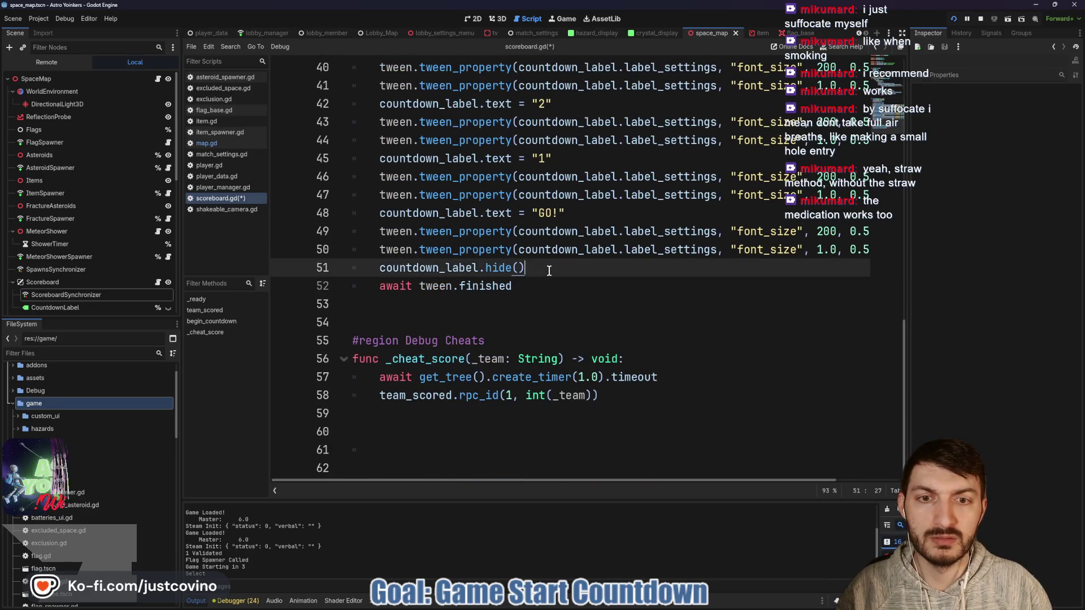
pyautogui.click(527, 289)
pyautogui.press('Return')
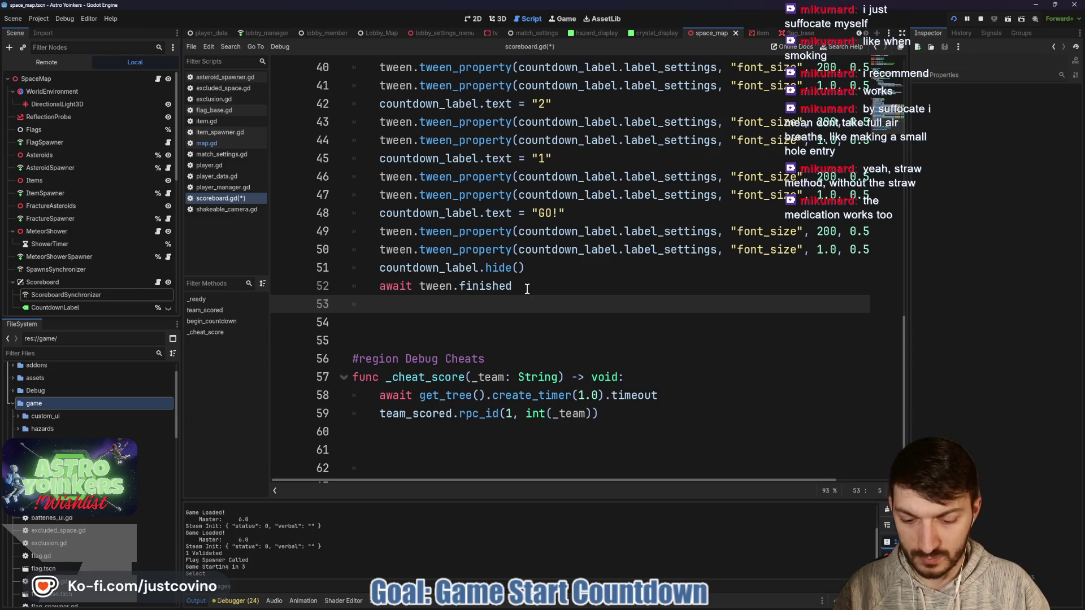
pyautogui.write('print("Count')
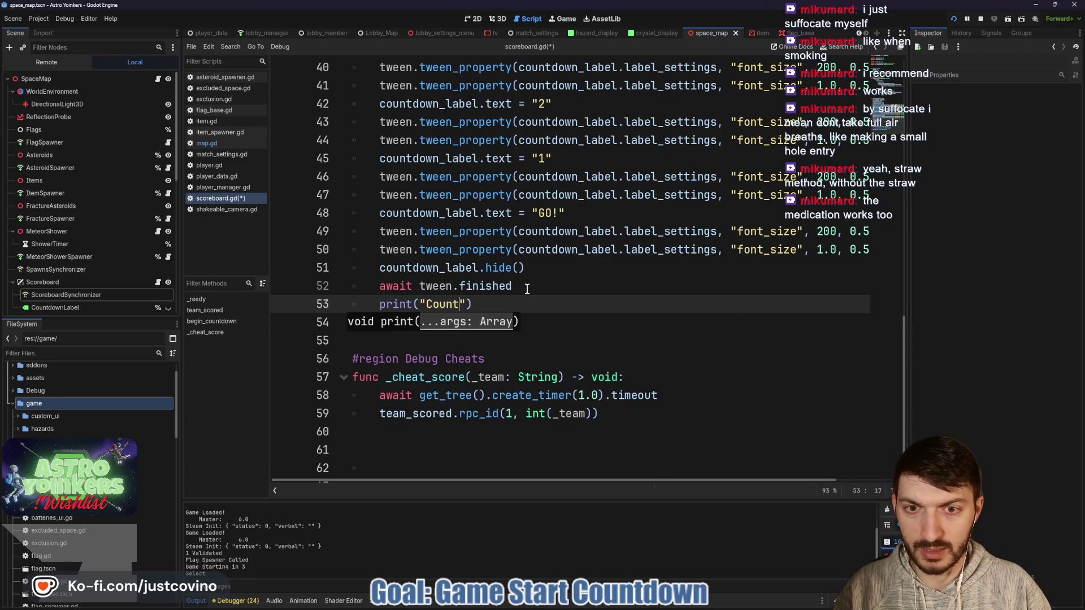
pyautogui.write('down Ended")')
pyautogui.hotkey('ctrl', 's')
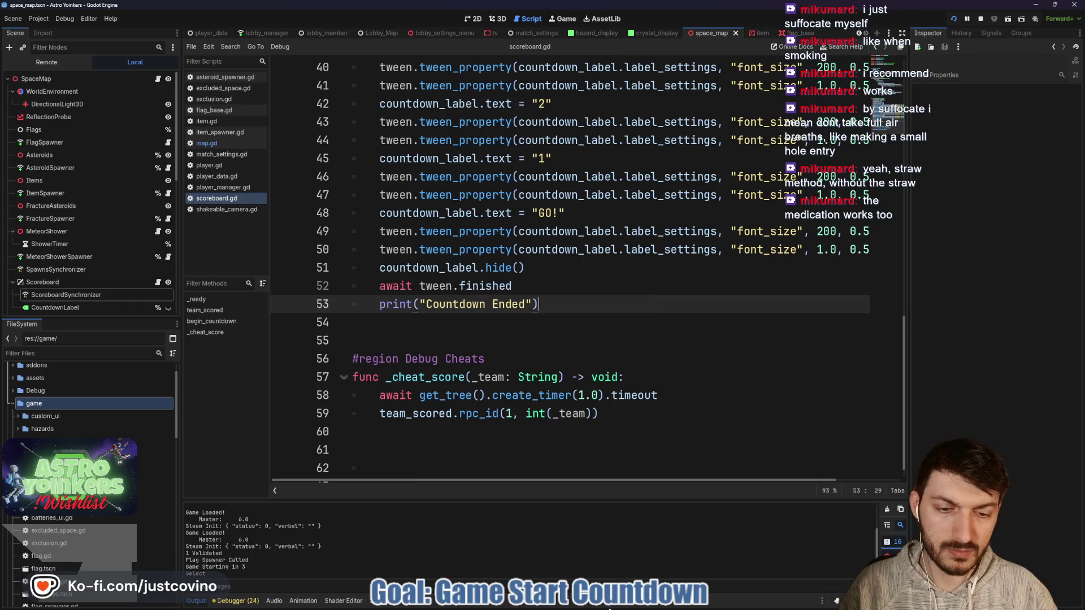
pyautogui.moveTo(649, 606)
pyautogui.press('F5')
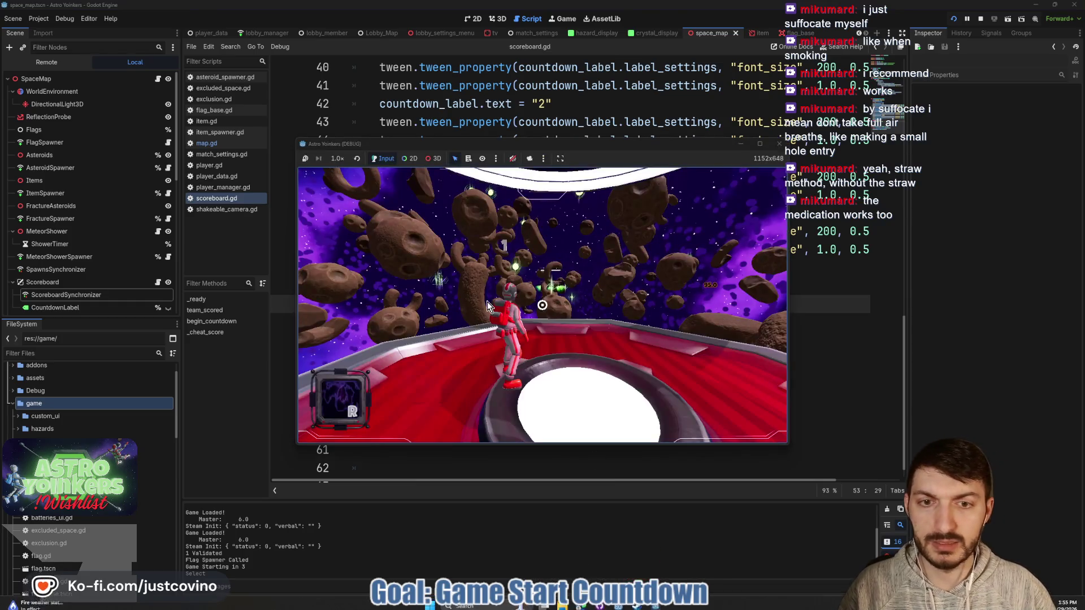
# Run the 'countdown' command in the in-game development console.
pyautogui.press('`')
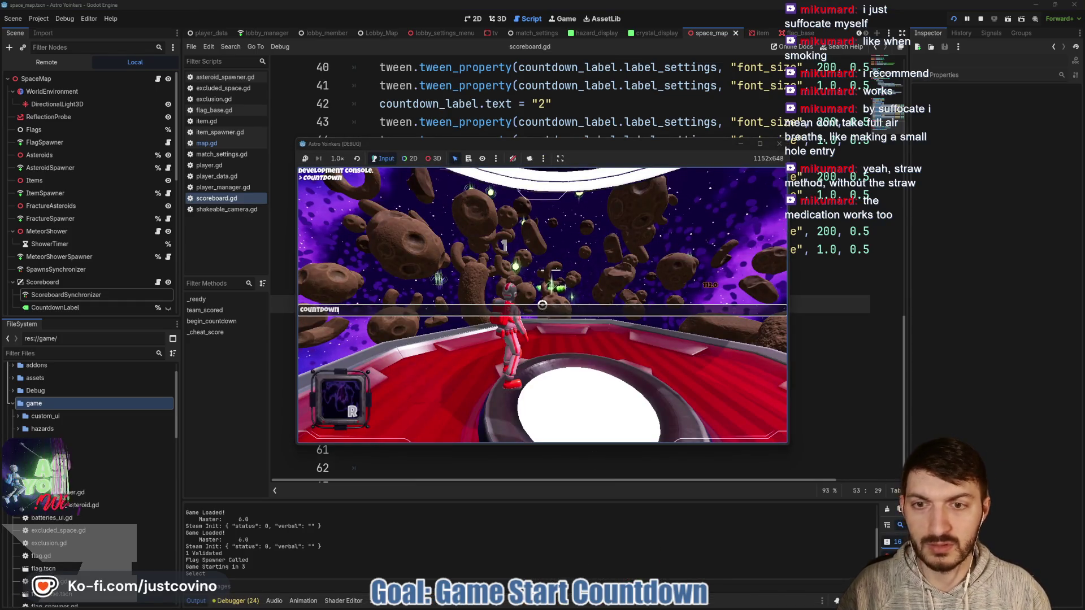
pyautogui.write('countdown')
pyautogui.press('Return')
# Close the console and settings menu, then move the character onto the white platform.
pyautogui.press('Escape')
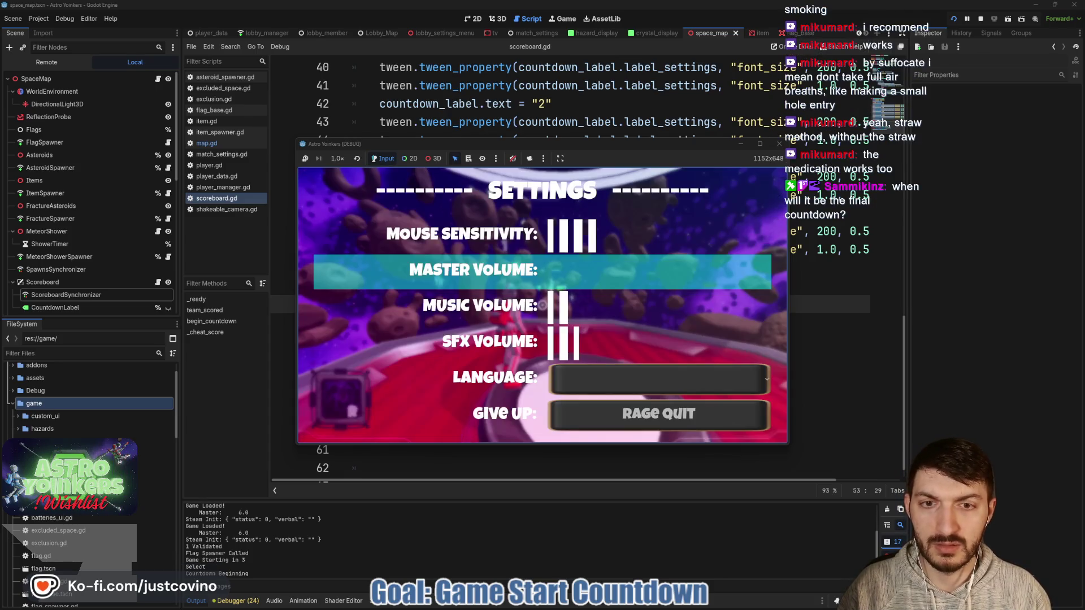
pyautogui.press('Escape')
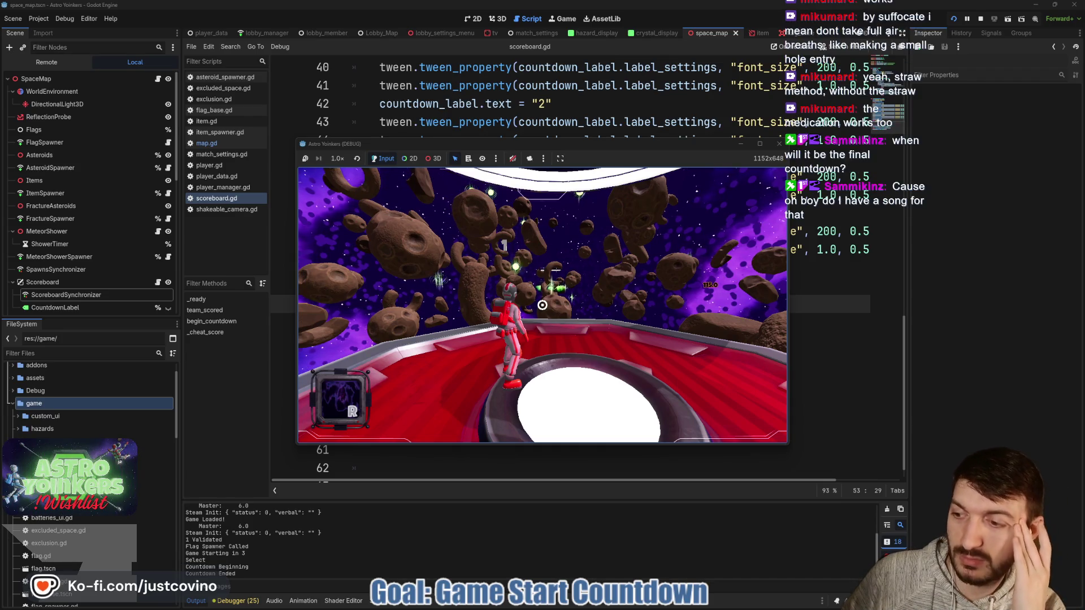
pyautogui.press('d')
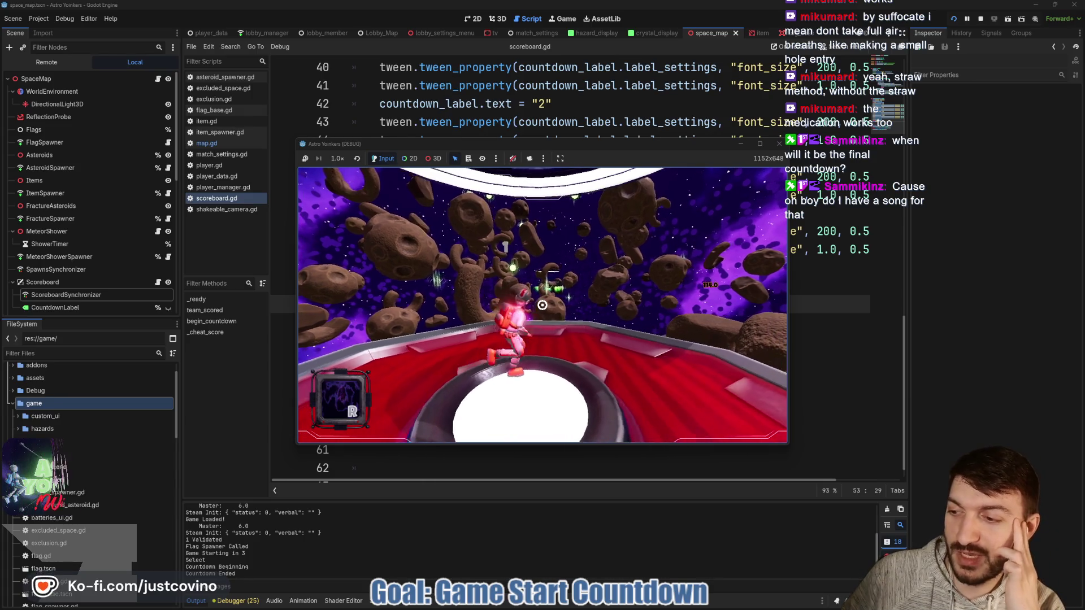
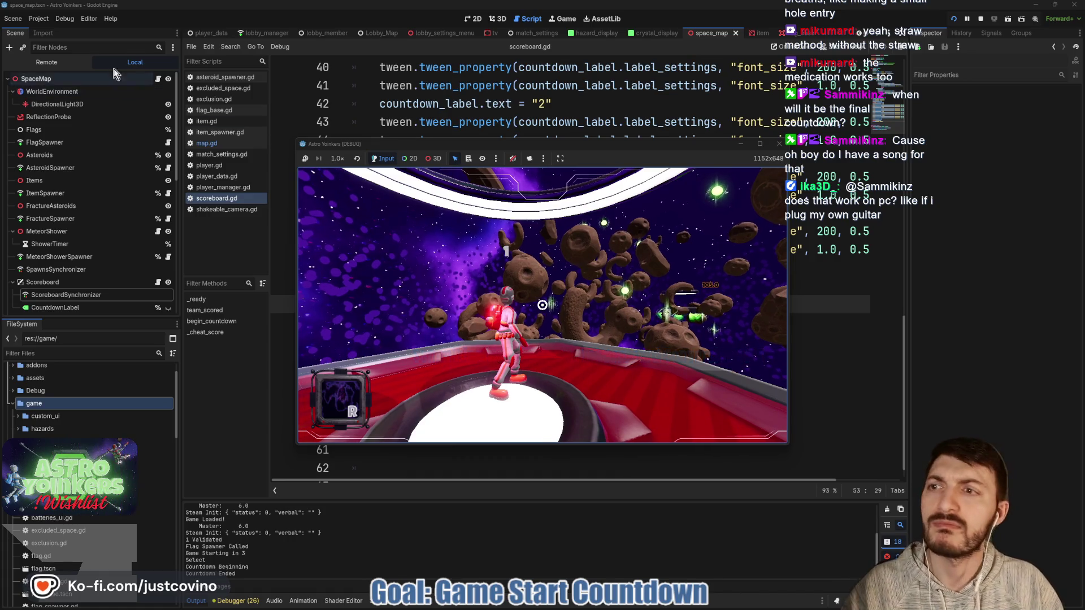
# Expand the Remote tree through Game, Map, SpaceMap and Scoreboard to CountdownLabel, then return to the game.
pyautogui.click(60, 68)
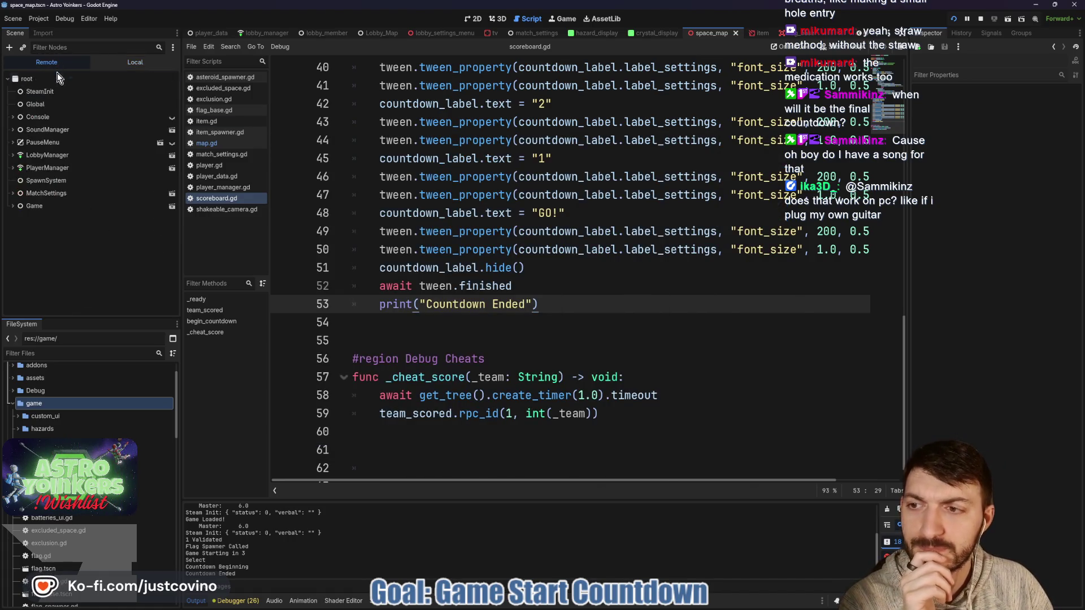
pyautogui.click(12, 206)
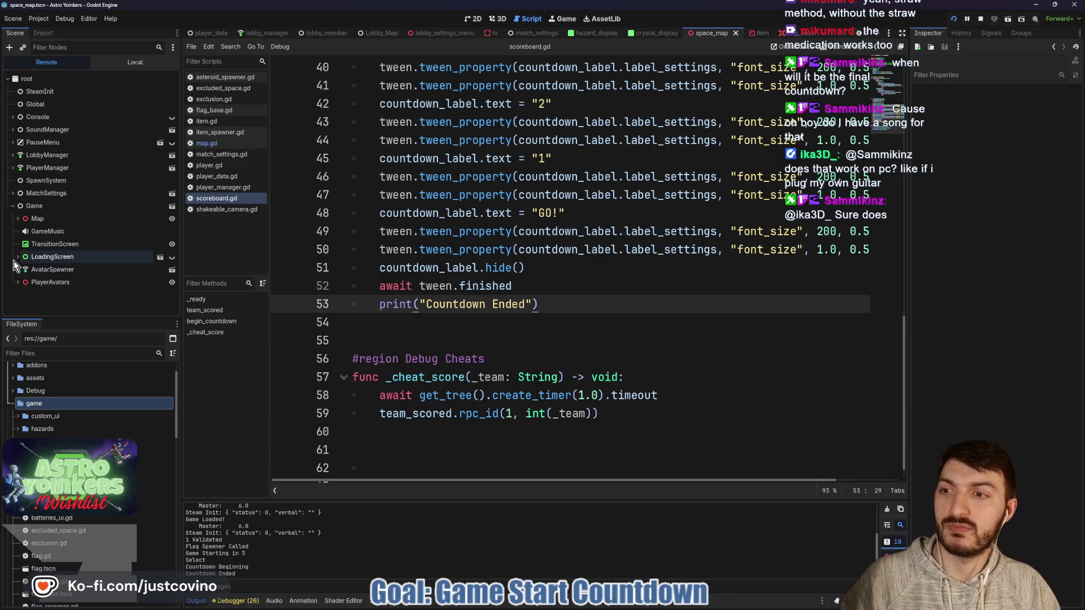
pyautogui.click(16, 219)
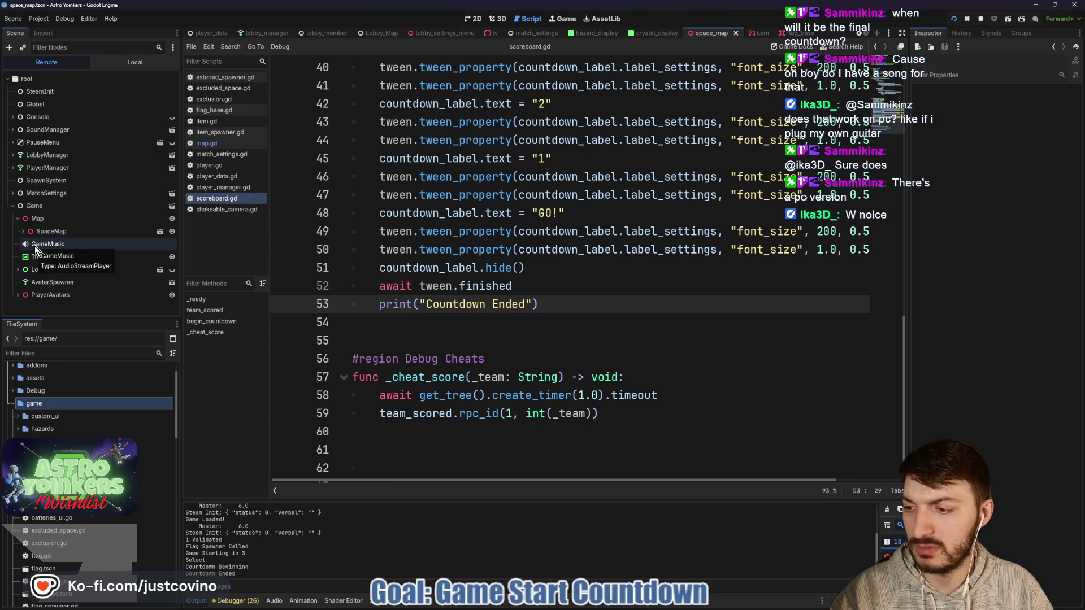
pyautogui.click(23, 231)
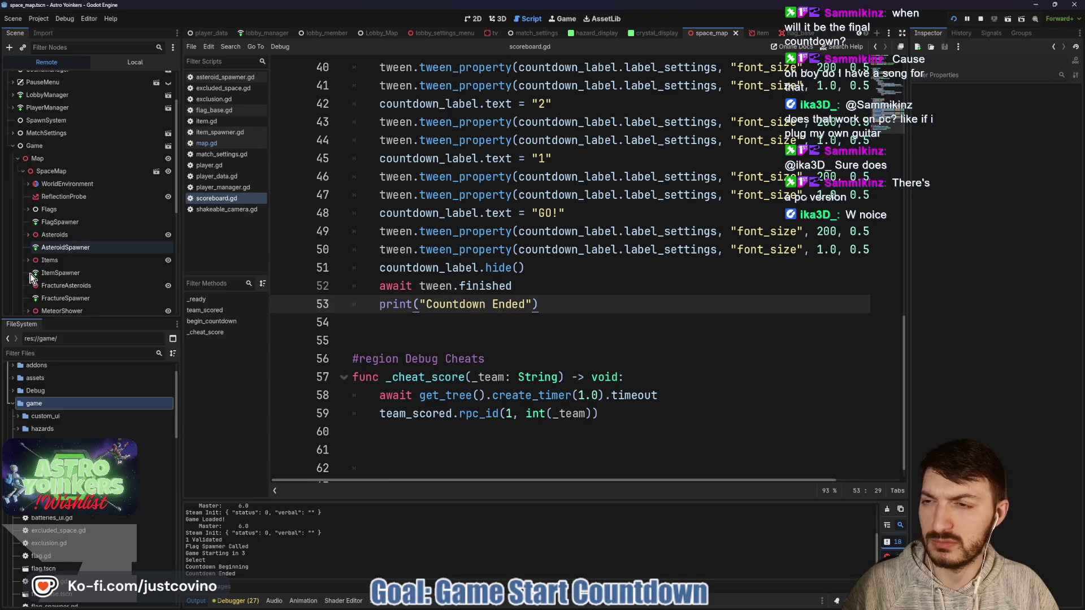
pyautogui.scroll(-5, 40, 282)
pyautogui.click(29, 289)
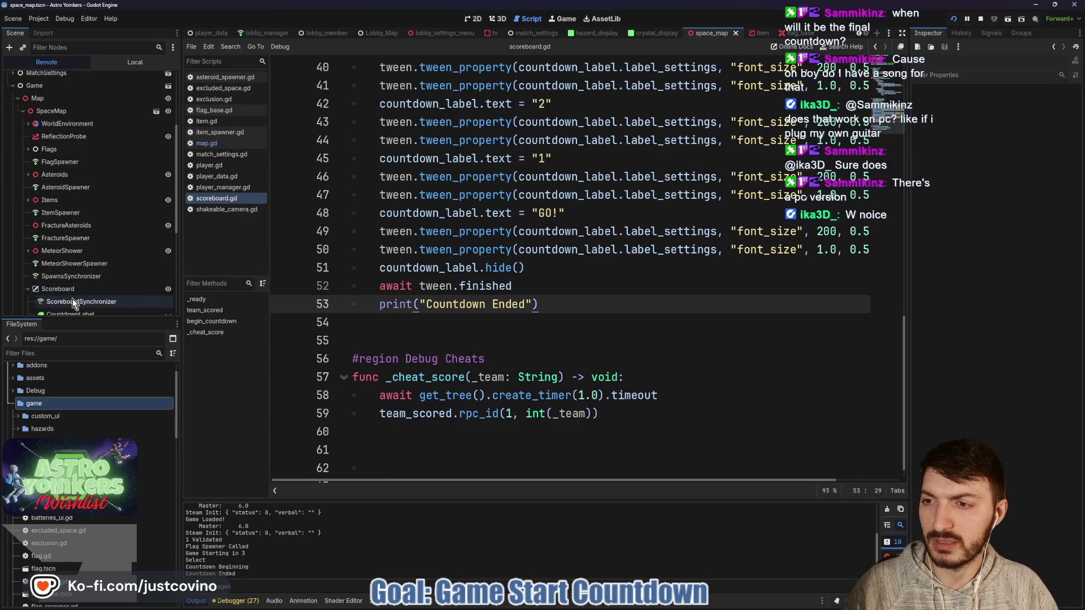
pyautogui.scroll(-1, 67, 300)
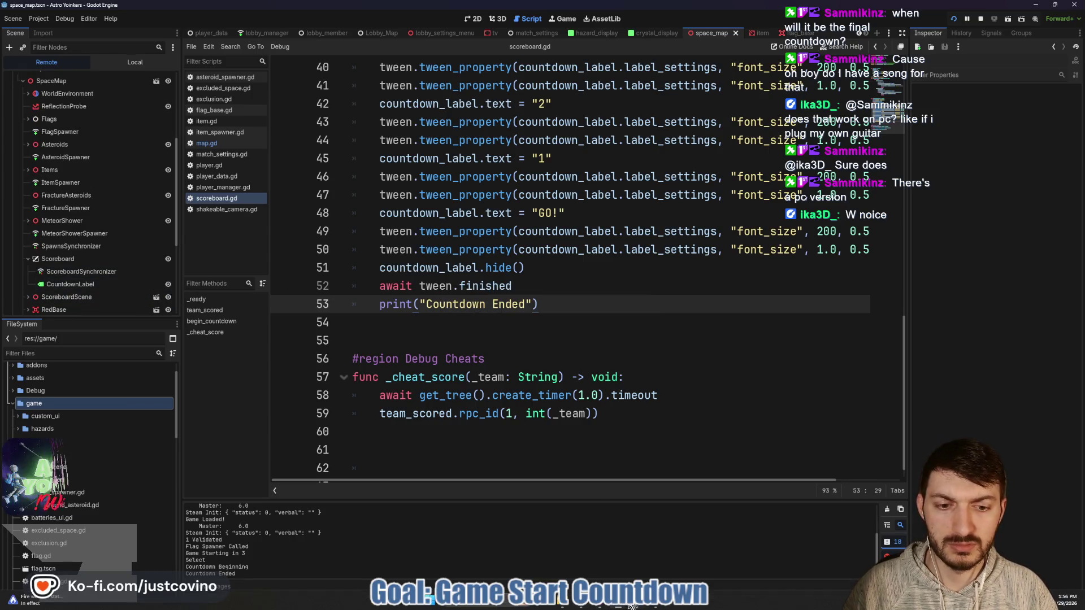
pyautogui.moveTo(664, 562)
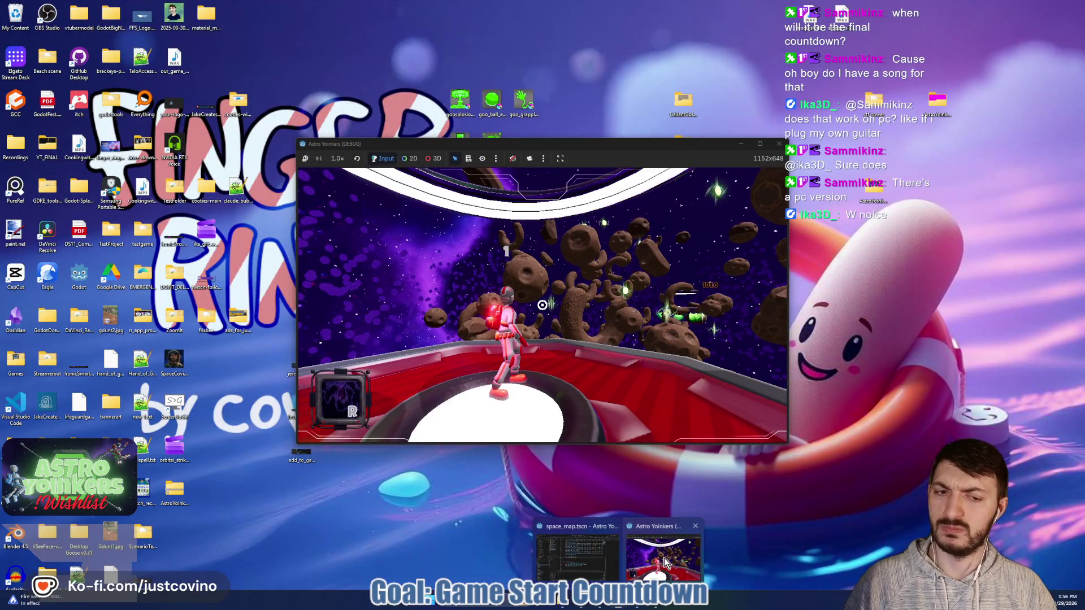
pyautogui.click(666, 562)
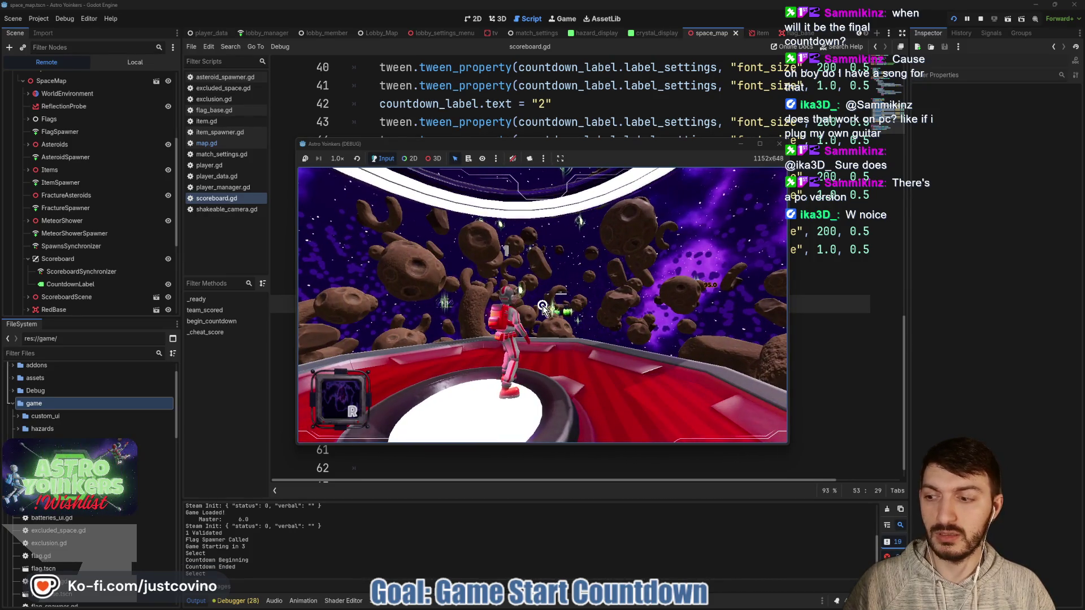
# Inspect the live Scoreboard, stop the game, and select Scoreboard in the local scene tree.
pyautogui.click(64, 260)
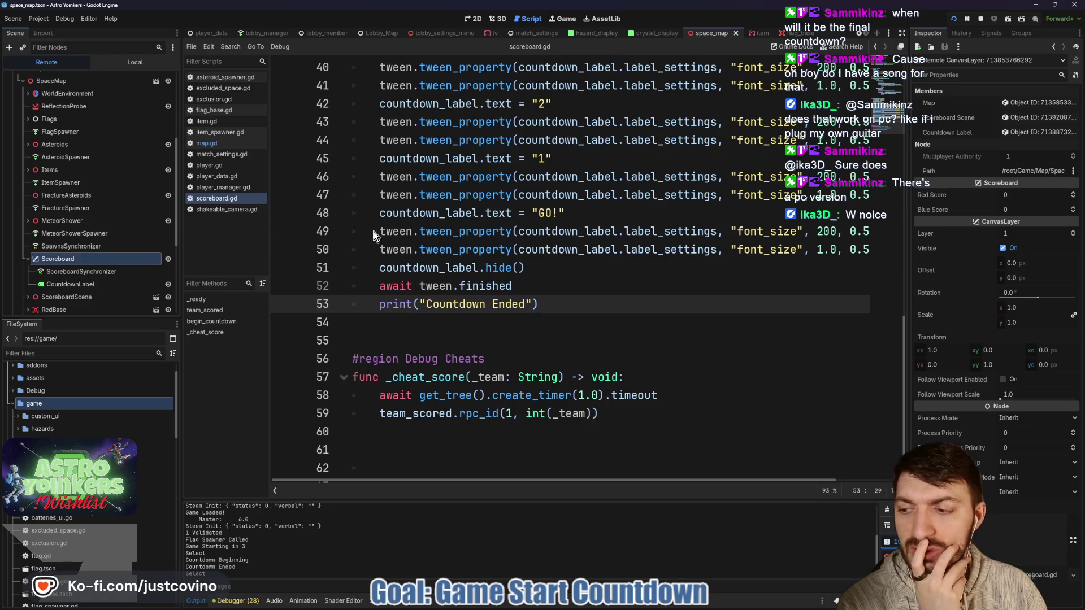
pyautogui.click(981, 20)
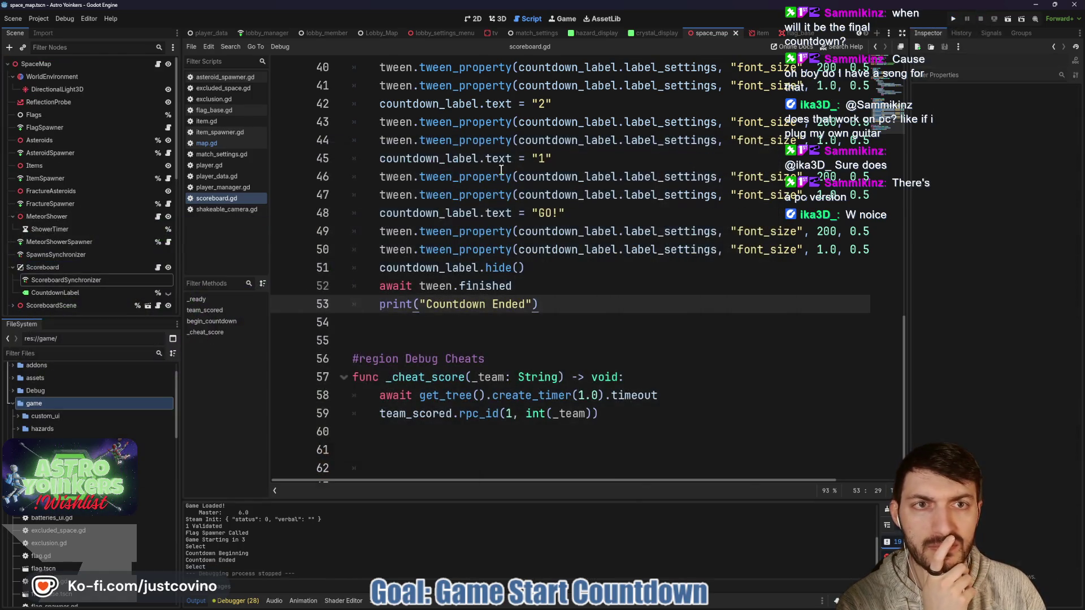
pyautogui.click(72, 274)
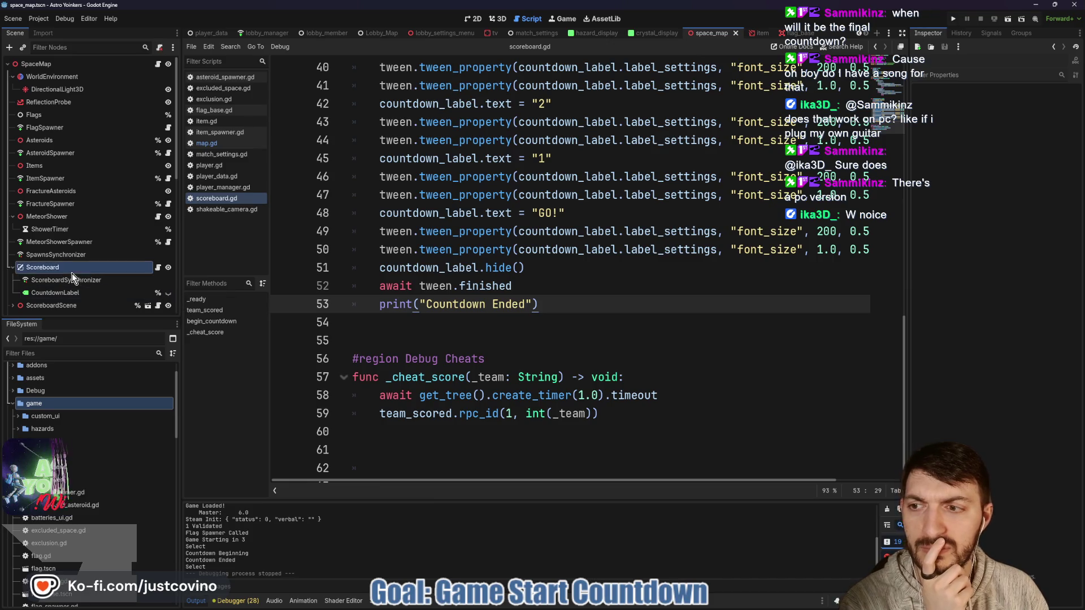
# Add a Control node under Scoreboard and move CountdownLabel inside it.
pyautogui.hotkey('ctrl', 'a')
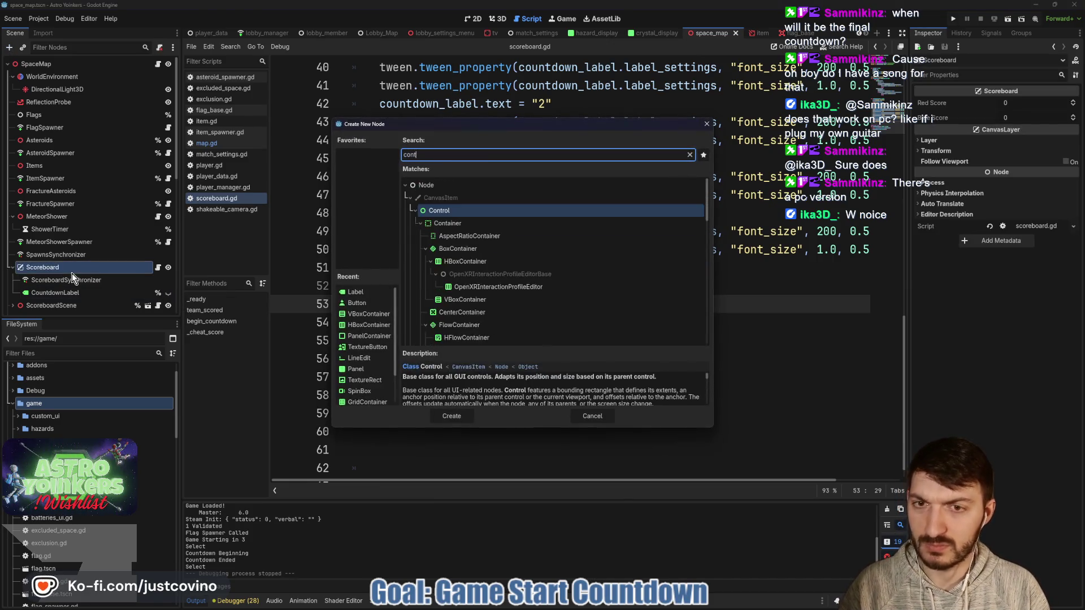
pyautogui.write('control')
pyautogui.press('Return')
pyautogui.moveTo(55, 297); pyautogui.dragTo(56, 305)
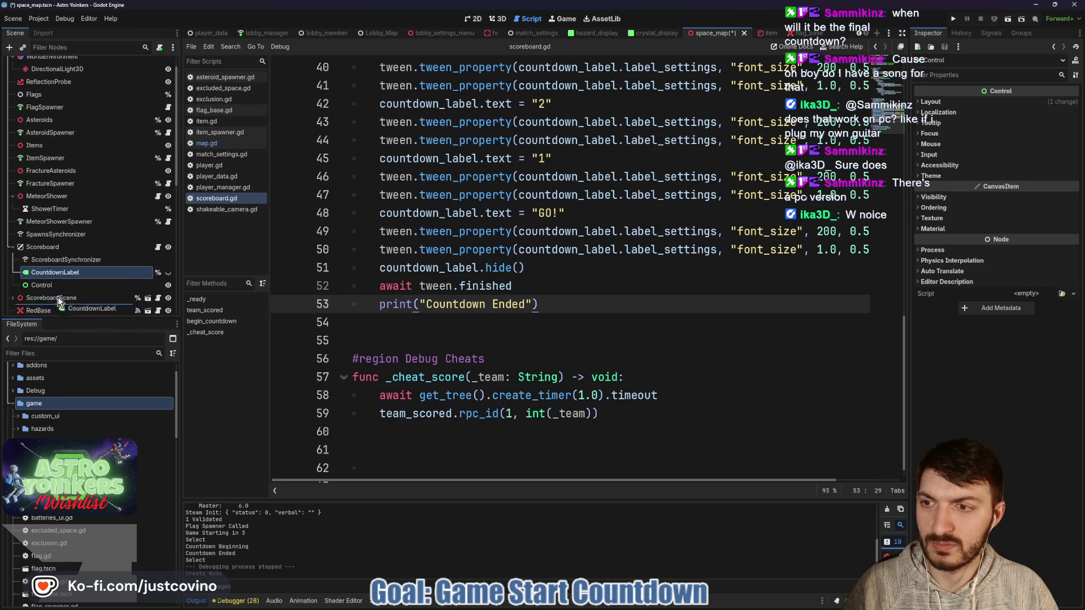
pyautogui.click(76, 286)
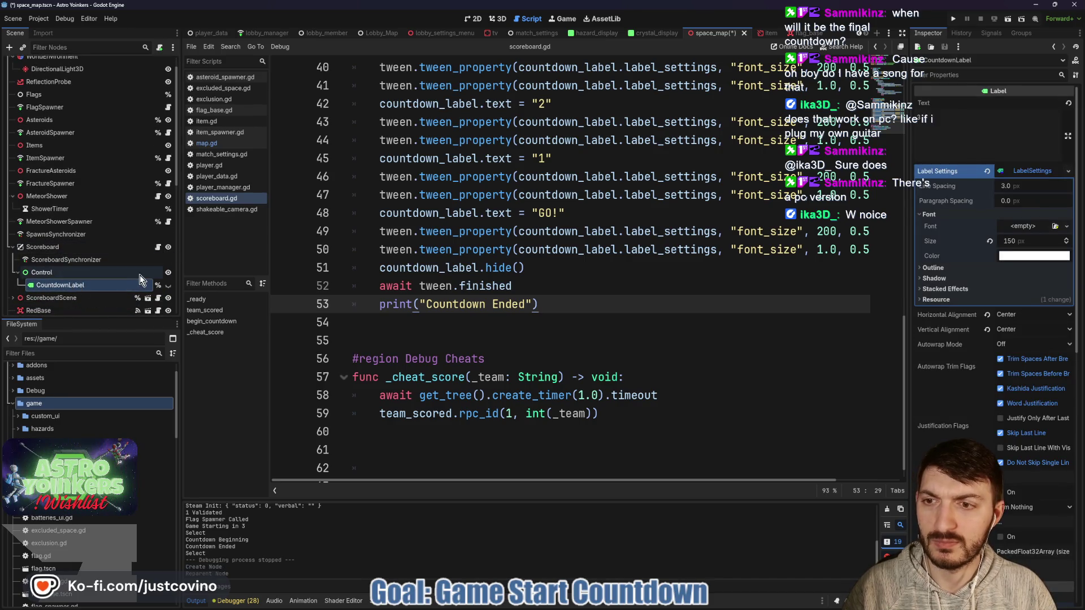
# Save the scene and switch to the 2D view with the Control node selected.
pyautogui.click(558, 325)
pyautogui.hotkey('ctrl', 's')
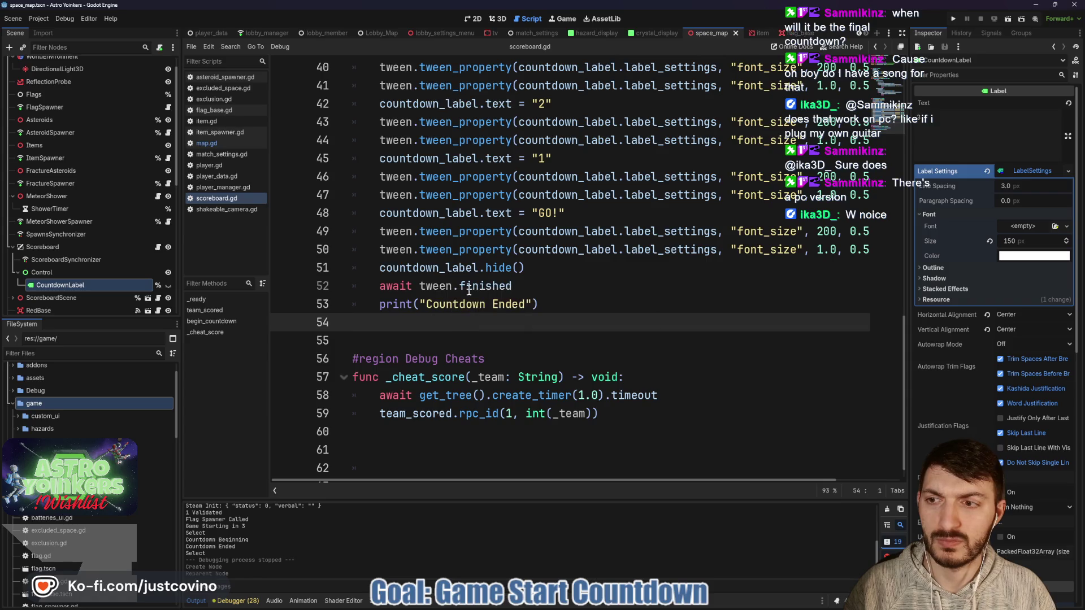
pyautogui.scroll(7, 468, 274)
pyautogui.scroll(6, 468, 274)
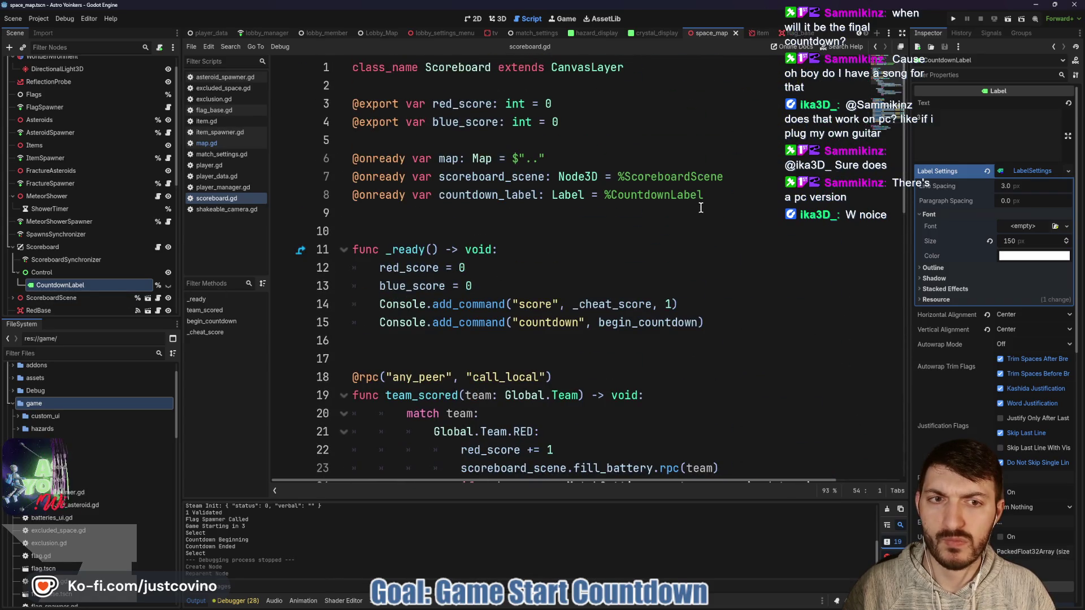
pyautogui.click(486, 226)
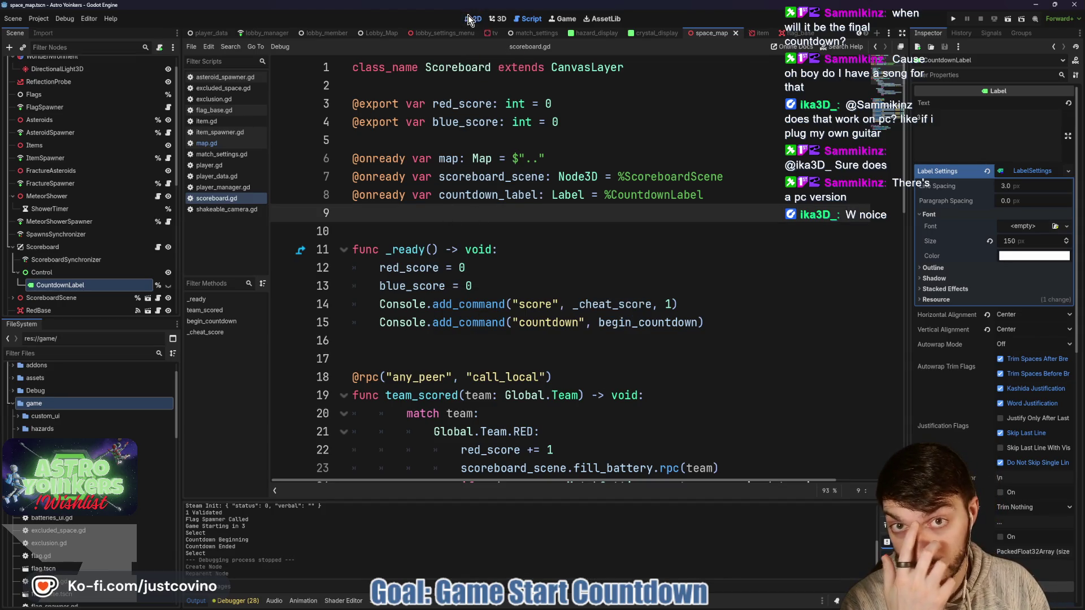
pyautogui.click(469, 20)
pyautogui.click(85, 272)
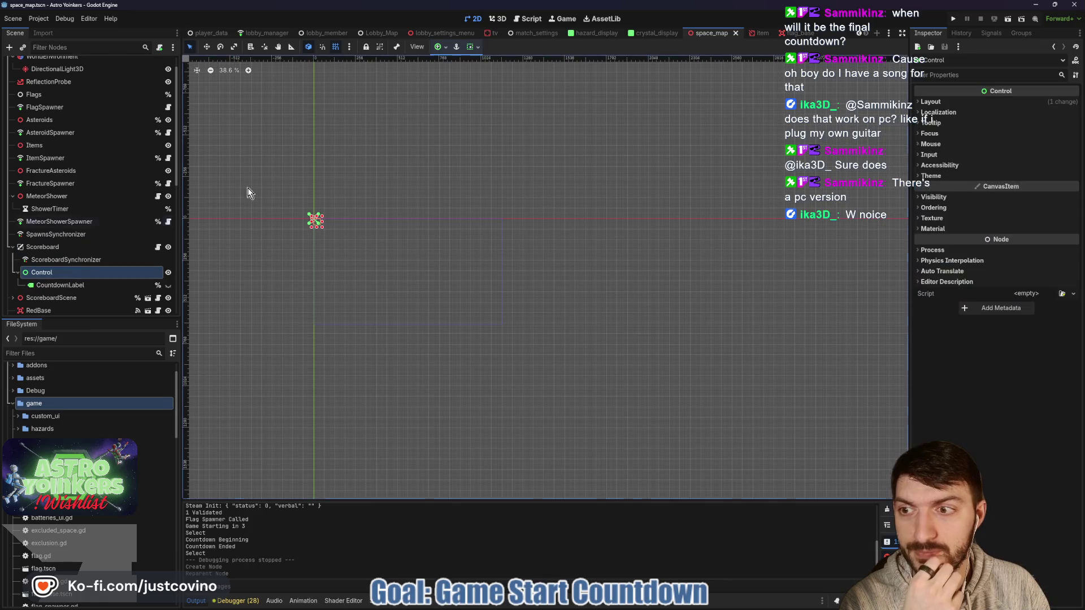
# Anchor the Control to Full Rect and set its mouse filter to Ignore.
pyautogui.click(471, 47)
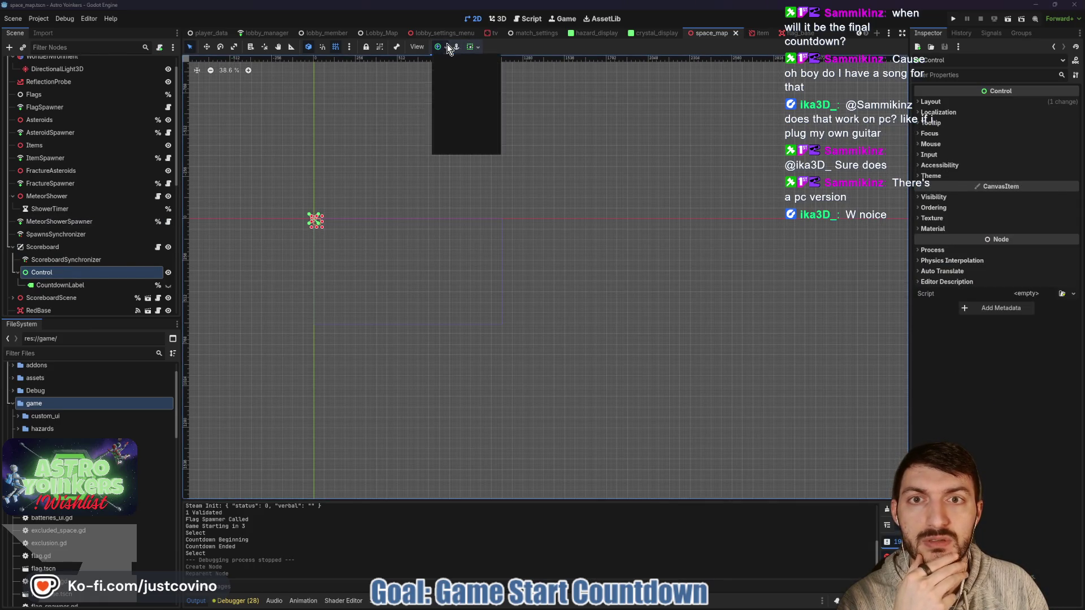
pyautogui.click(485, 124)
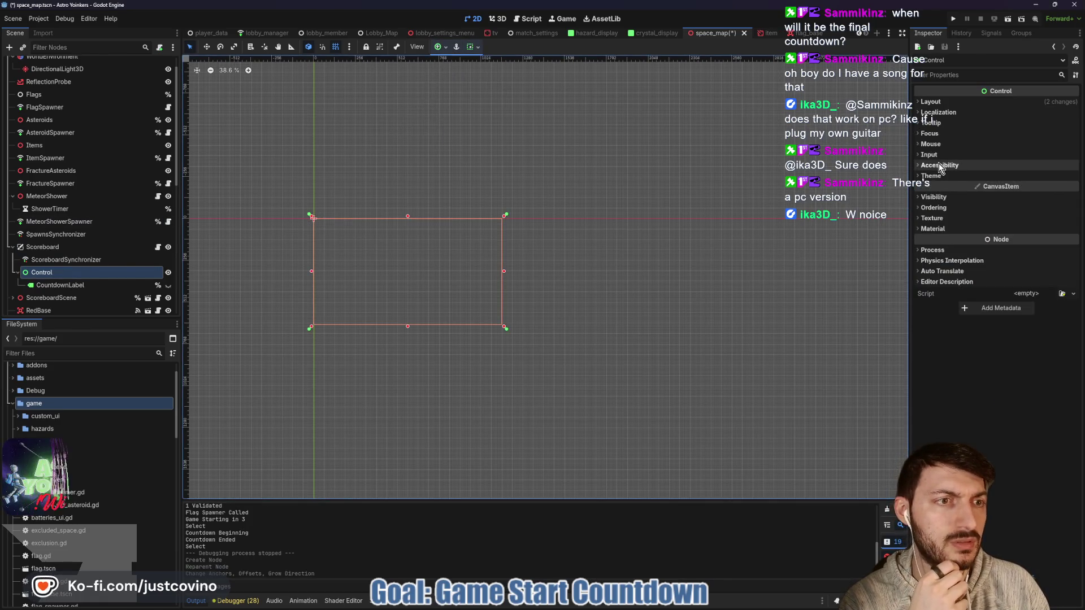
pyautogui.click(989, 154)
pyautogui.click(990, 144)
pyautogui.click(1012, 156)
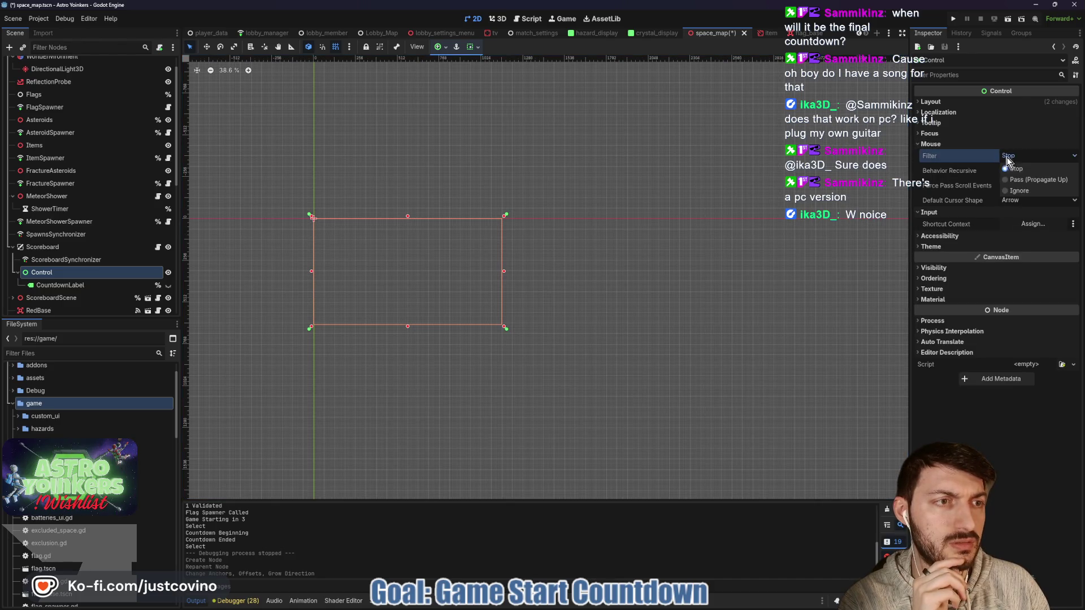
pyautogui.click(1018, 191)
# Save the scene and run the project to test the countdown.
pyautogui.click(595, 189)
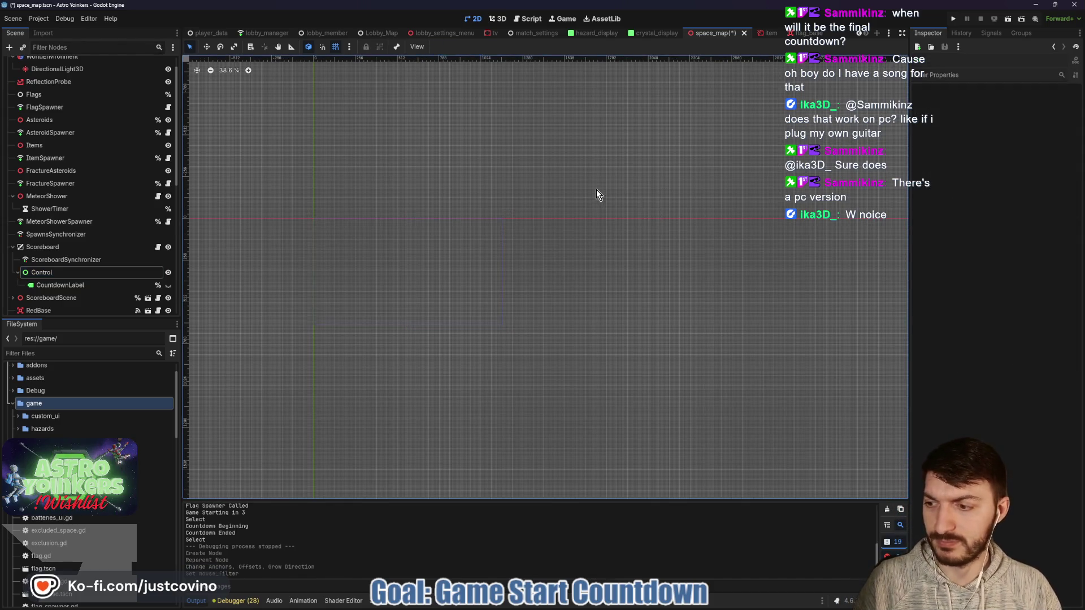
pyautogui.hotkey('ctrl', 's')
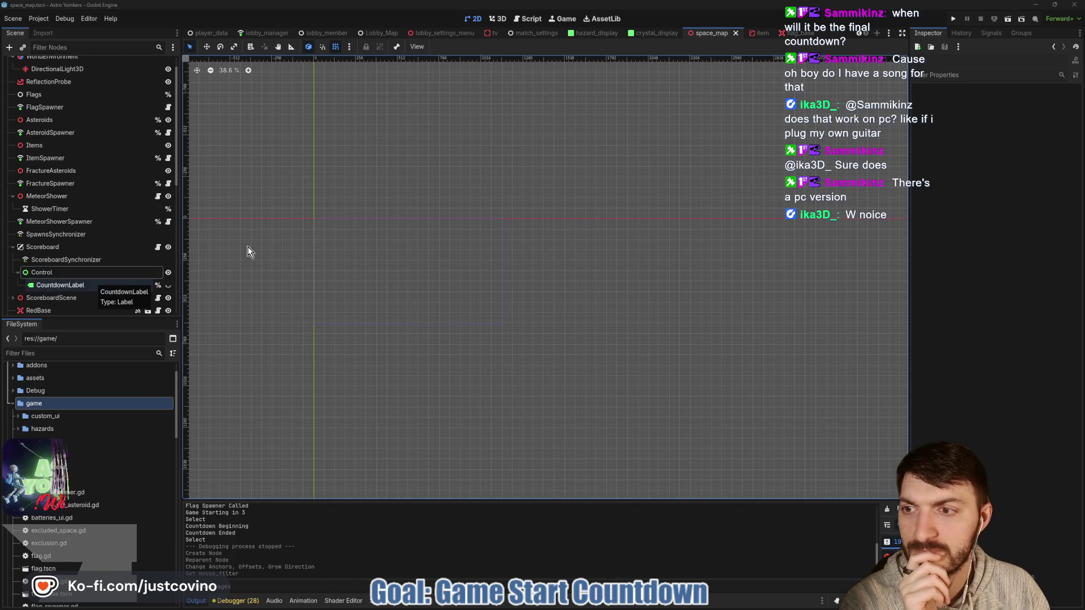
pyautogui.click(953, 19)
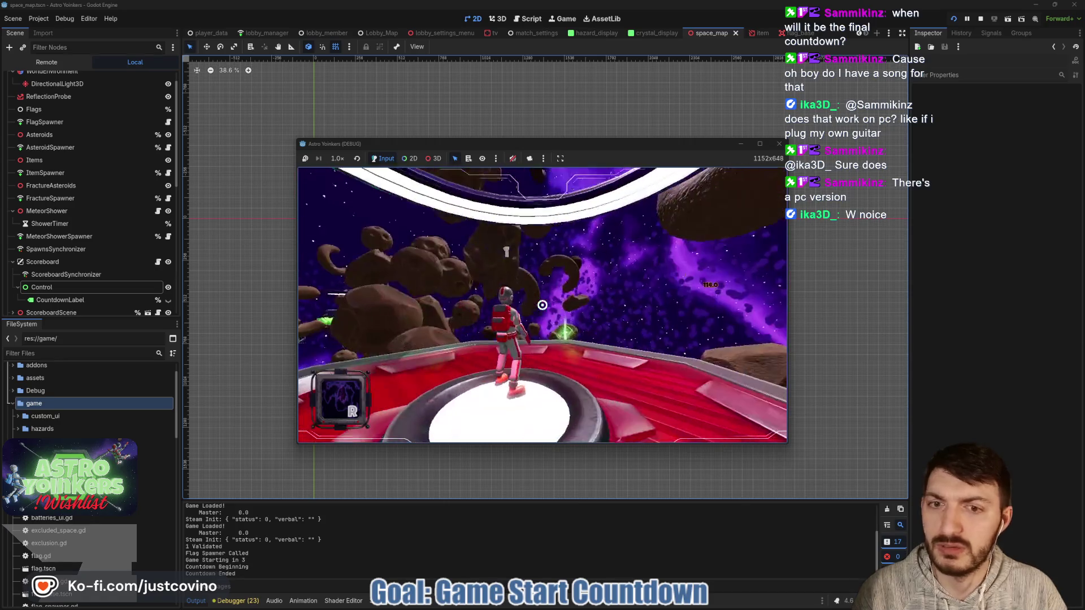
# Expand SpaceMap, Scoreboard and Control in the live tree to confirm CountdownLabel sits inside Control.
pyautogui.click(50, 64)
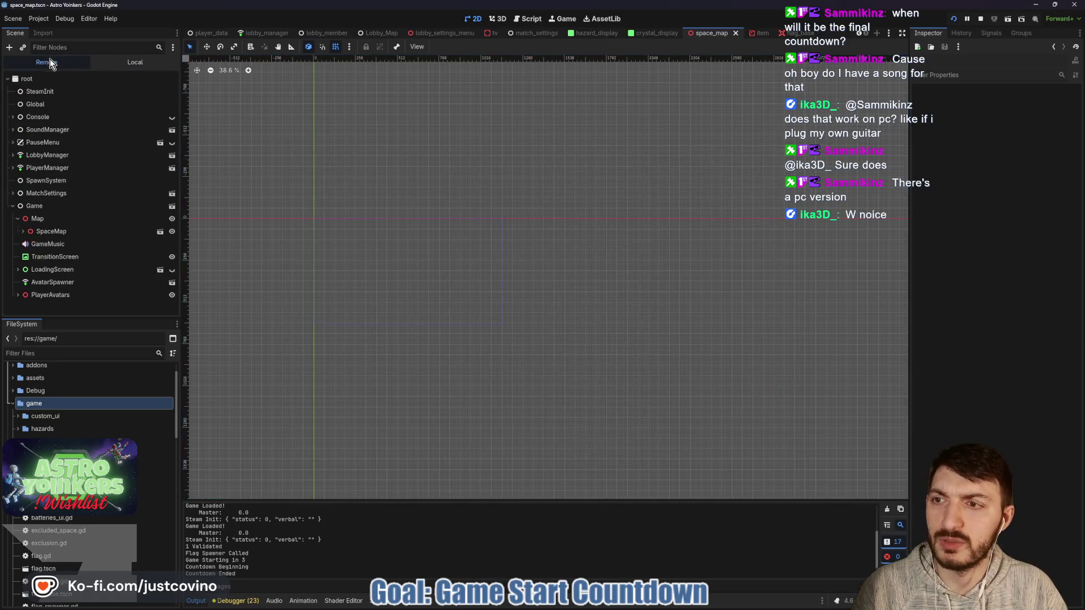
pyautogui.click(22, 232)
pyautogui.scroll(-4, 29, 283)
pyautogui.scroll(-5, 26, 259)
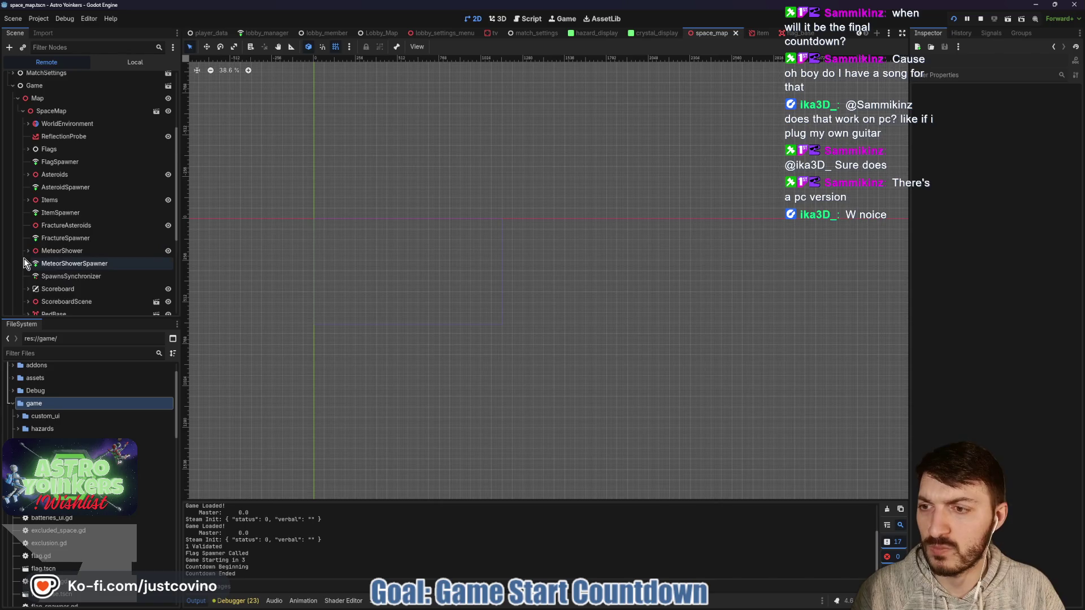
pyautogui.click(29, 198)
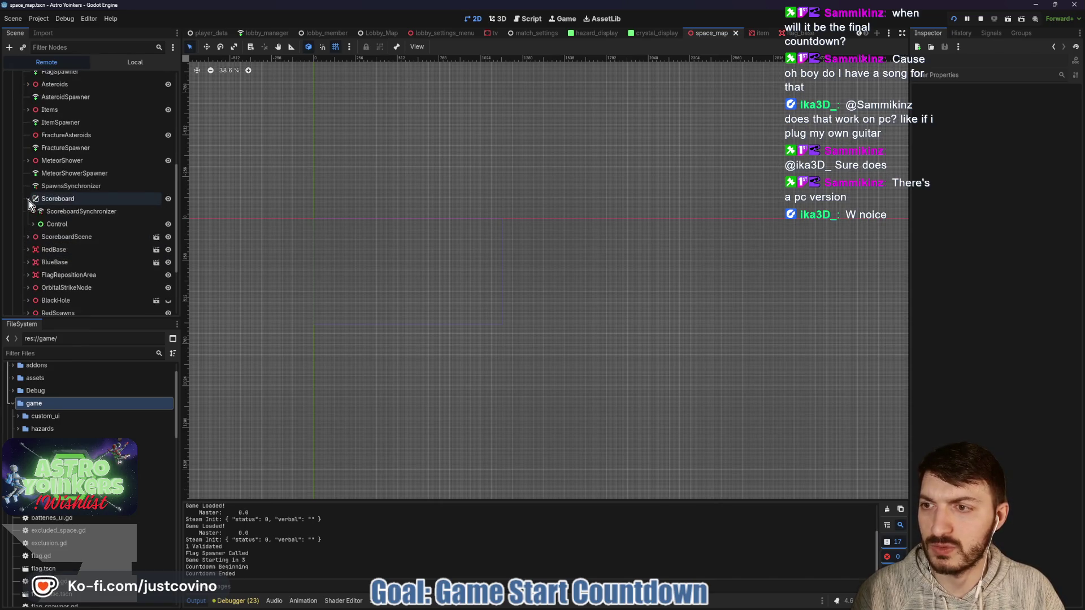
pyautogui.click(33, 224)
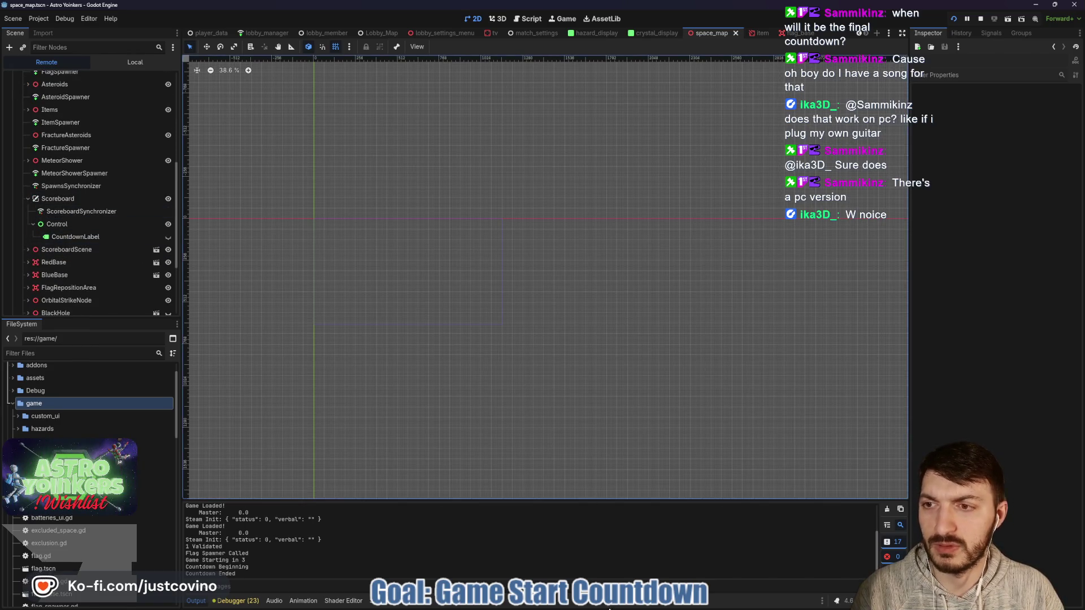
# Run the 'countdown' command in the running game's developer console.
pyautogui.moveTo(595, 606)
pyautogui.moveTo(636, 607)
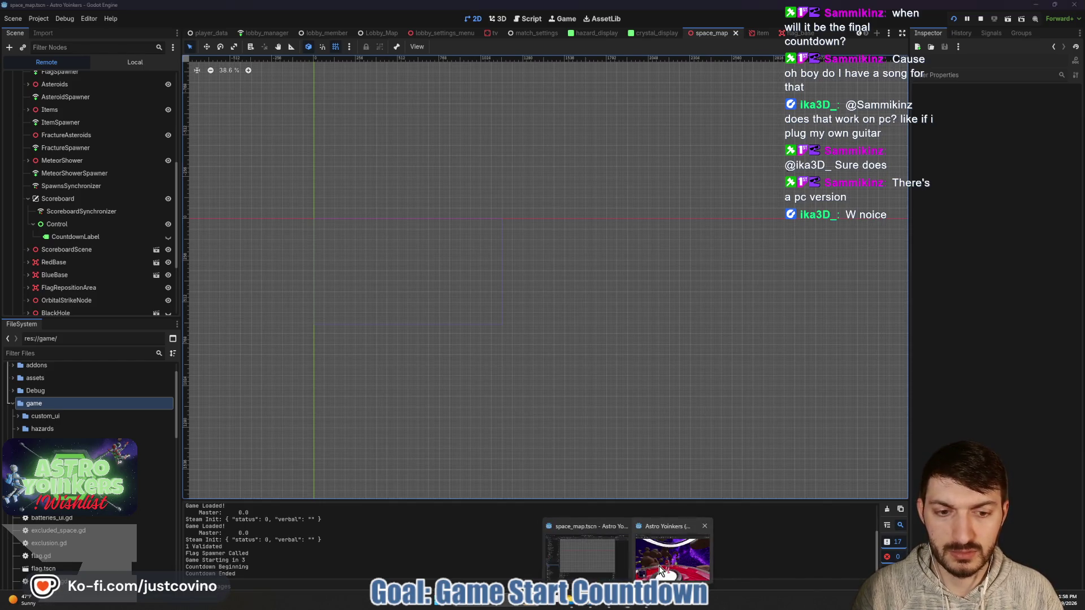
pyautogui.click(672, 557)
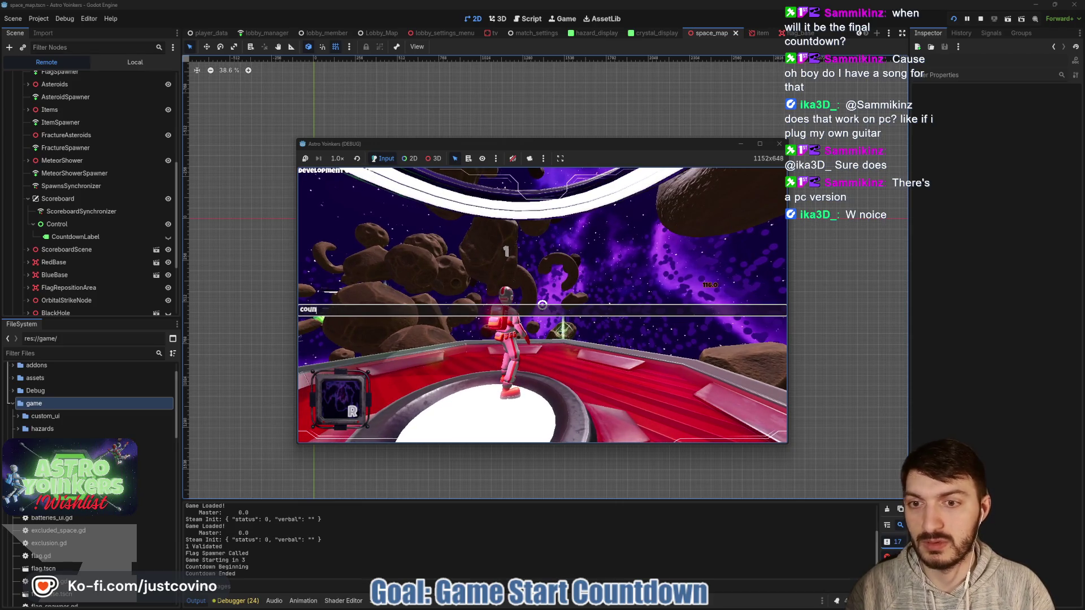
pyautogui.write('tdown')
pyautogui.press('Return')
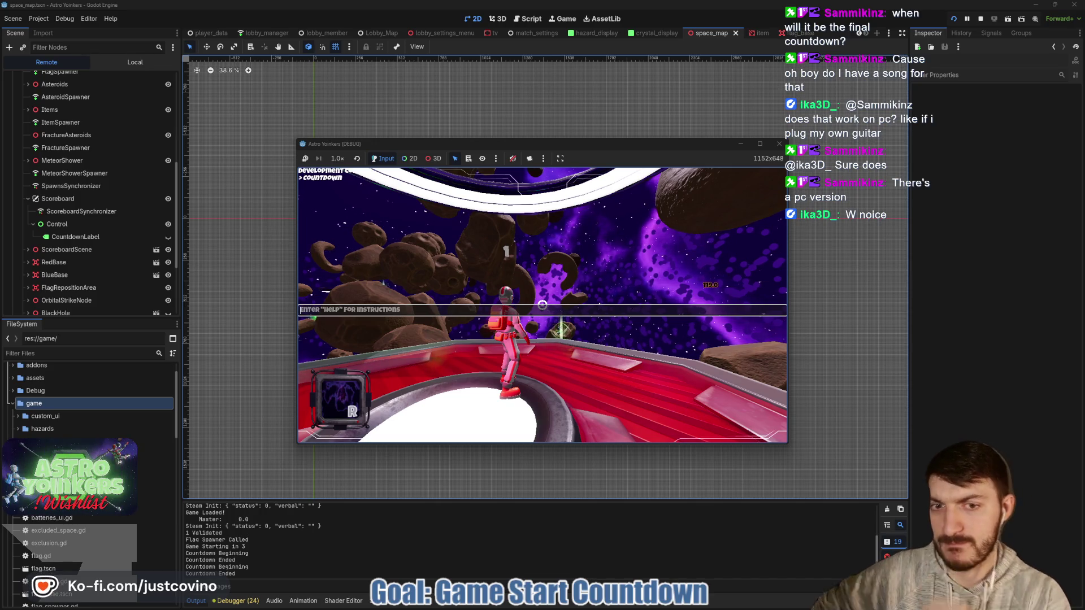
# Close the in-game developer console and stop the game with F8.
pyautogui.click(164, 238)
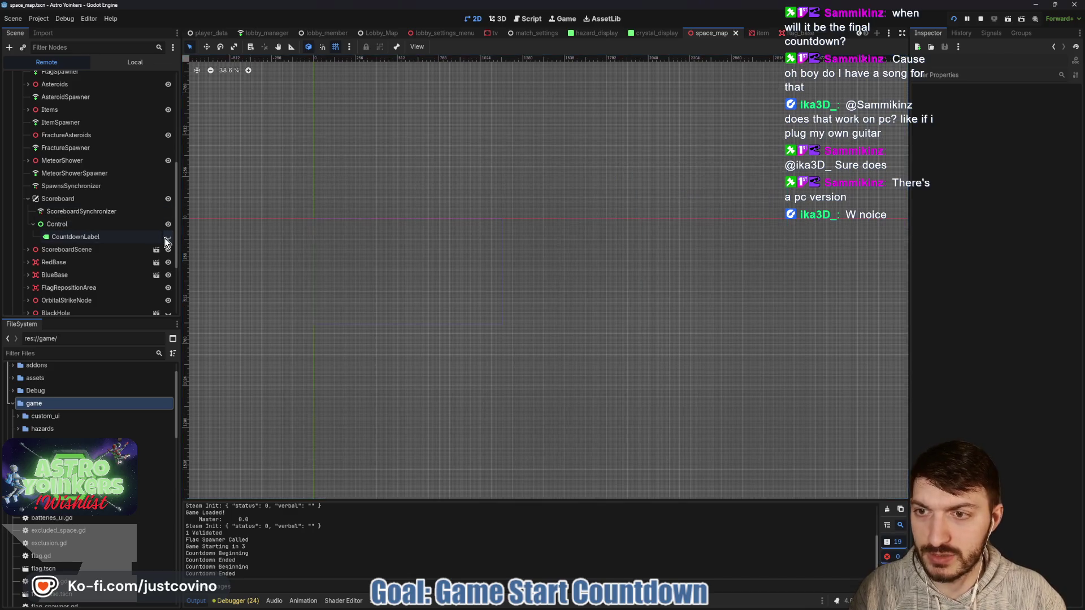
pyautogui.moveTo(625, 607)
pyautogui.click(670, 554)
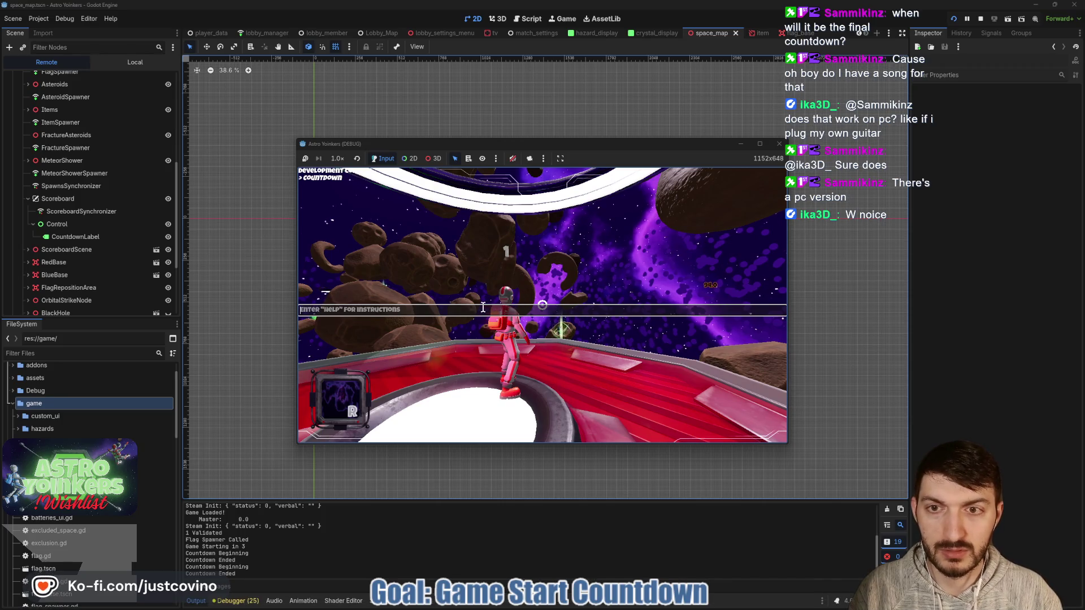
pyautogui.press('Escape')
pyautogui.press('Escape')
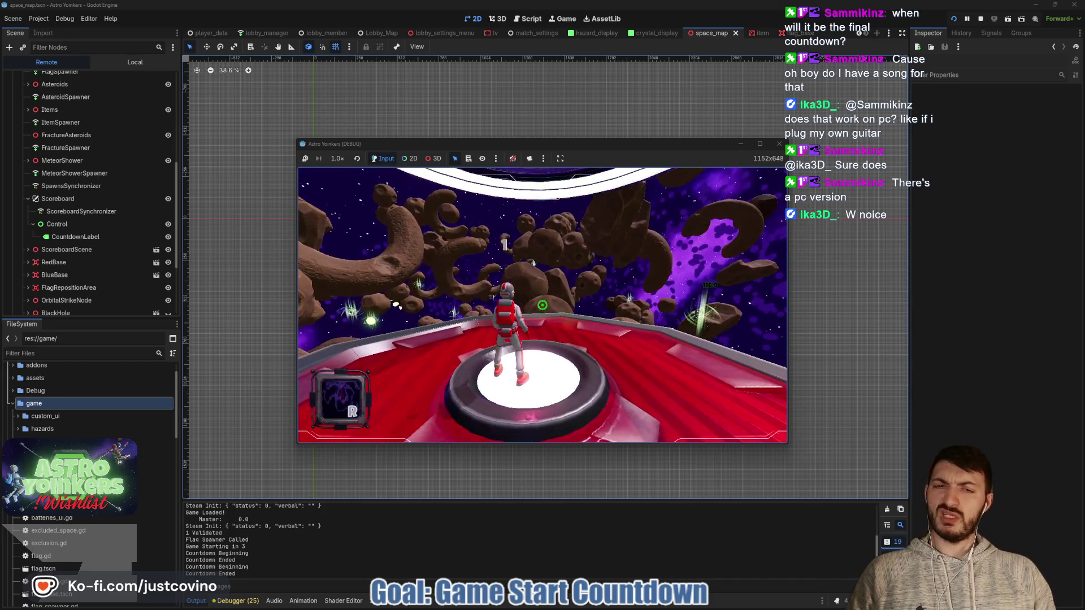
pyautogui.press('F8')
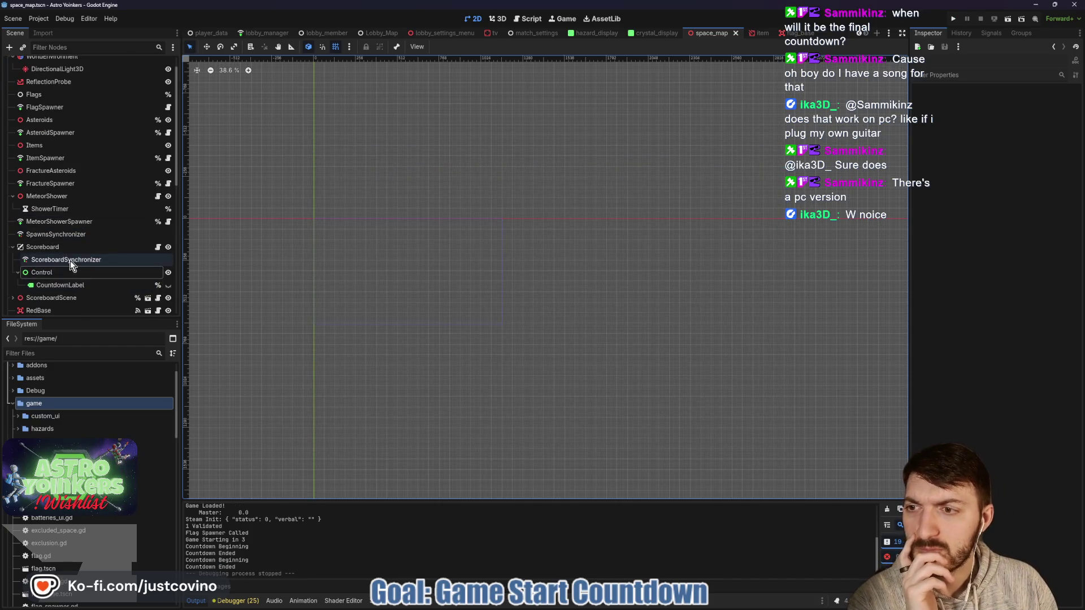
# Inspect the Scoreboard node's Layer and Transform properties.
pyautogui.click(55, 247)
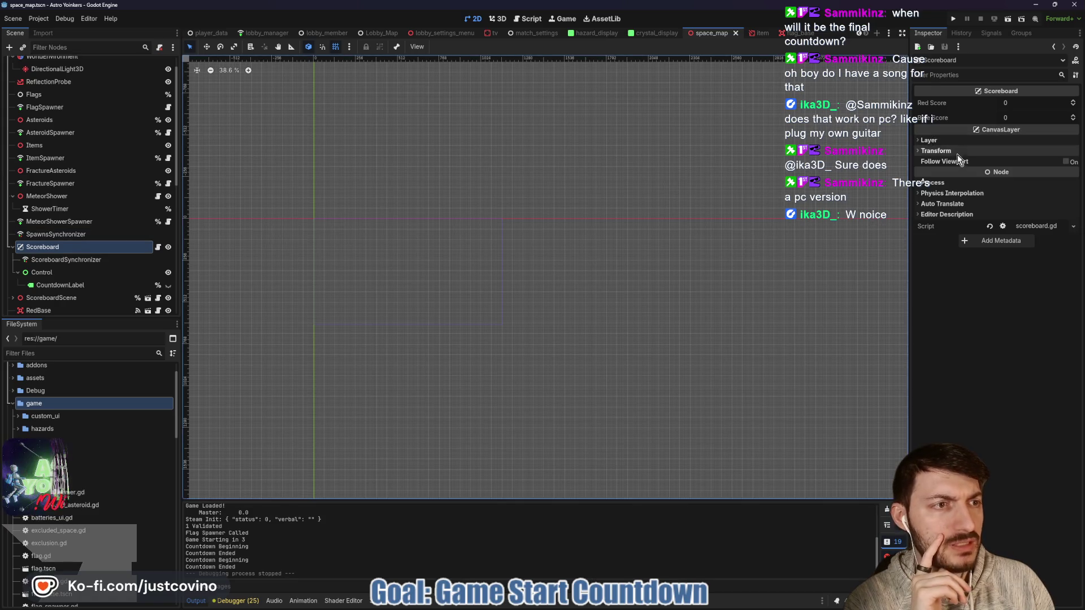
pyautogui.click(938, 140)
pyautogui.click(937, 140)
pyautogui.click(940, 151)
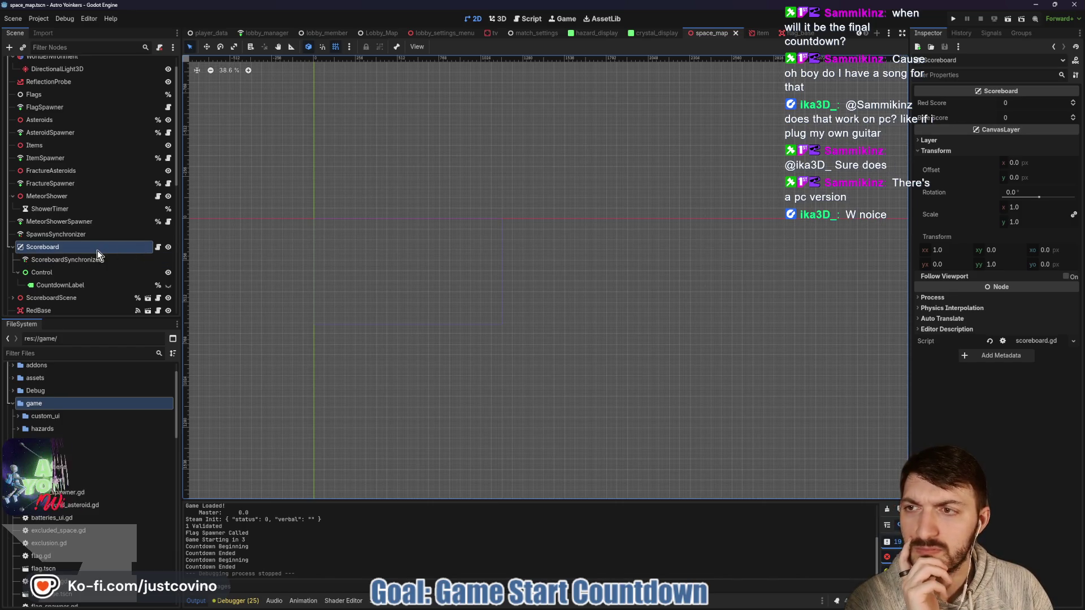
# Show CountdownLabel, centre it in its Control, save, then hide it again and run the game.
pyautogui.click(56, 272)
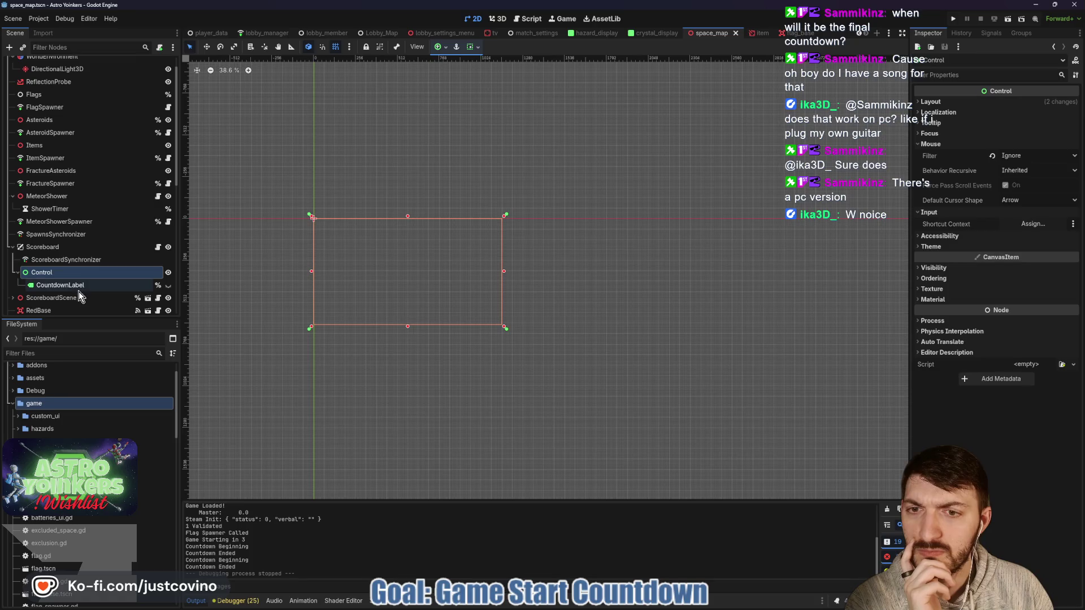
pyautogui.click(71, 286)
pyautogui.click(168, 286)
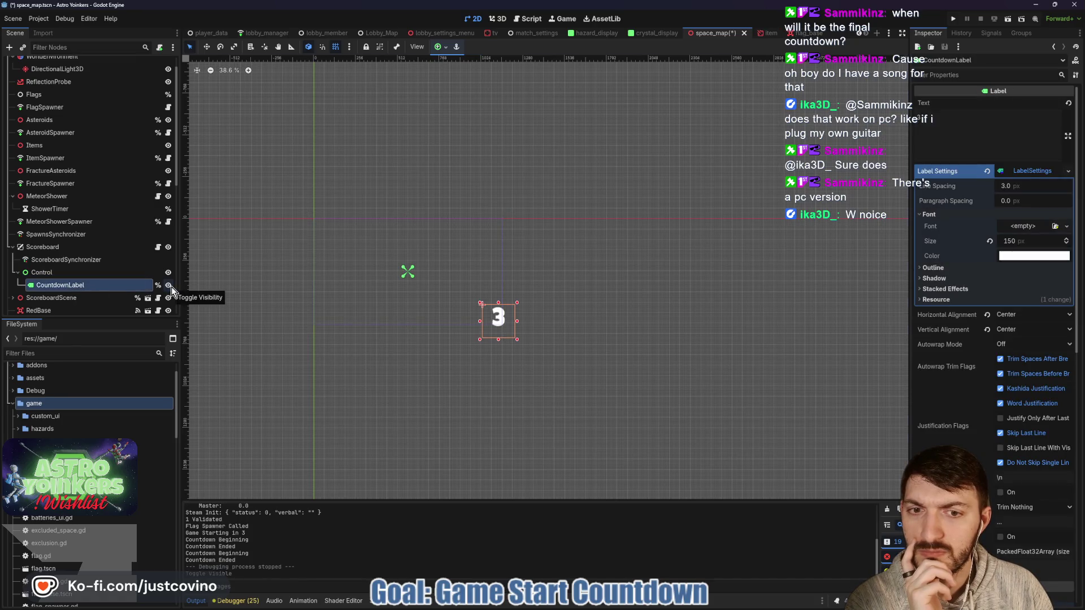
pyautogui.click(443, 47)
pyautogui.click(458, 88)
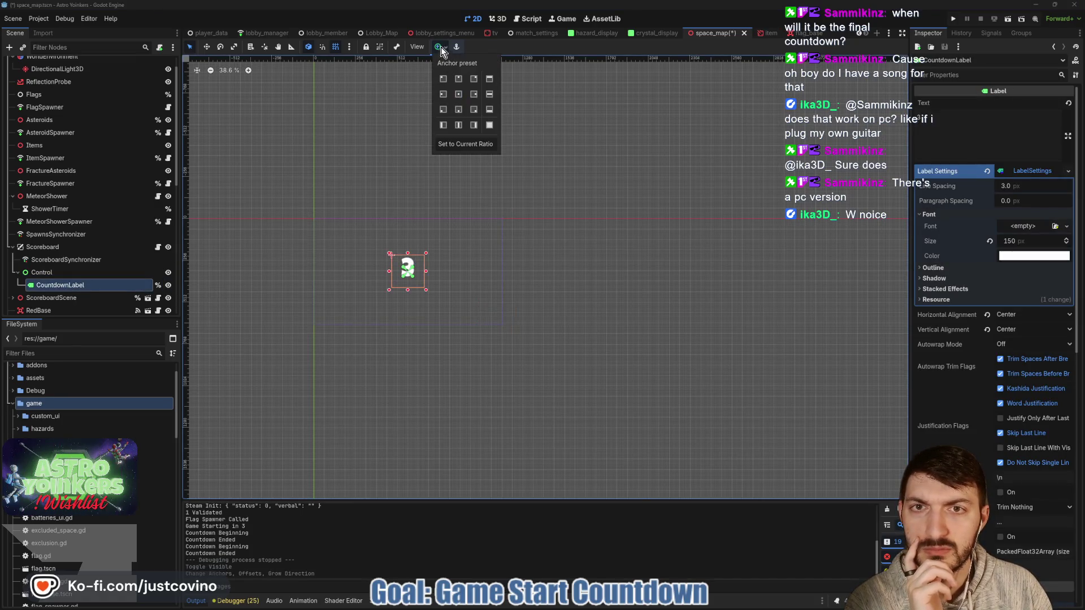
pyautogui.click(340, 184)
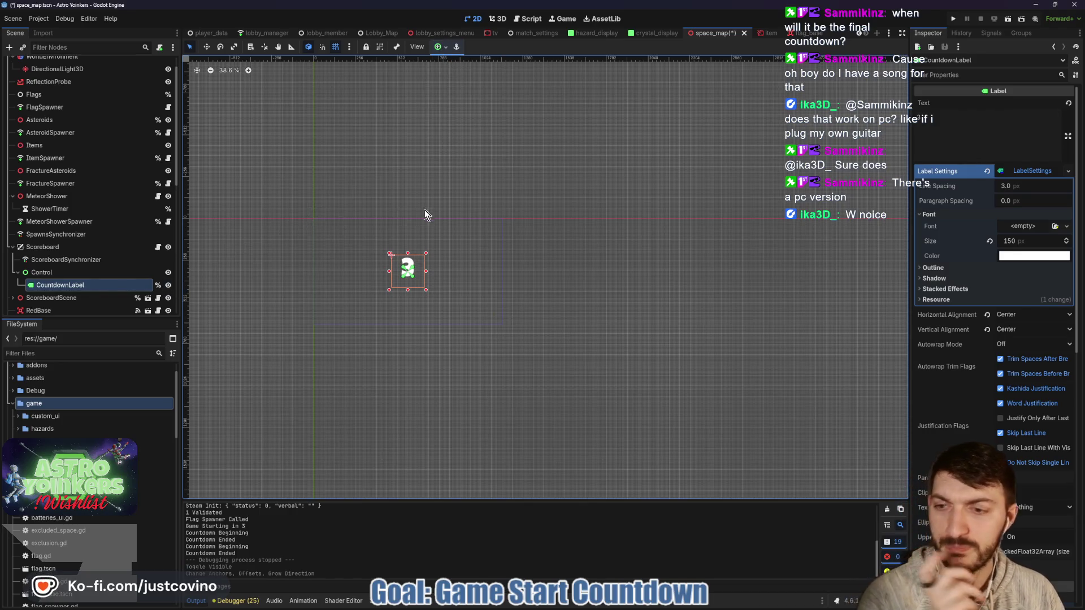
pyautogui.hotkey('ctrl', 's')
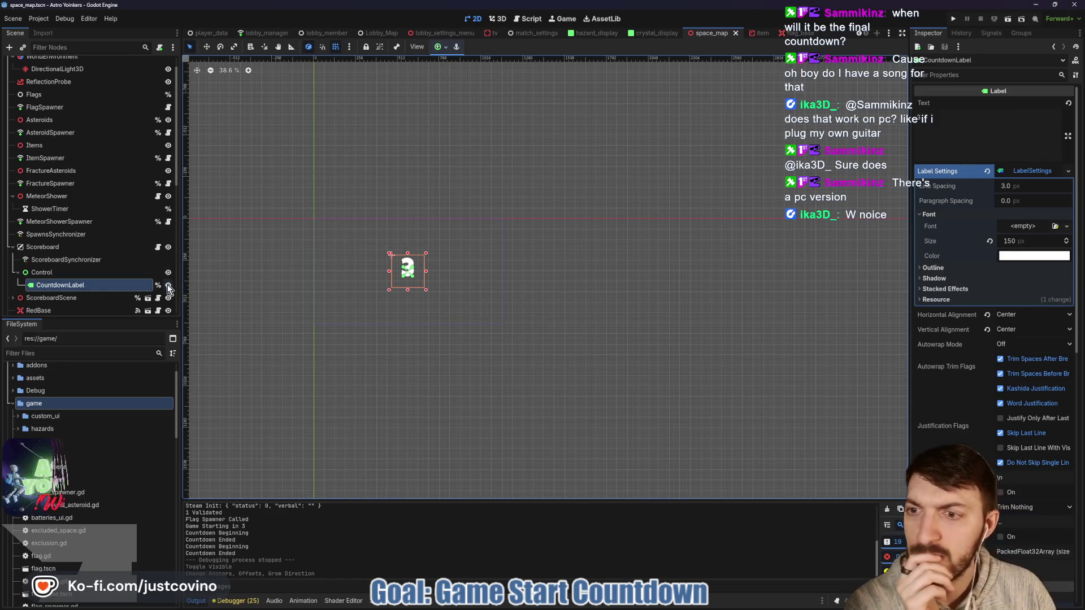
pyautogui.click(168, 286)
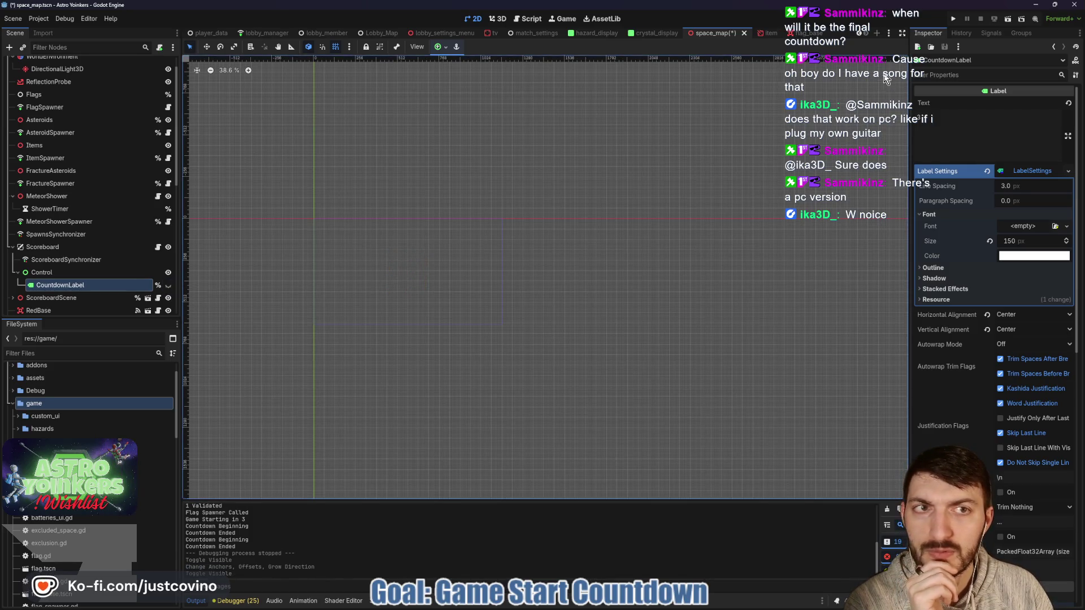
pyautogui.click(953, 19)
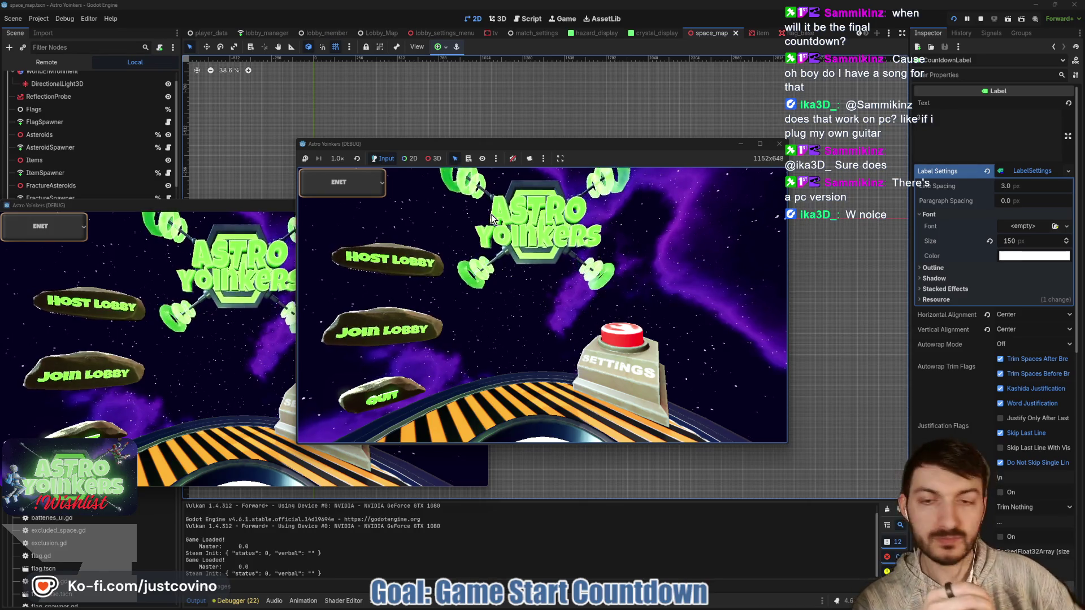
# Host a private lobby, start the match, and walk the character around.
pyautogui.click(405, 271)
pyautogui.click(534, 259)
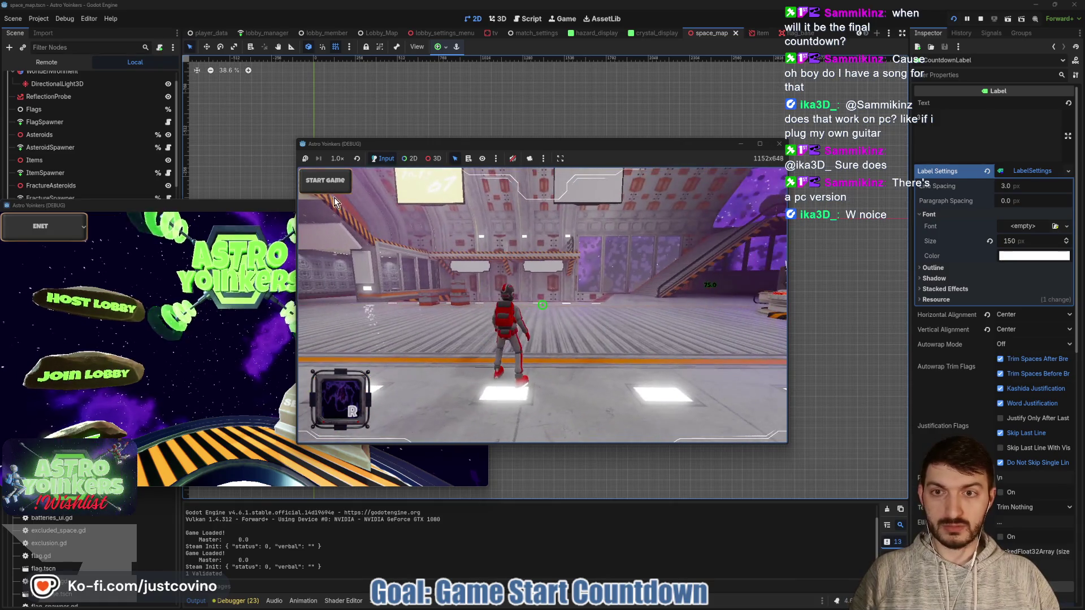
pyautogui.press('Escape')
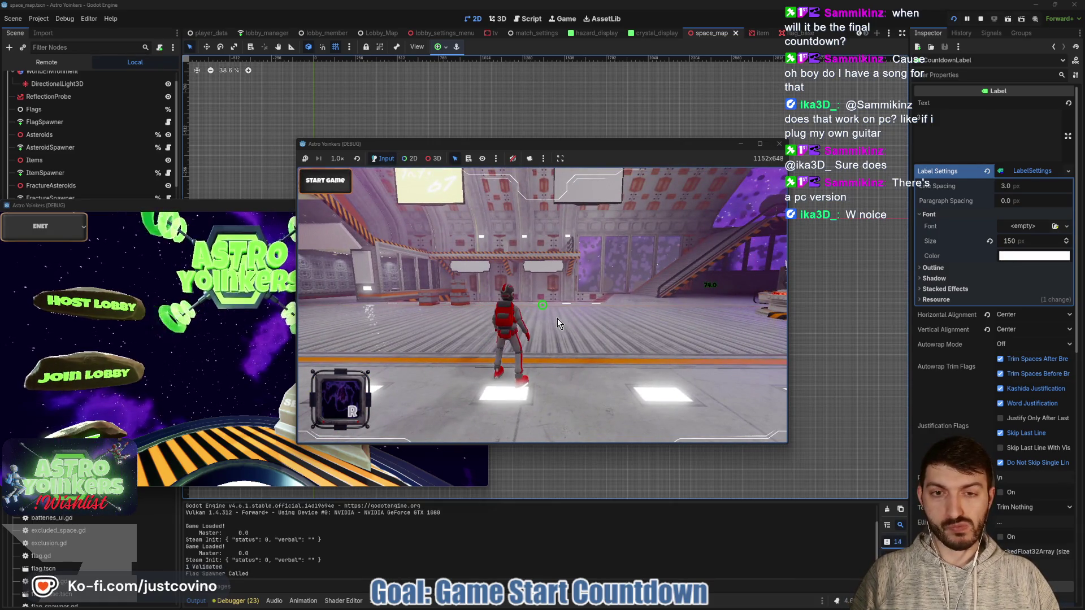
pyautogui.click(557, 317)
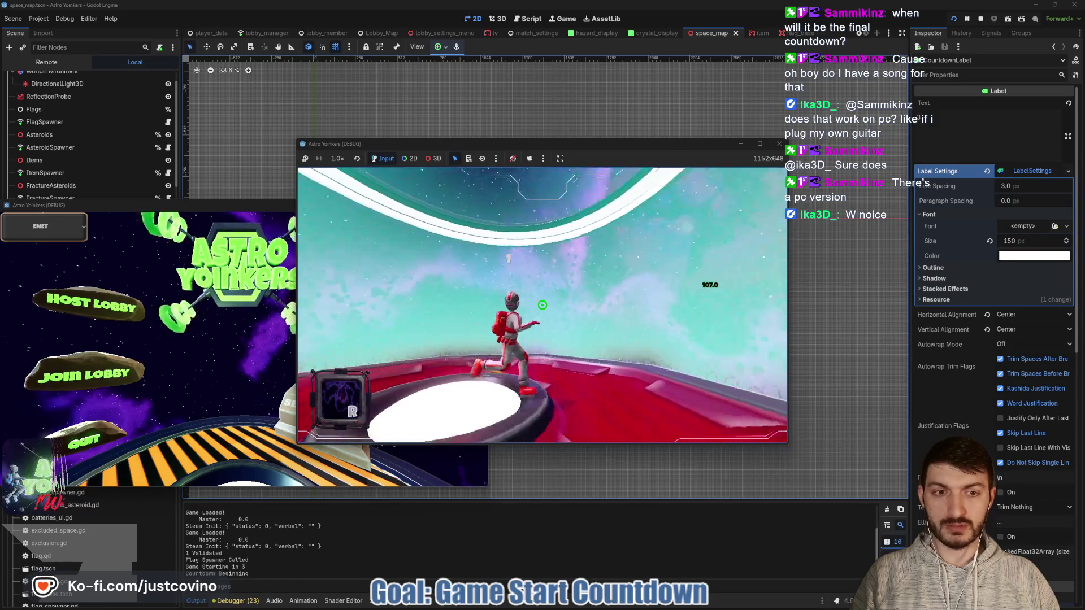
pyautogui.press('w')
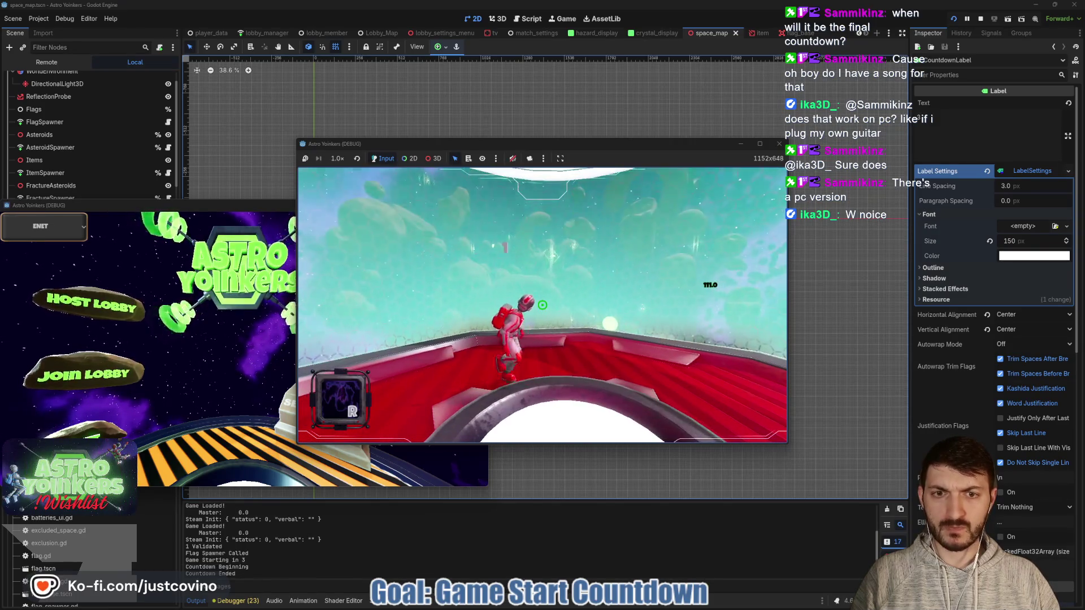
pyautogui.press('s')
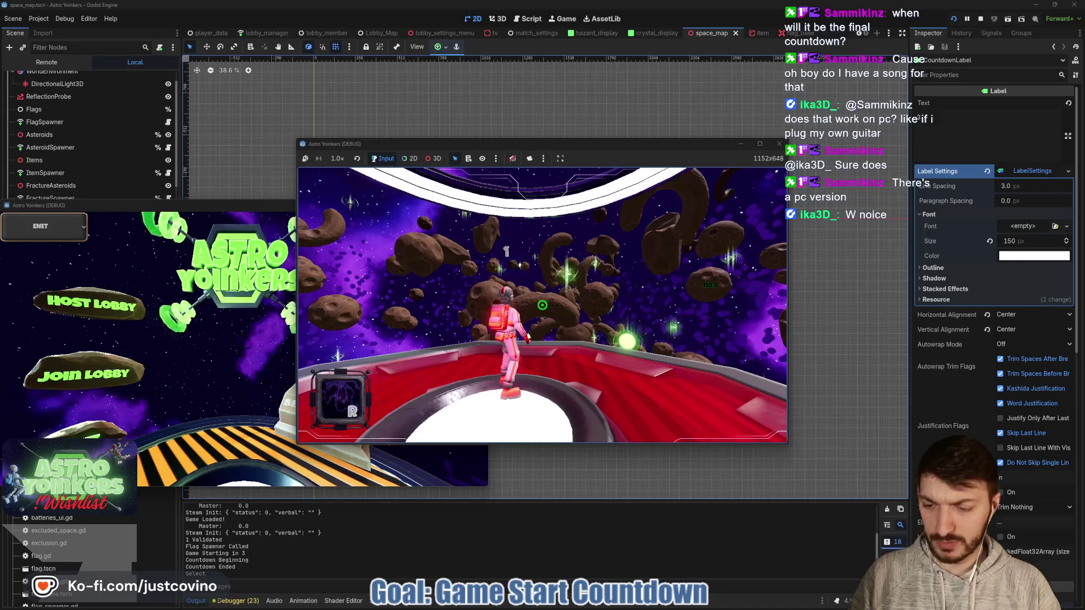
# Close the second game instance, expand SpaceMap and Scoreboard in the live tree, and return to the game.
pyautogui.click(259, 210)
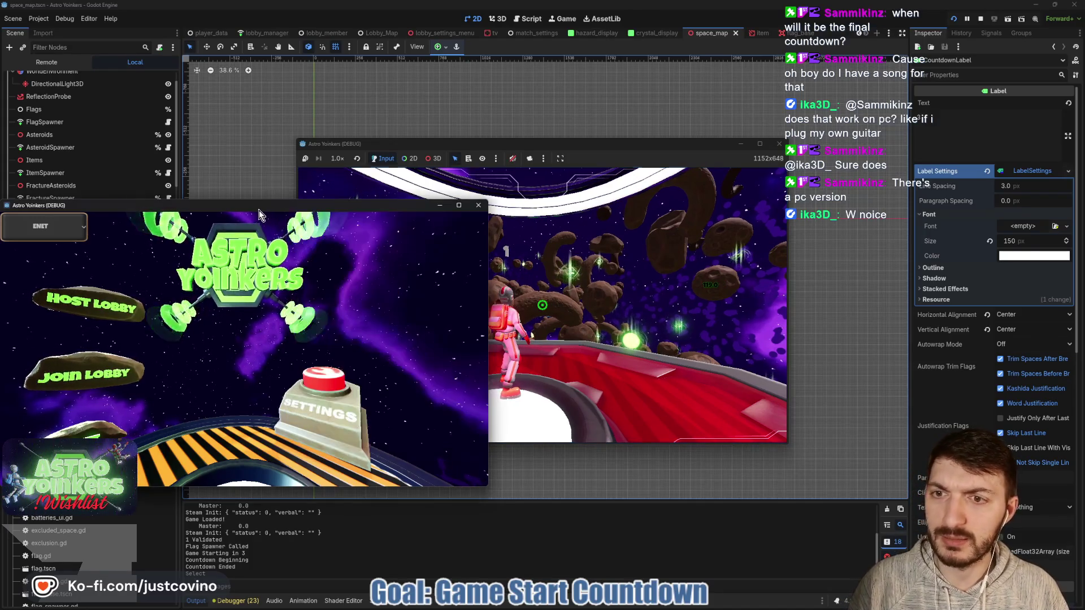
pyautogui.click(478, 206)
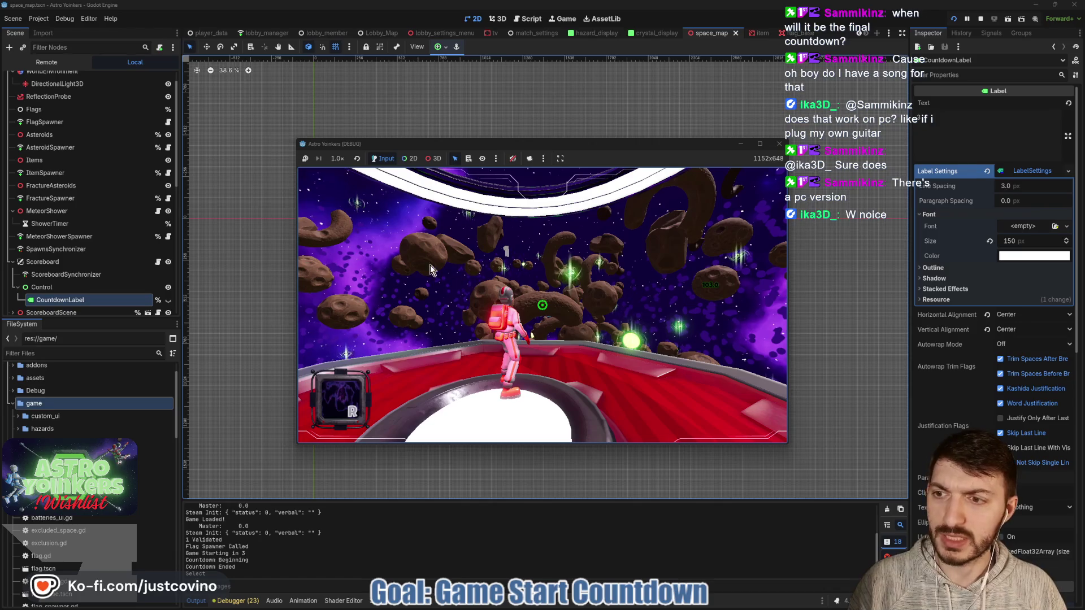
pyautogui.click(56, 61)
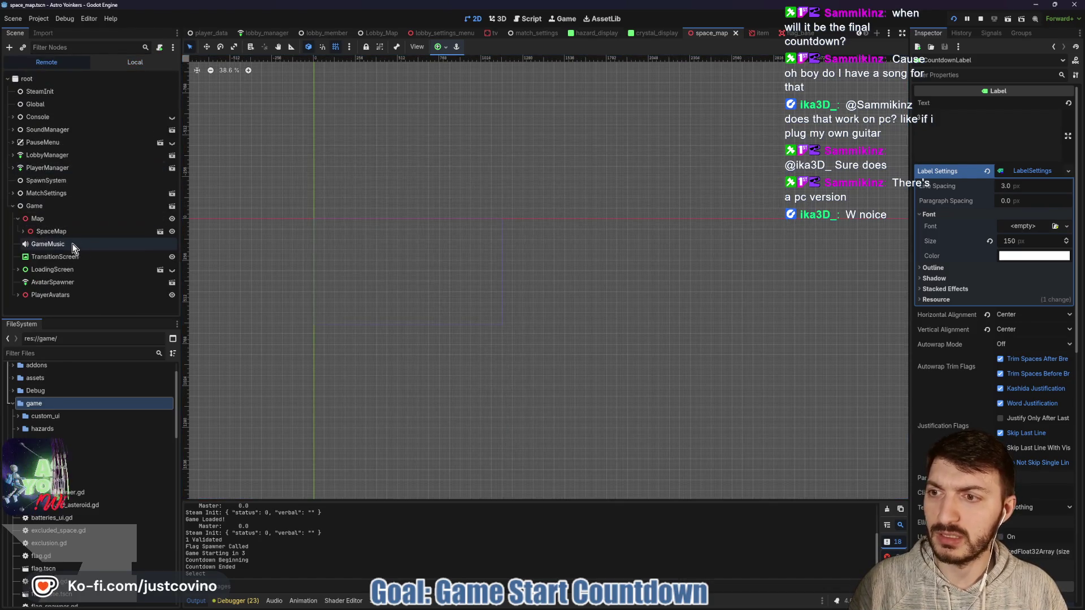
pyautogui.click(23, 232)
pyautogui.scroll(-5, 39, 285)
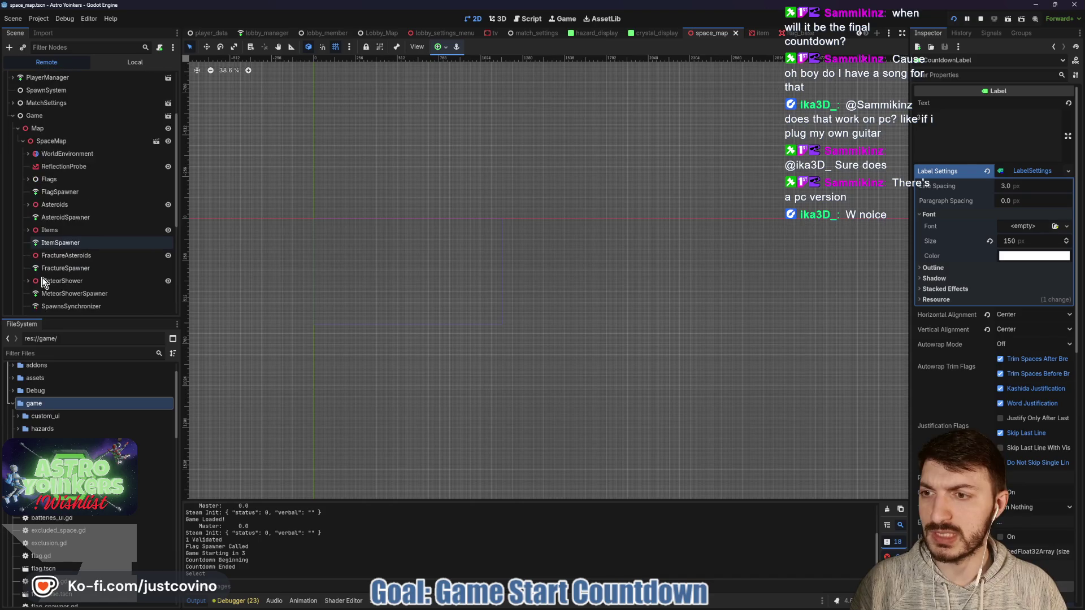
pyautogui.click(29, 258)
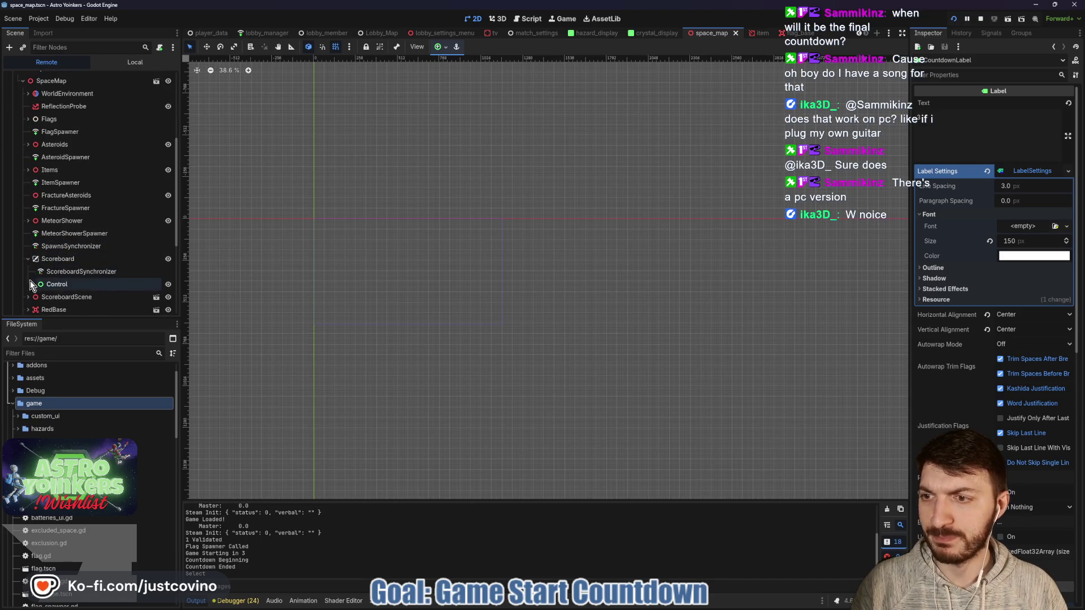
pyautogui.scroll(-3, 40, 284)
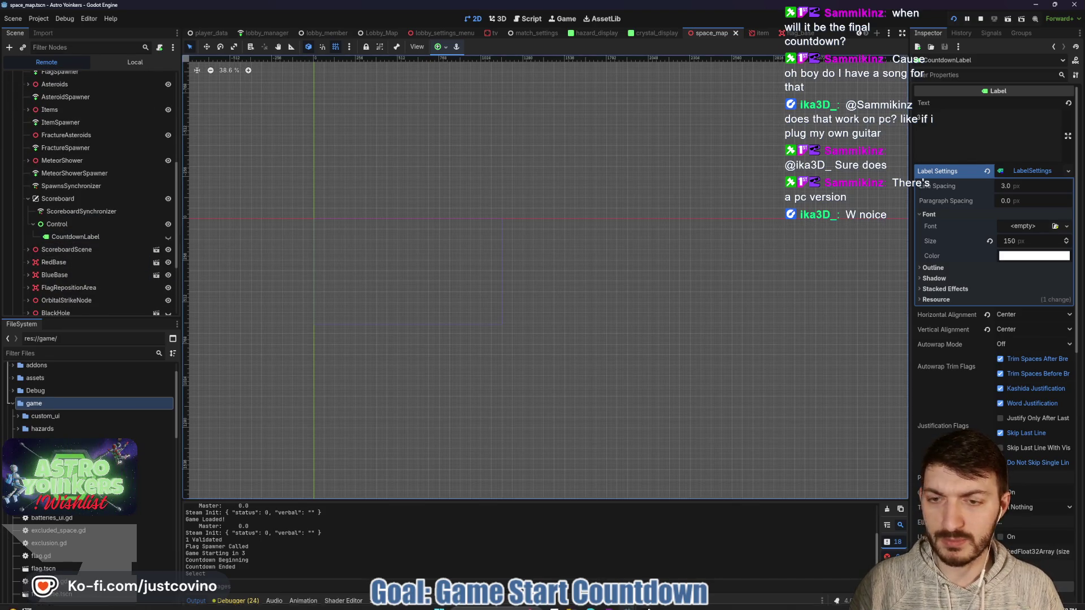
pyautogui.moveTo(648, 608)
pyautogui.click(667, 560)
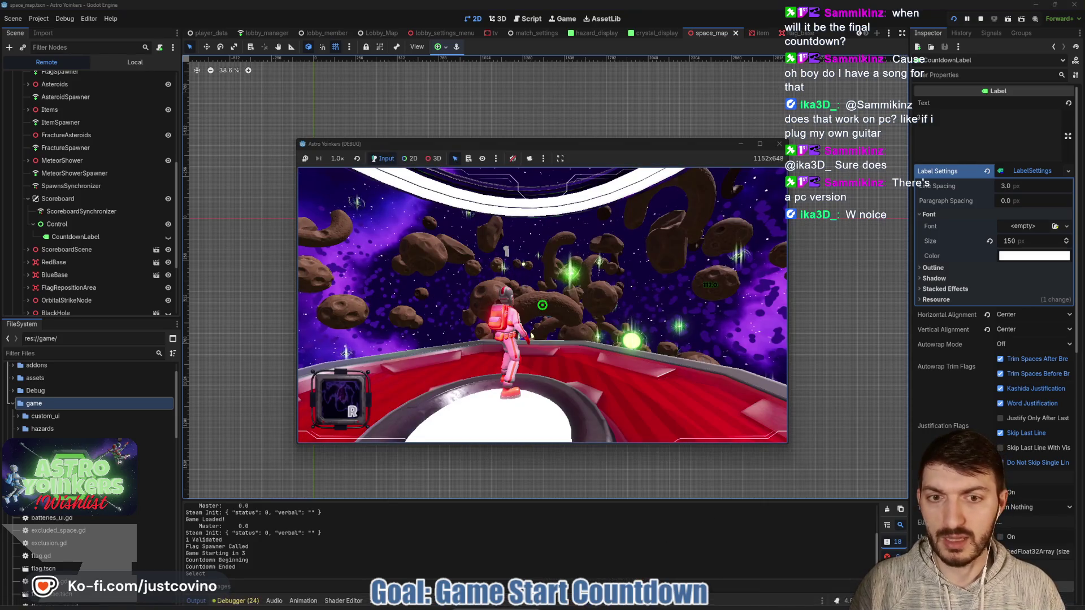
# Enter the 'countdown' command in the in-game developer console, twice.
pyautogui.press('`')
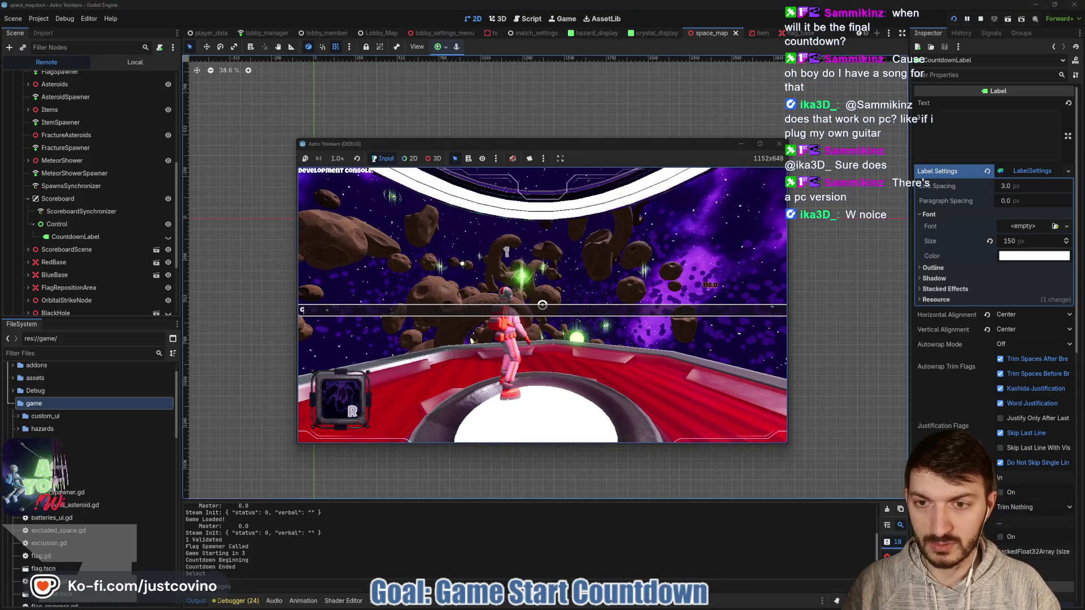
pyautogui.write('countdown')
pyautogui.press('Return')
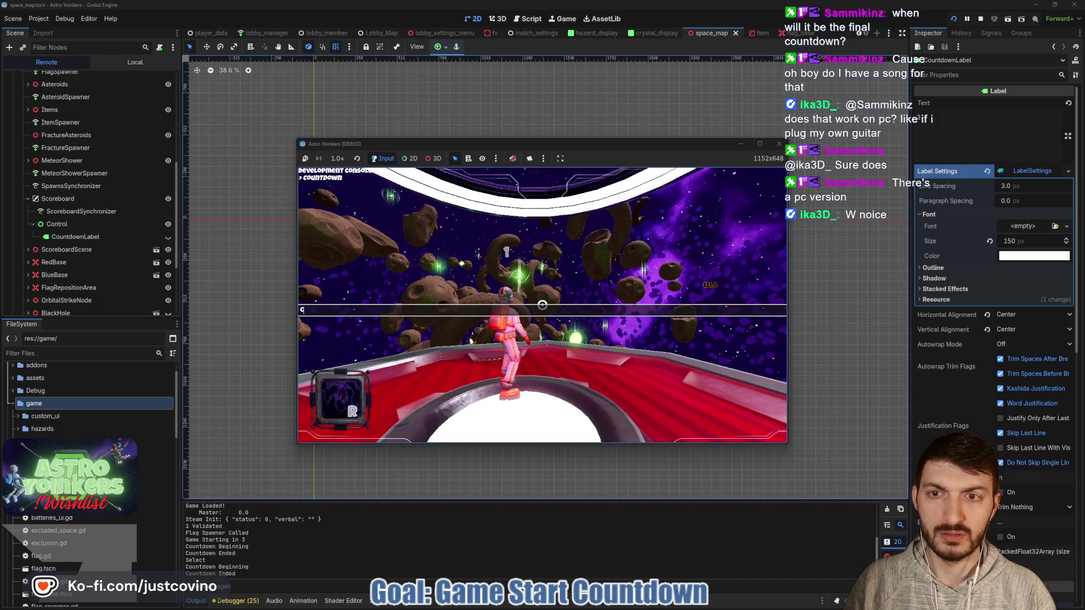
pyautogui.write('ntdown')
pyautogui.press('Return')
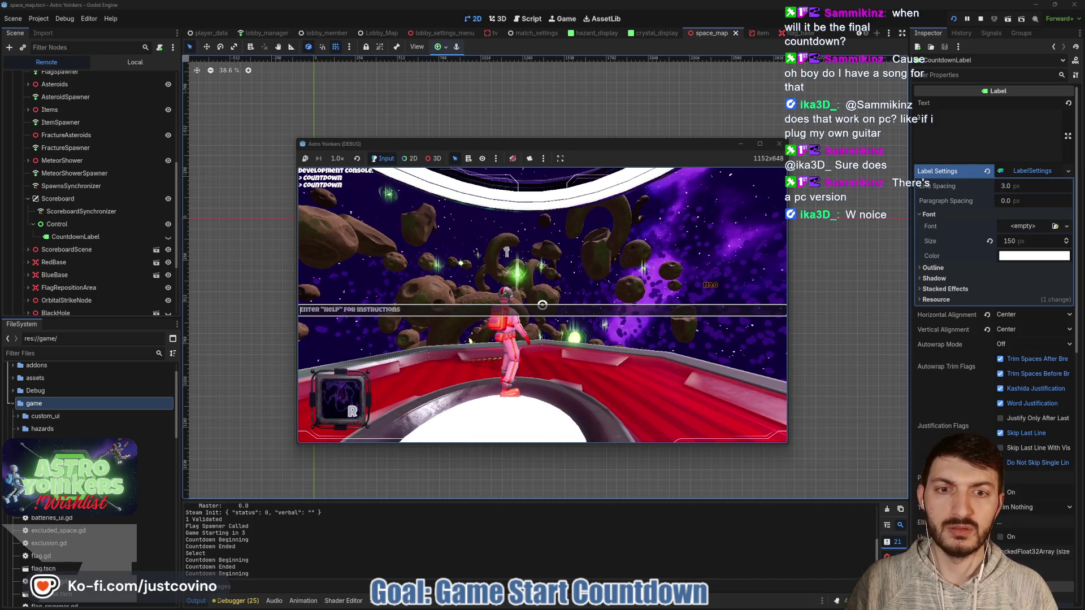
# Close the developer console and settings menu, then stop the game with F8.
pyautogui.write('as')
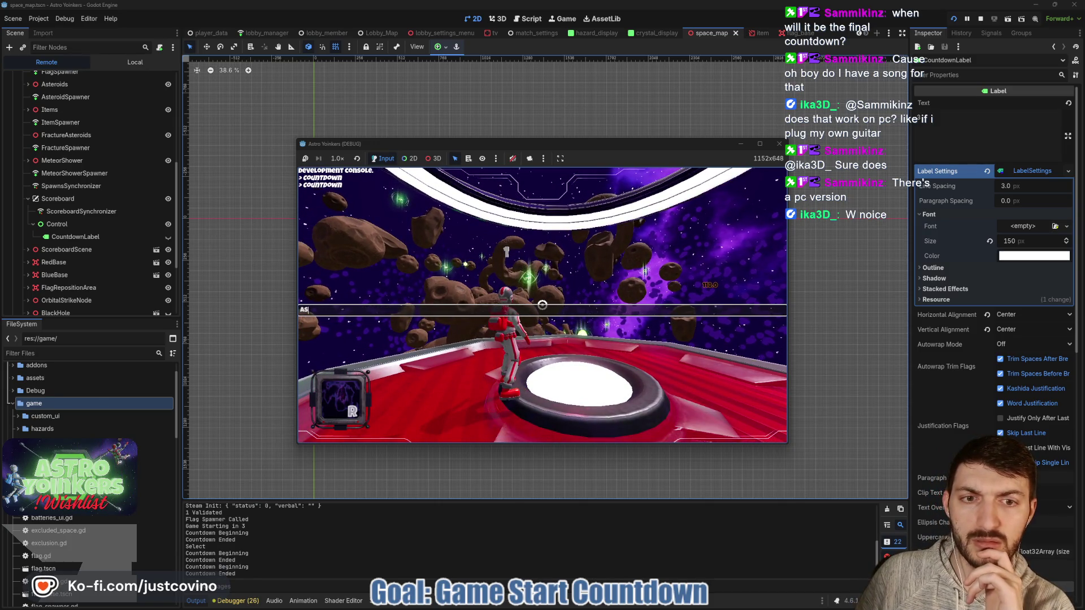
pyautogui.write('wd')
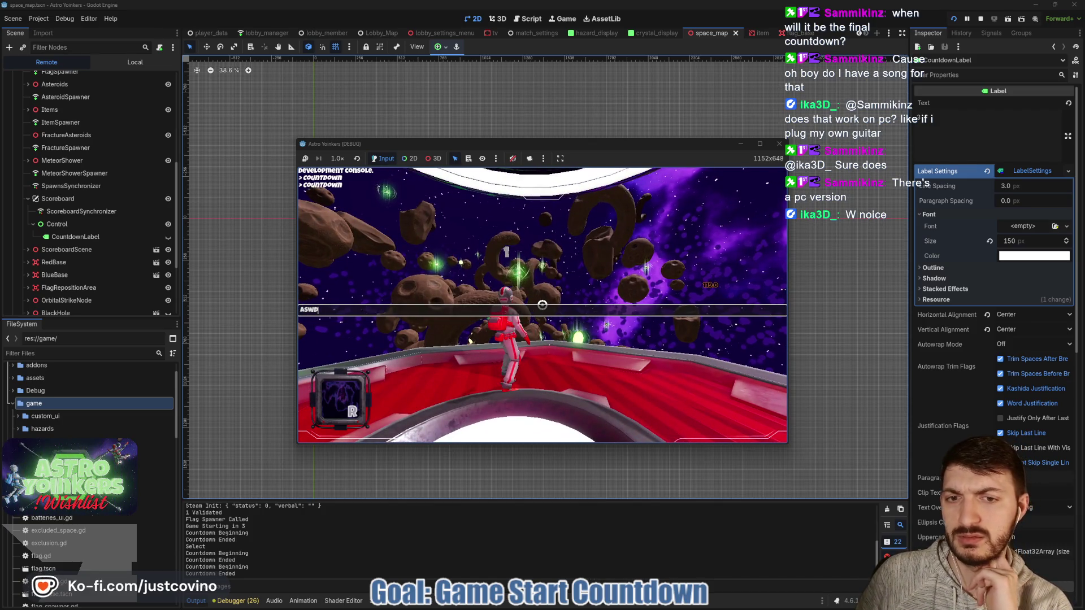
pyautogui.press('Escape')
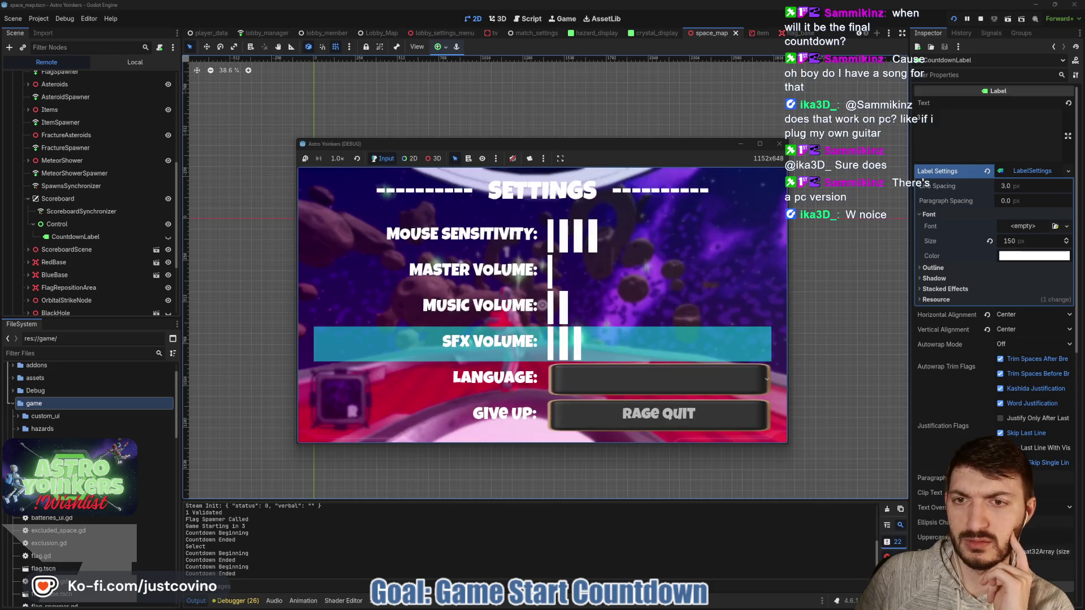
pyautogui.press('Escape')
pyautogui.press('F8')
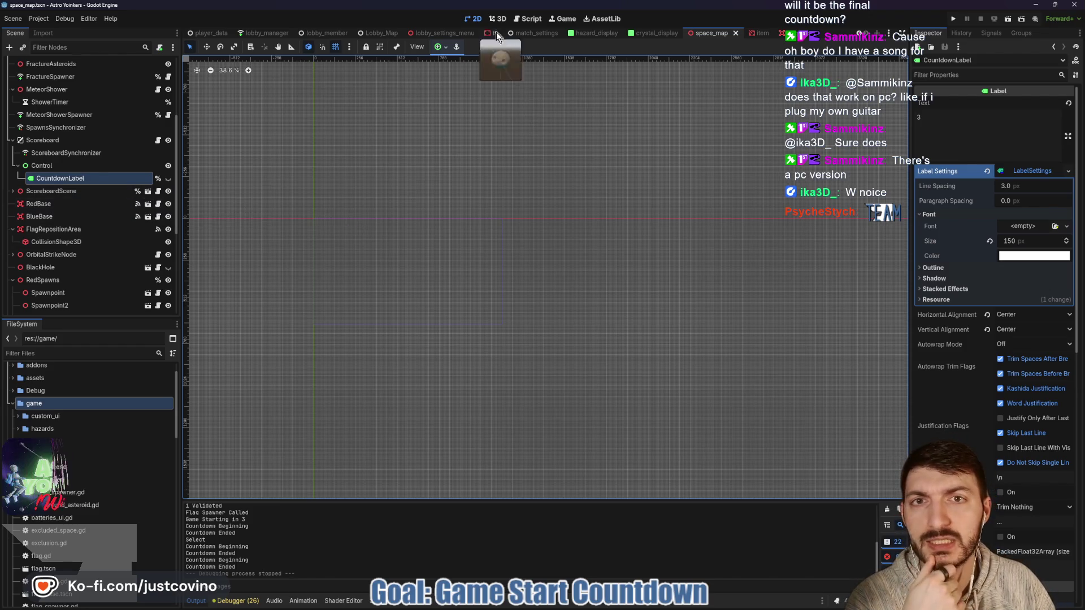
# Unhide CountdownLabel and remove Scoreboard:text and the duplicate Scoreboard:visible from ScoreboardSynchronizer.
pyautogui.click(167, 178)
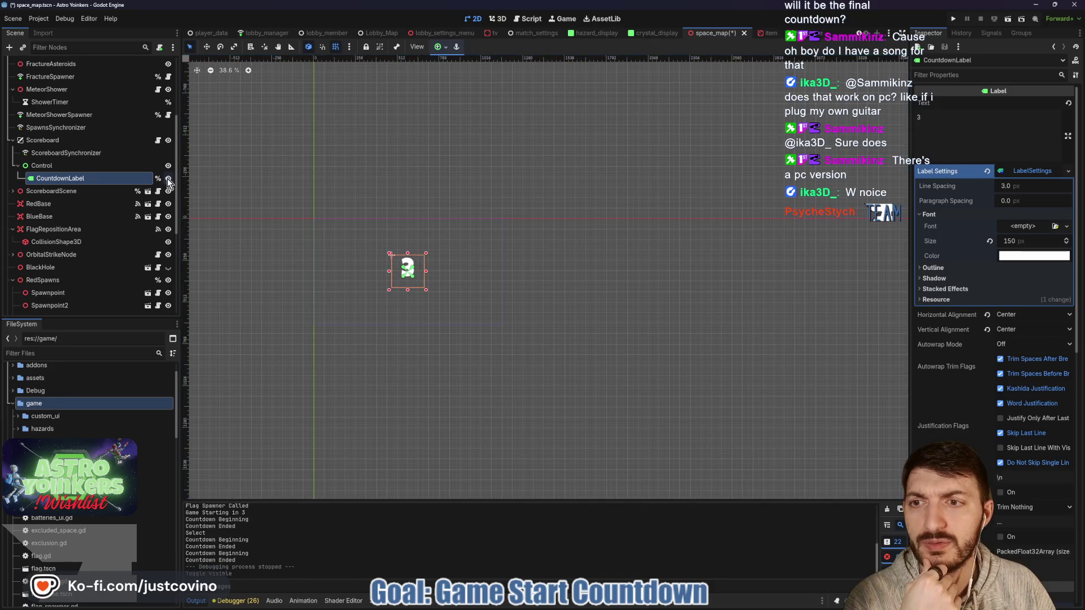
pyautogui.click(65, 153)
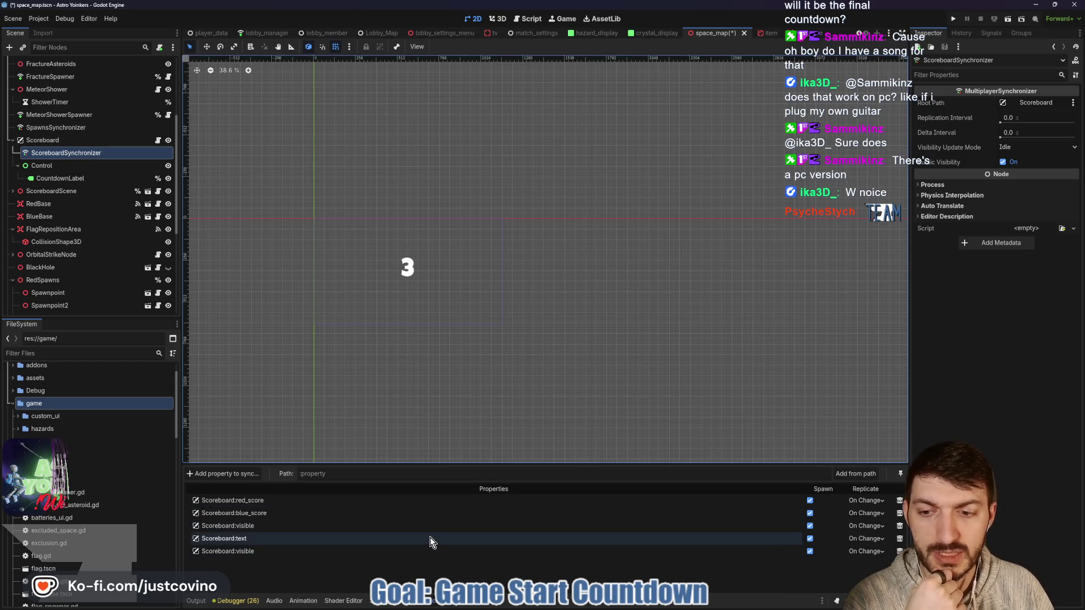
pyautogui.click(899, 539)
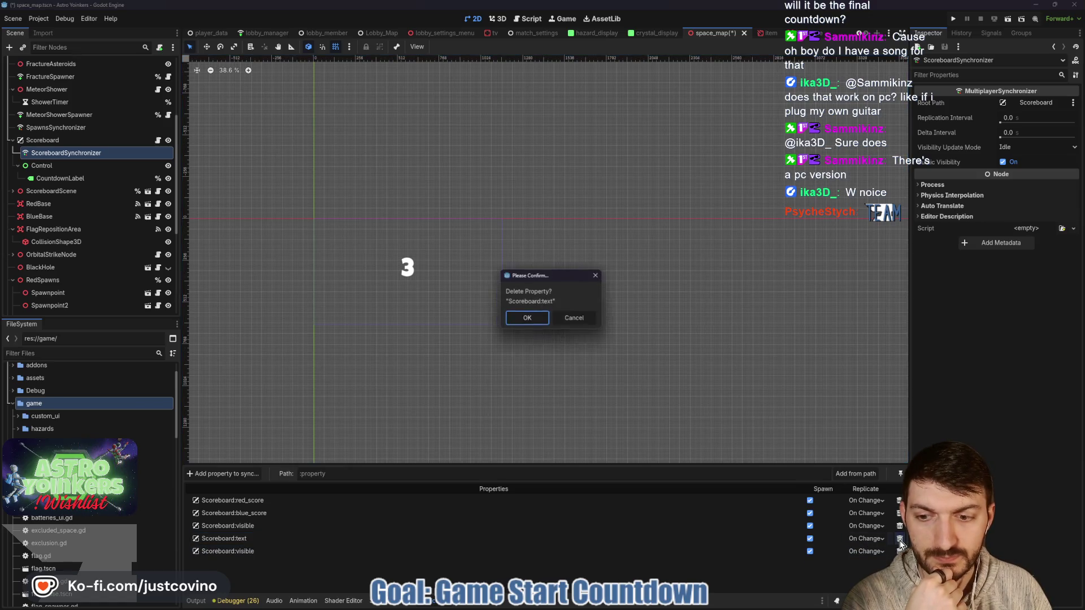
pyautogui.click(528, 318)
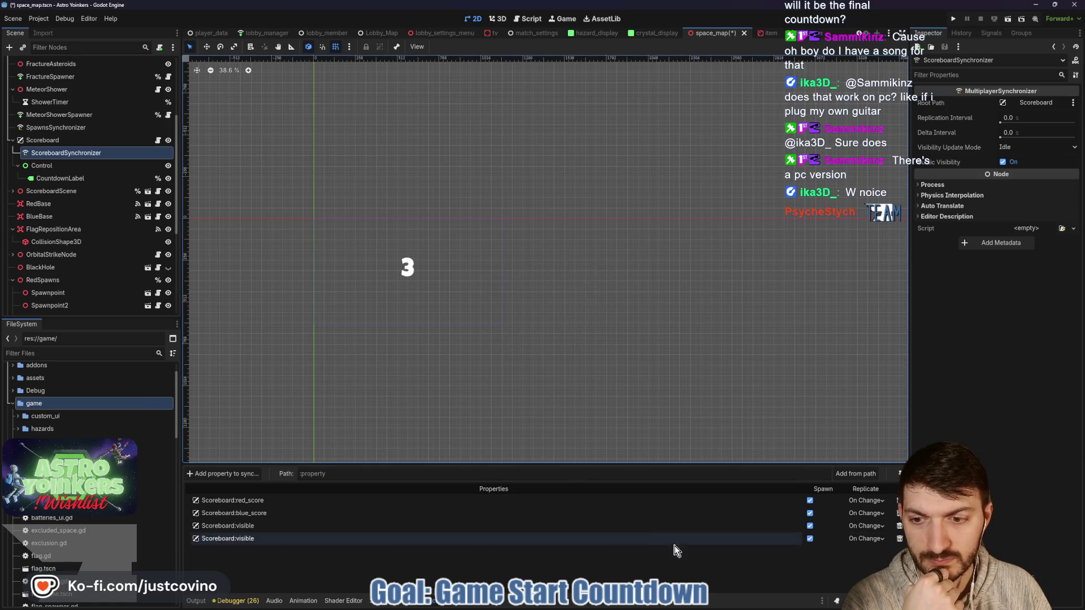
pyautogui.click(899, 526)
pyautogui.click(526, 318)
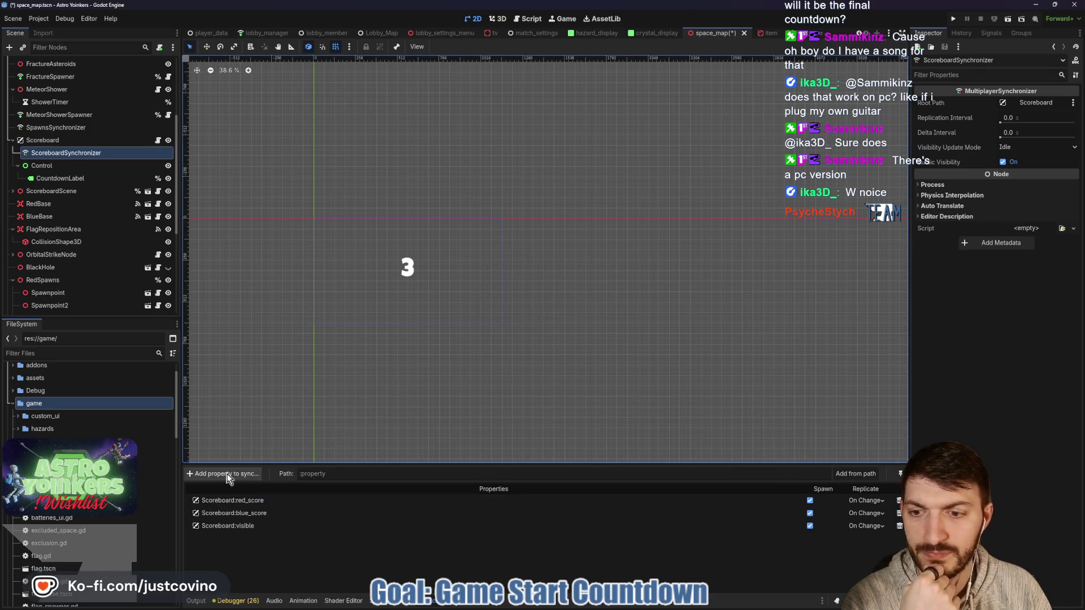
# Add CountdownLabel's text and visible properties to the synchronizer's sync list.
pyautogui.click(227, 474)
pyautogui.scroll(-3, 547, 377)
pyautogui.click(526, 362)
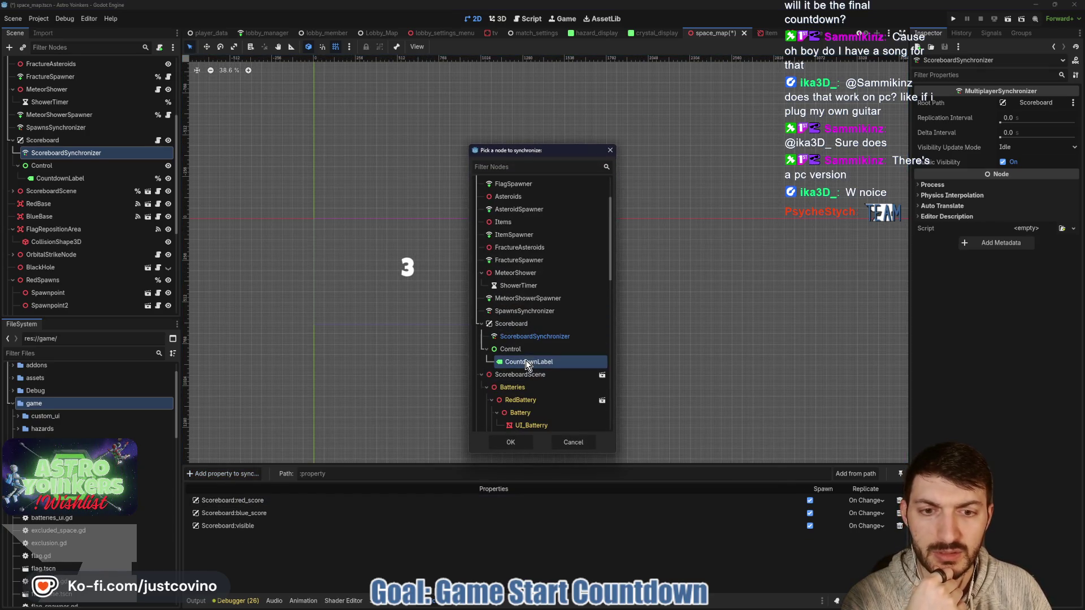
pyautogui.click(517, 442)
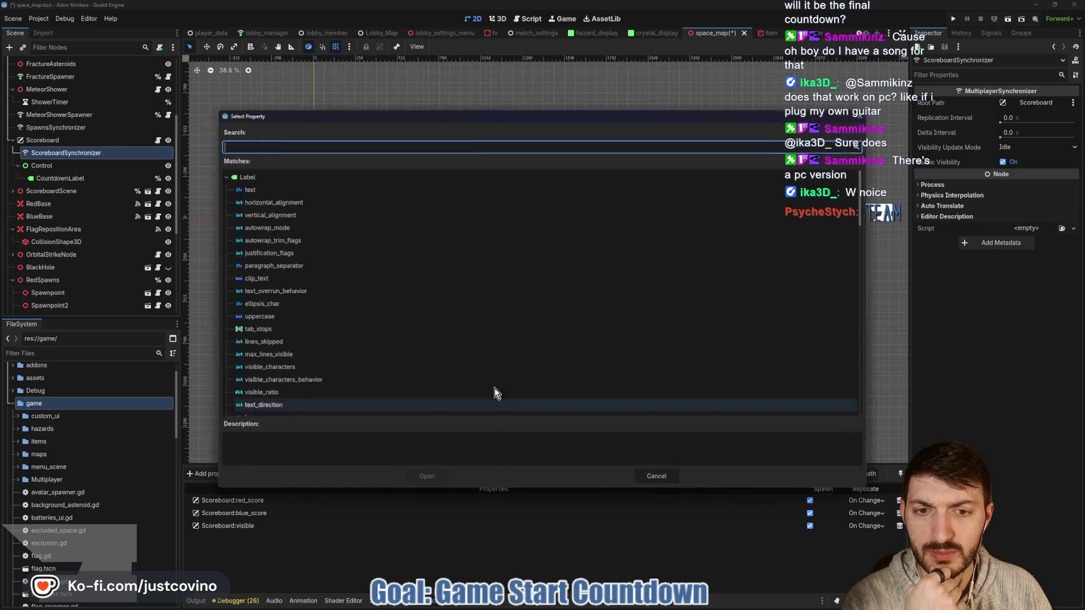
pyautogui.click(314, 191)
pyautogui.click(428, 477)
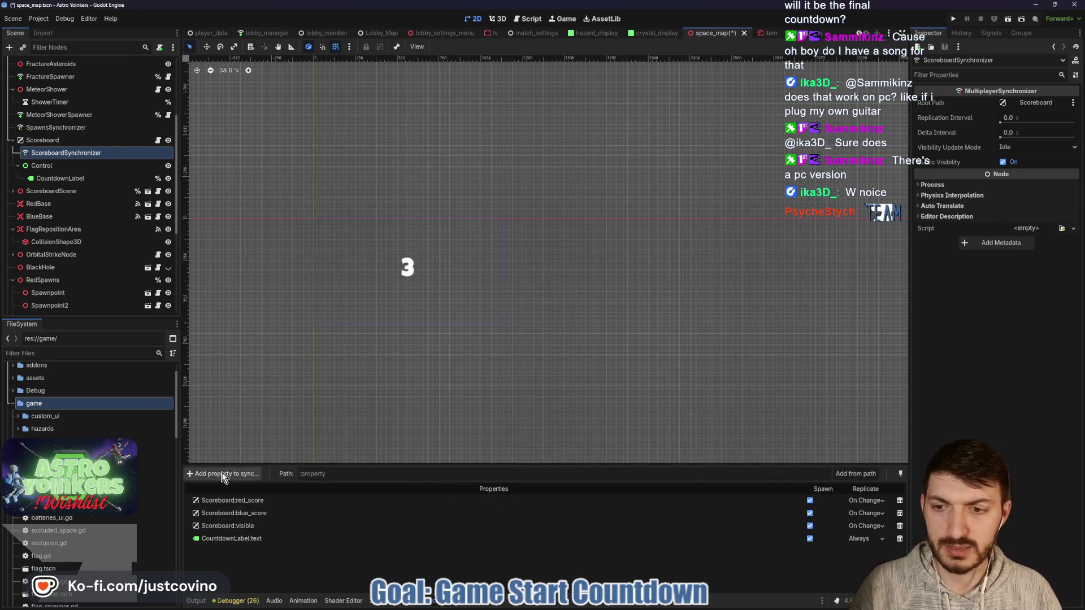
pyautogui.click(224, 473)
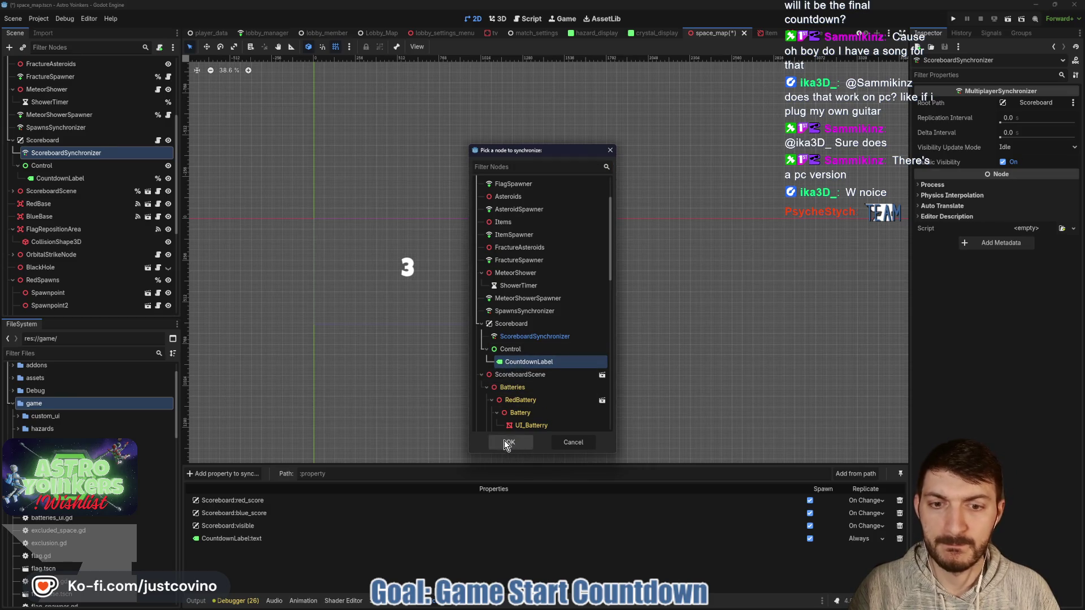
pyautogui.click(505, 440)
pyautogui.write('visib')
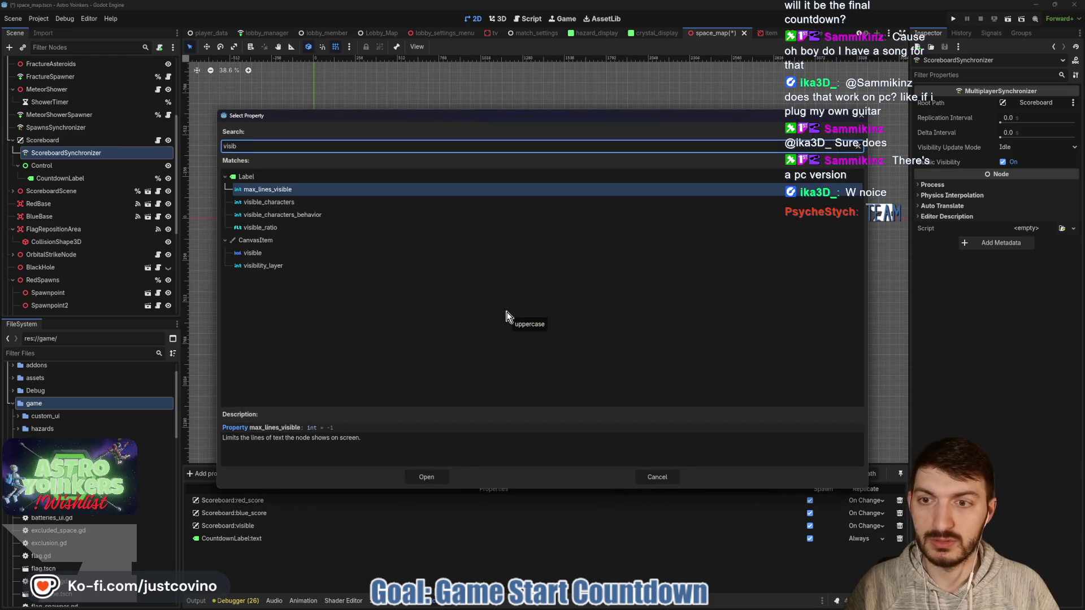
pyautogui.click(266, 253)
pyautogui.click(427, 478)
# Set both CountdownLabel properties to replicate On Change and save the scene.
pyautogui.click(856, 538)
pyautogui.click(873, 557)
pyautogui.click(873, 554)
pyautogui.click(870, 570)
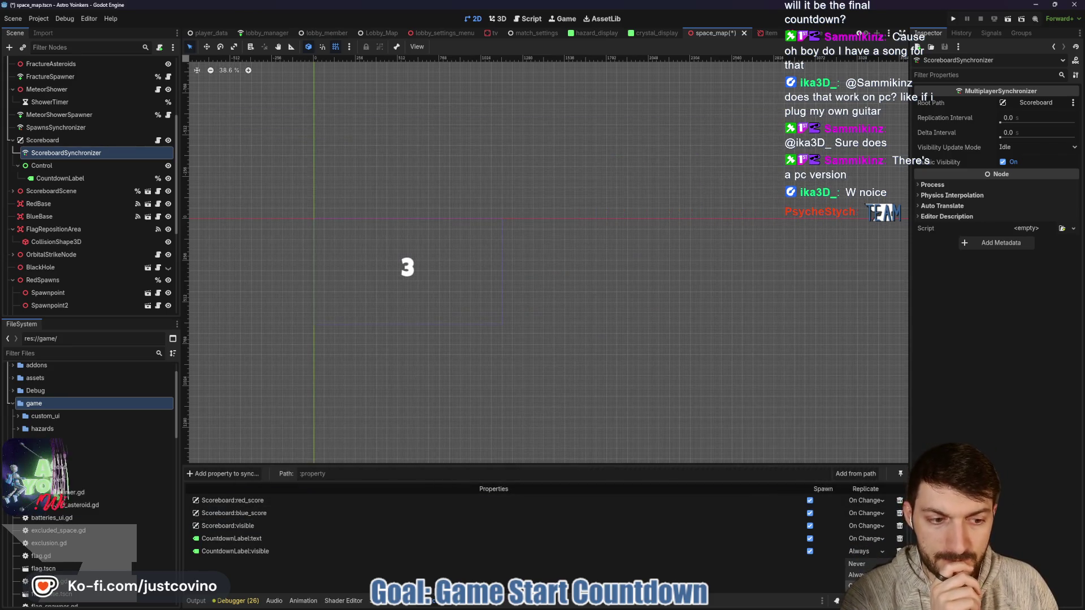
pyautogui.hotkey('ctrl', 's')
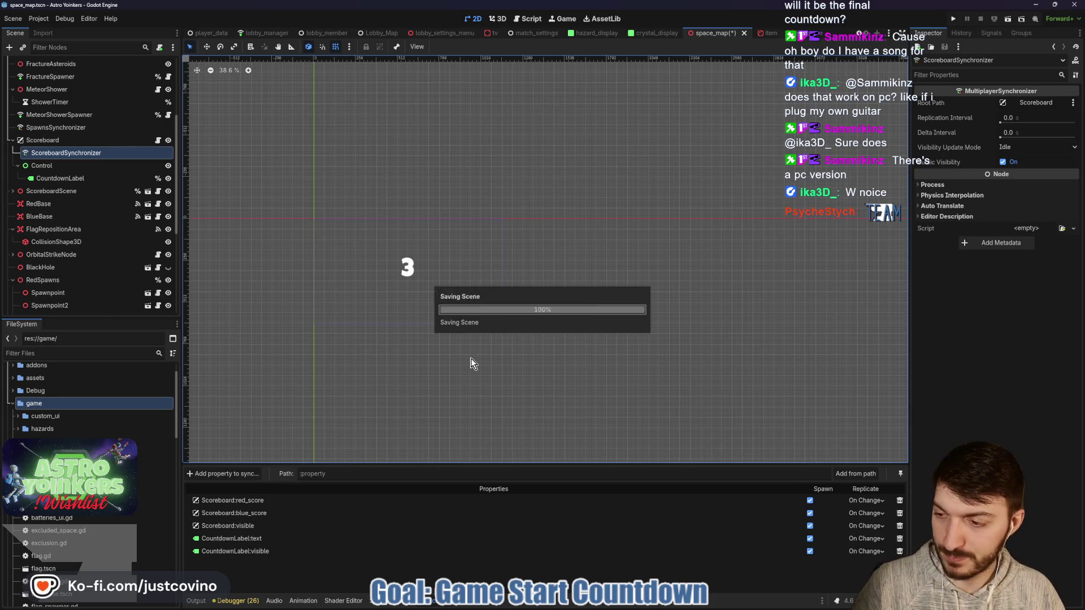
pyautogui.click(79, 142)
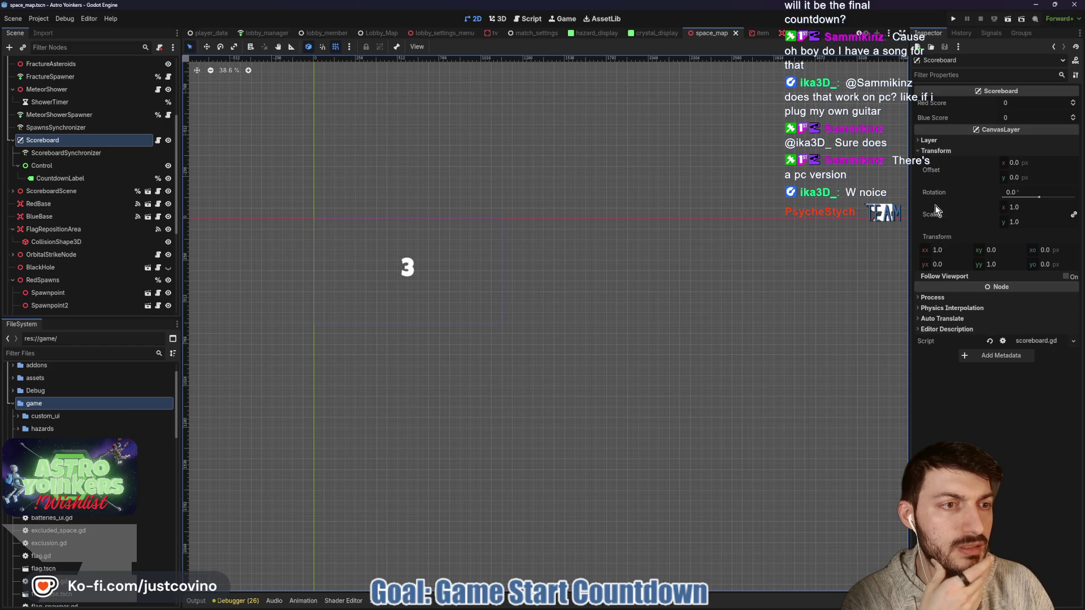
# Set the Scoreboard layer to 3, save, hide the countdown's Control, and run the game.
pyautogui.click(929, 145)
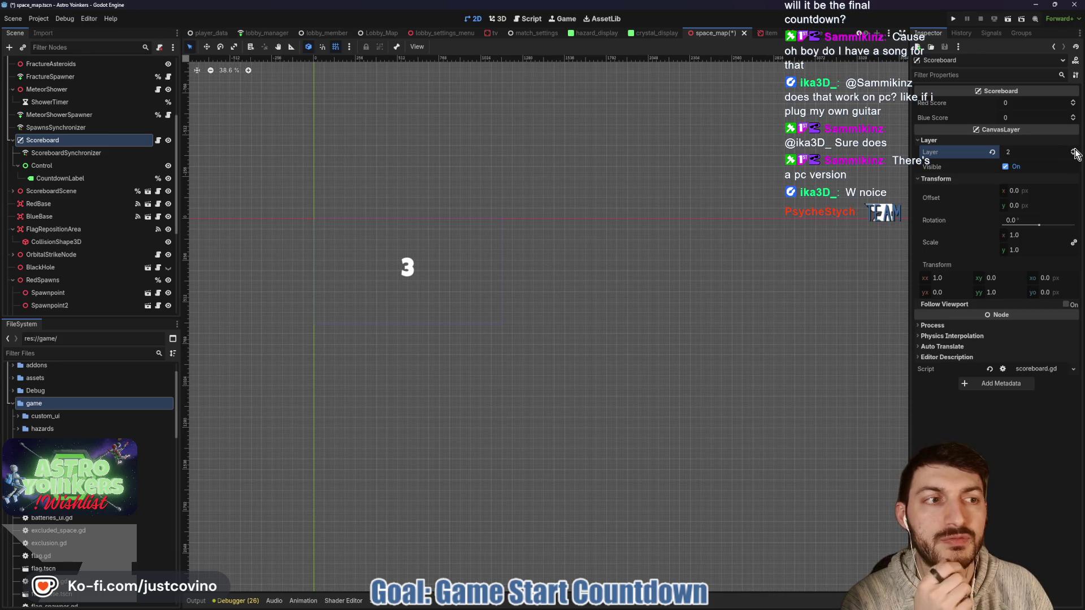
pyautogui.hotkey('ctrl', 's')
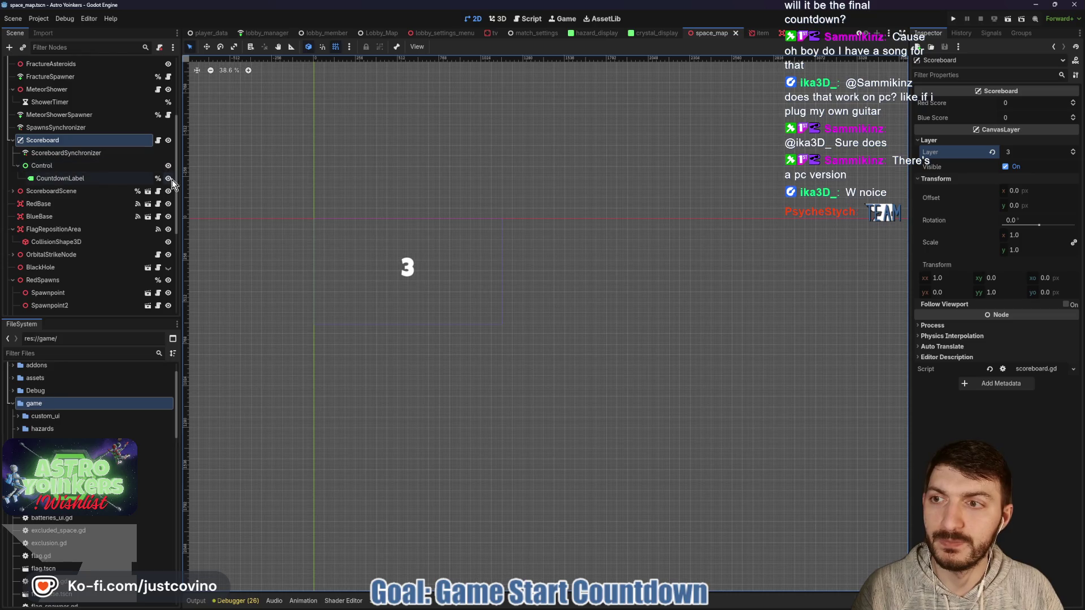
pyautogui.click(167, 165)
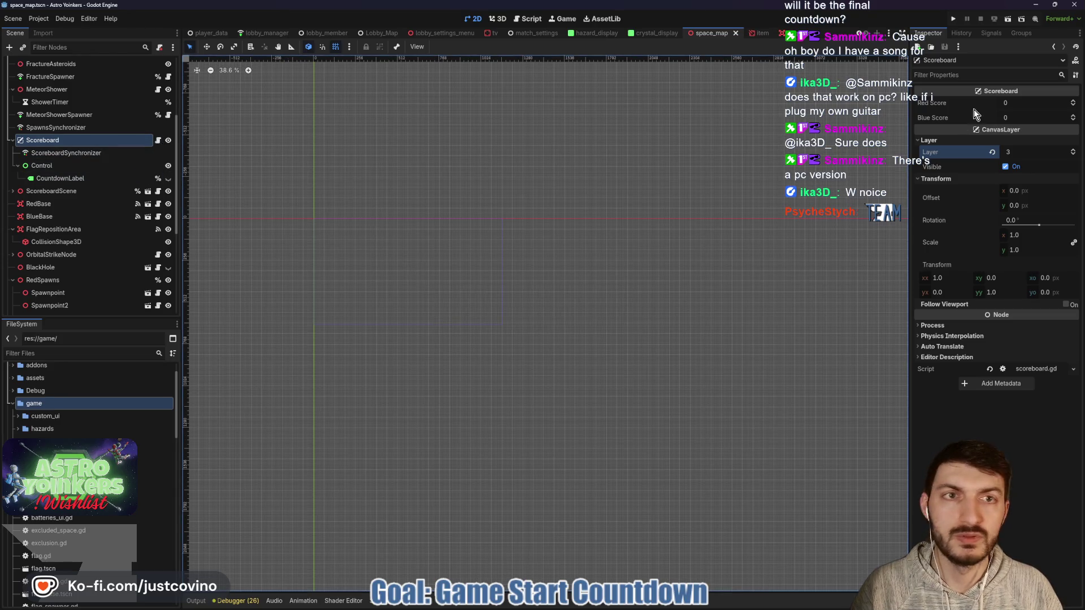
pyautogui.click(955, 16)
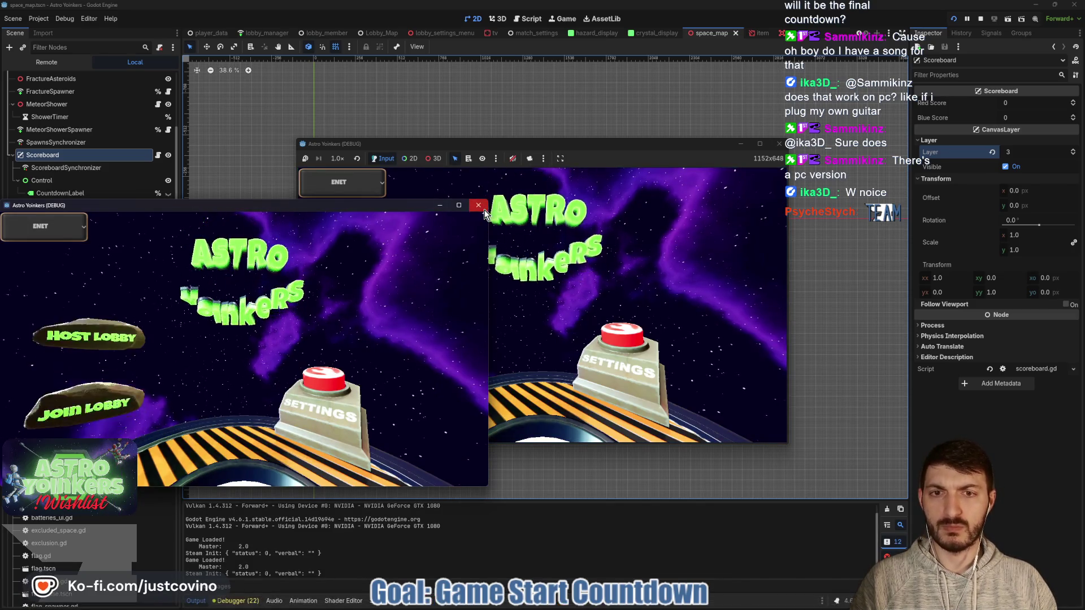
# Host a new private lobby in the game and glance at the remote scene tree.
pyautogui.click(399, 246)
pyautogui.click(517, 262)
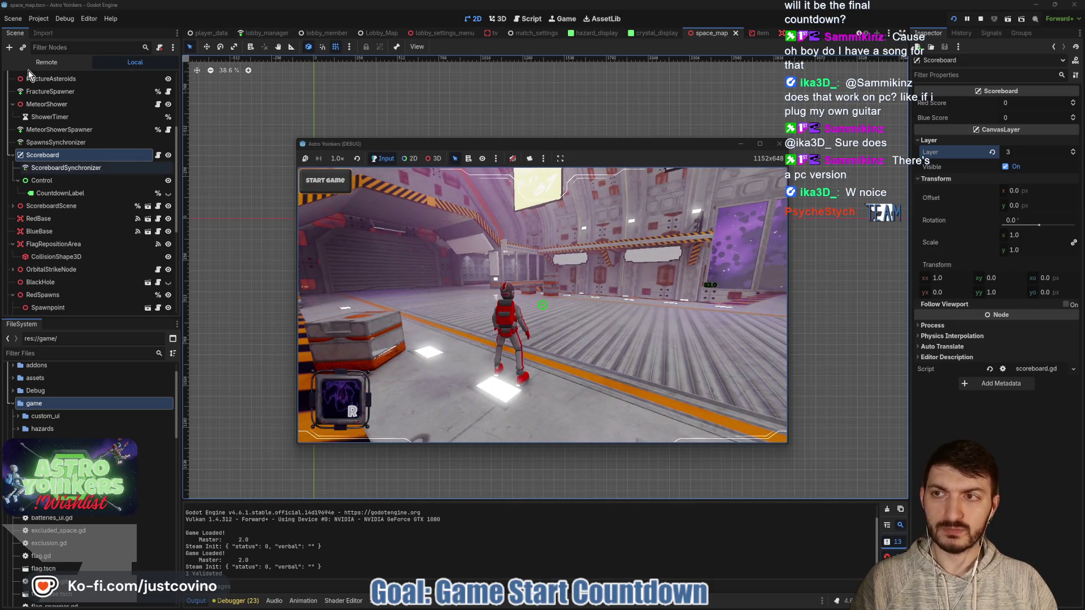
pyautogui.click(29, 66)
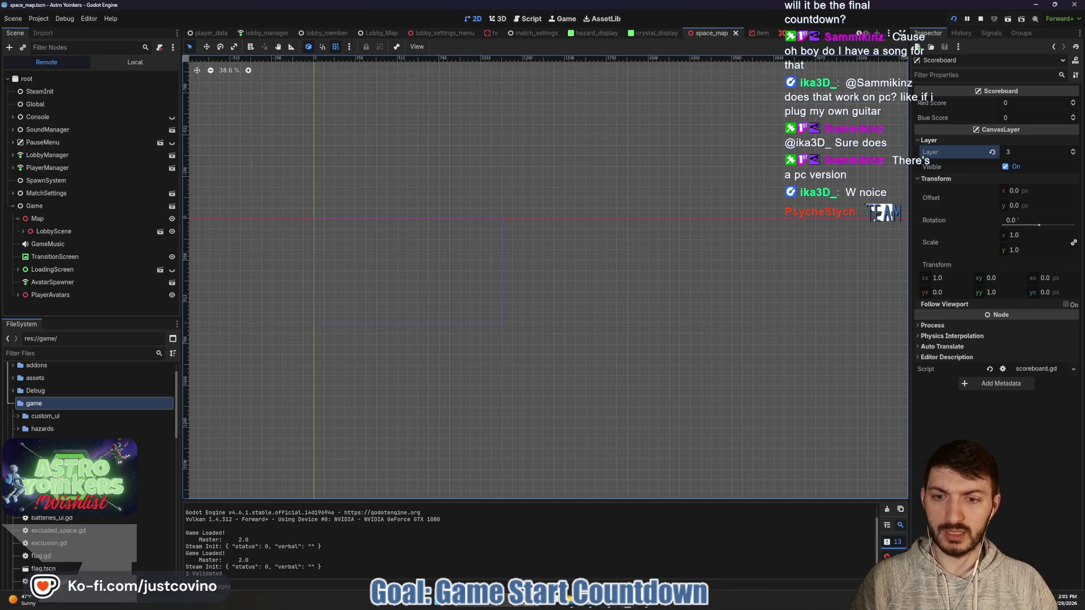
pyautogui.click(620, 605)
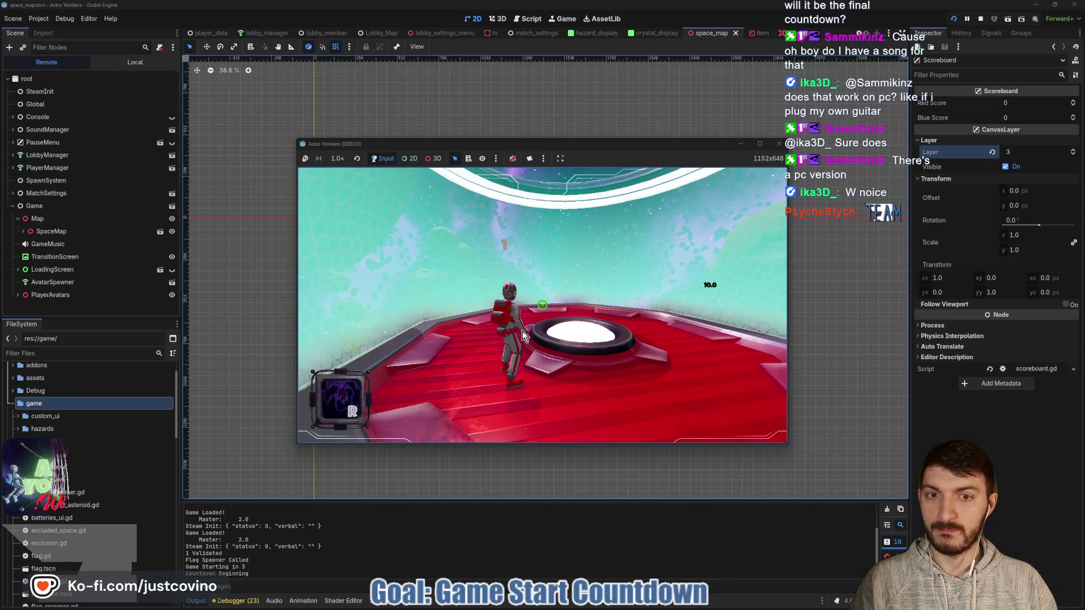
# Expand SpaceMap, Scoreboard and Control in the remote tree to locate CountdownLabel, then bring the game forward.
pyautogui.click(23, 232)
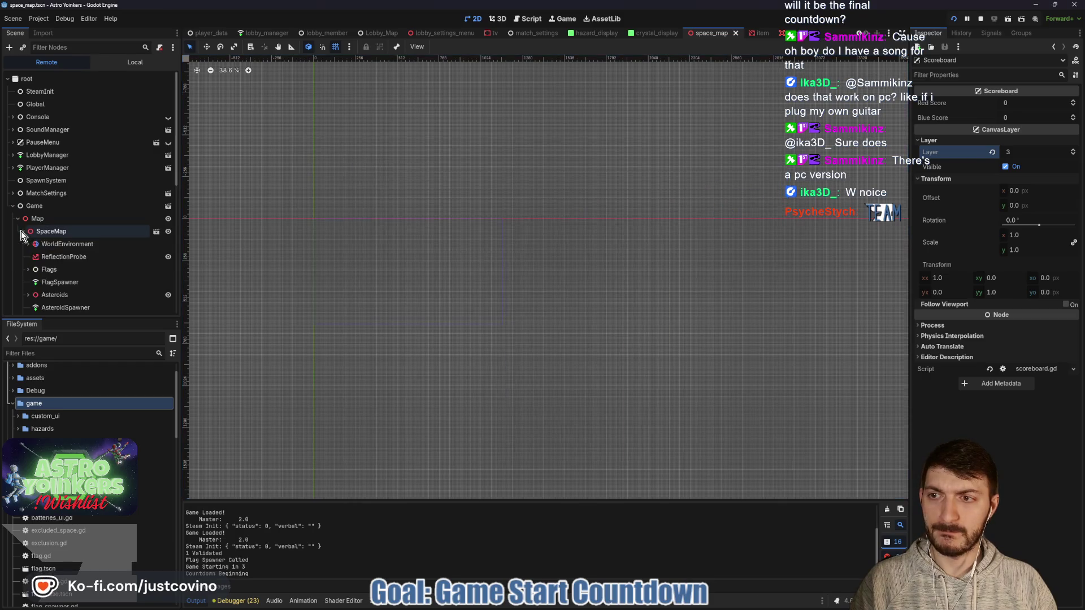
pyautogui.scroll(-3, 42, 291)
pyautogui.scroll(-5, 41, 291)
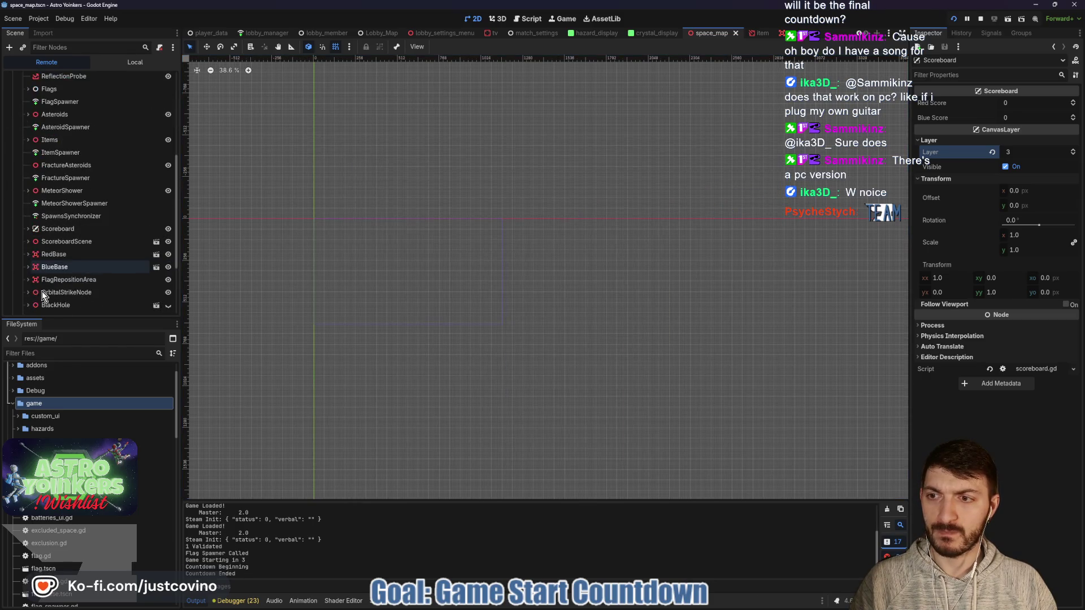
pyautogui.click(29, 230)
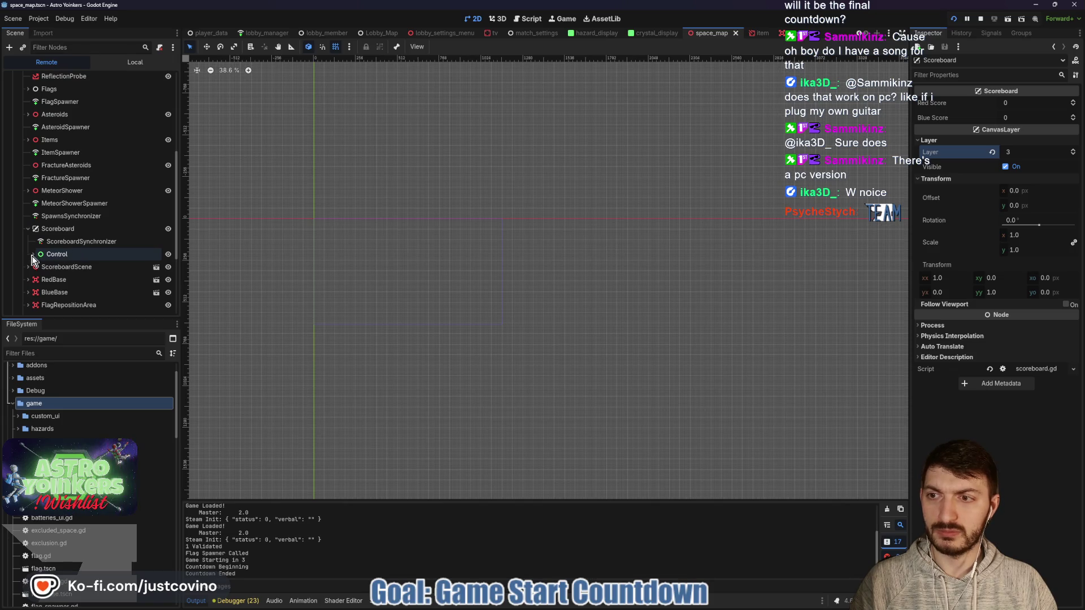
pyautogui.click(34, 255)
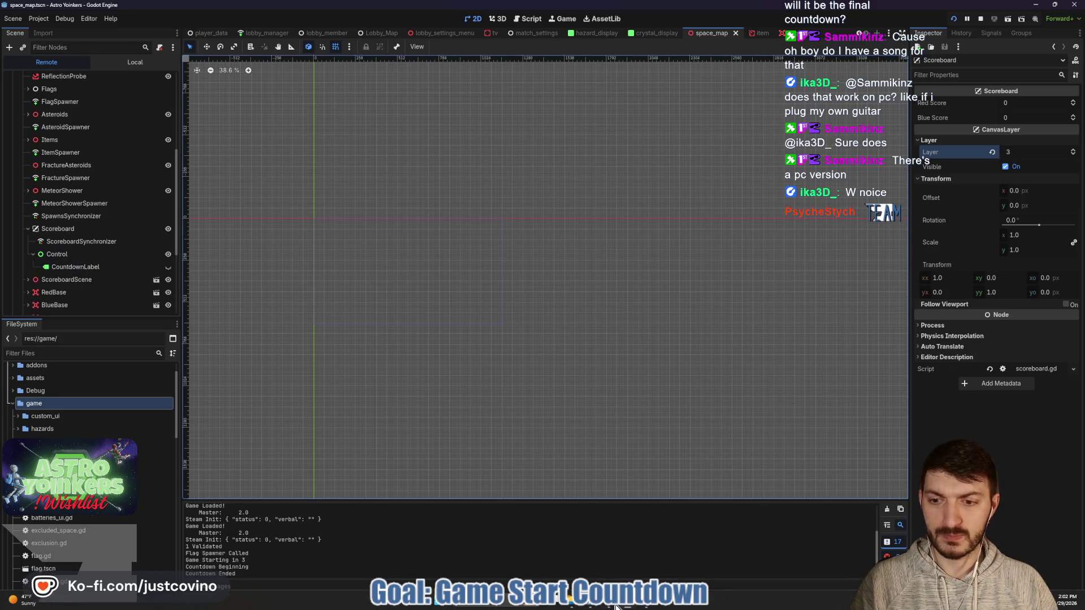
pyautogui.click(641, 551)
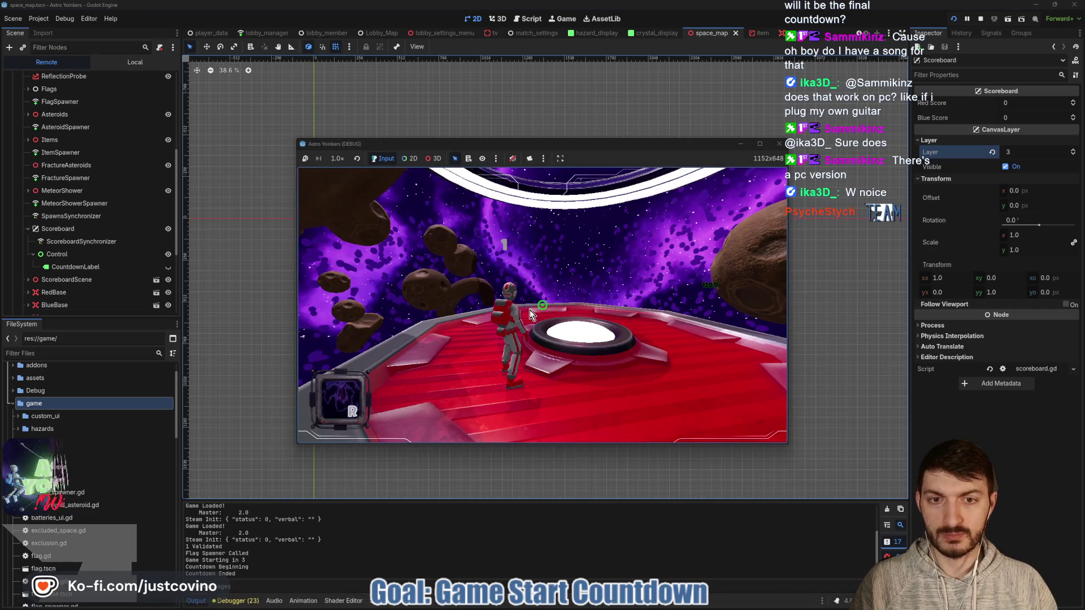
# Run the countdown command from the in-game developer console, then go back to the editor.
pyautogui.press('`')
pyautogui.write('countdown')
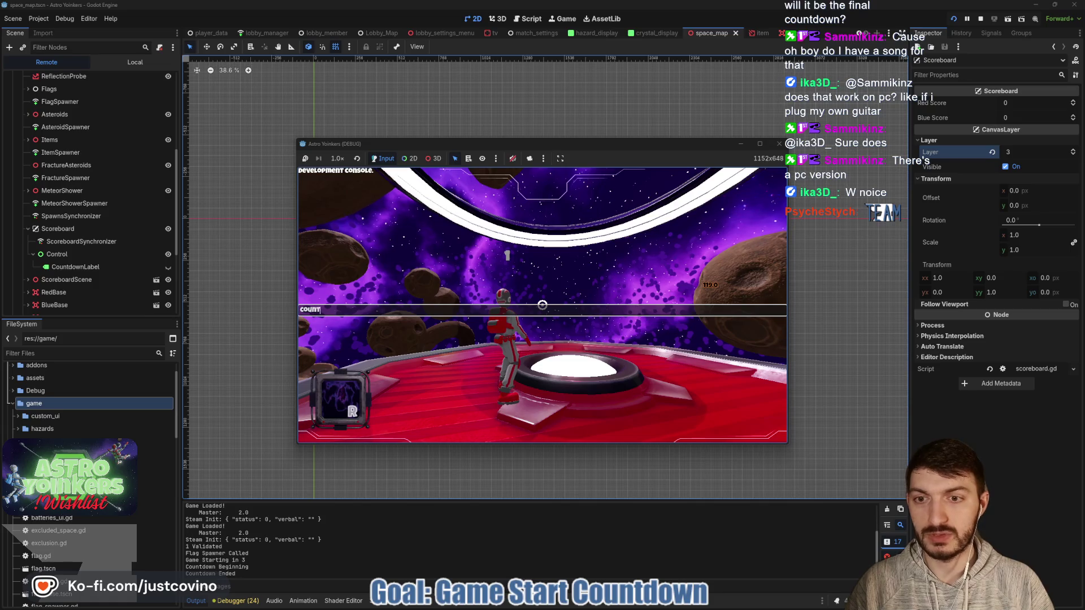
pyautogui.write('down')
pyautogui.press('Return')
pyautogui.press('Escape')
pyautogui.press('Escape')
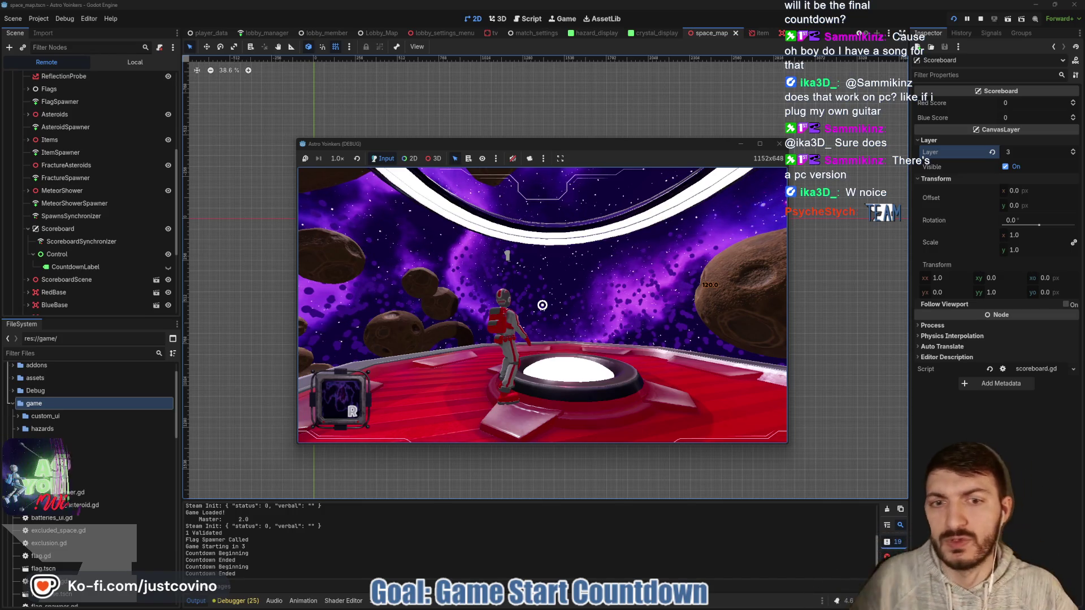
pyautogui.click(172, 267)
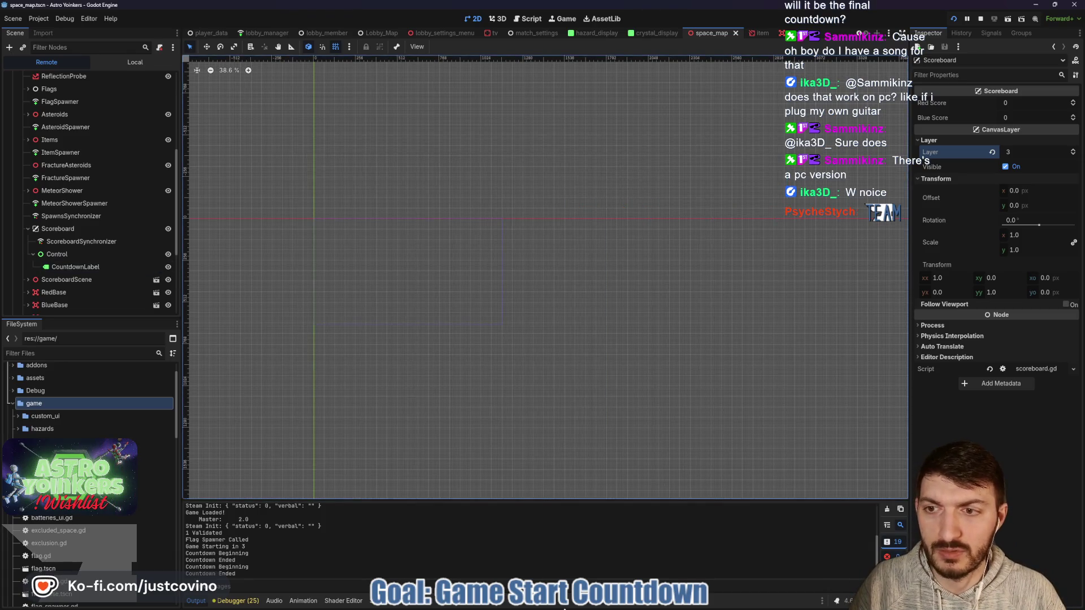
# Move the character around the platform and grapple toward an asteroid in the game.
pyautogui.moveTo(634, 606)
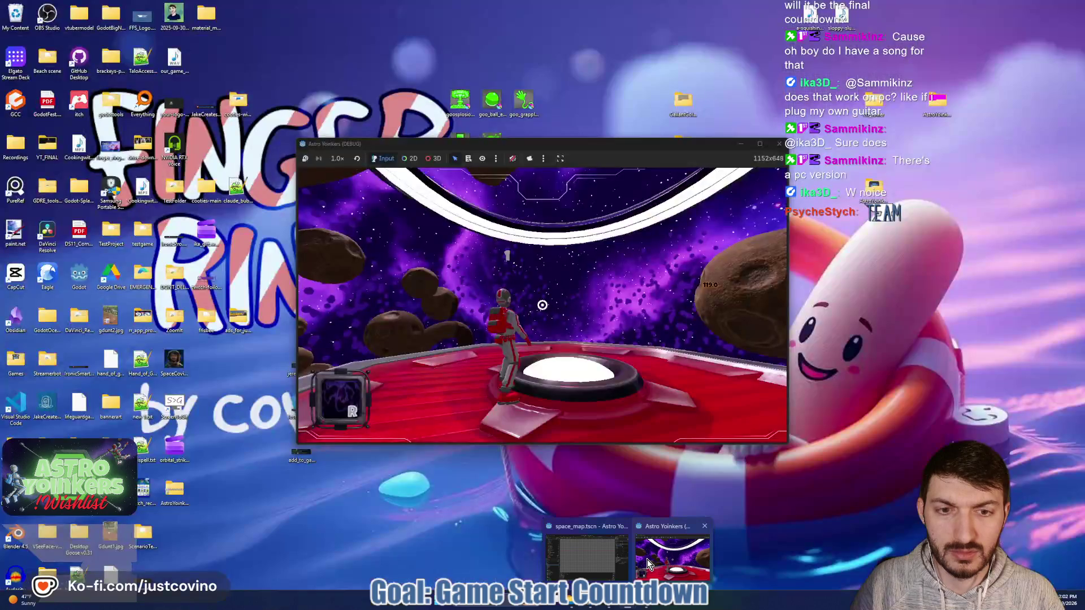
pyautogui.click(650, 546)
pyautogui.click(491, 320)
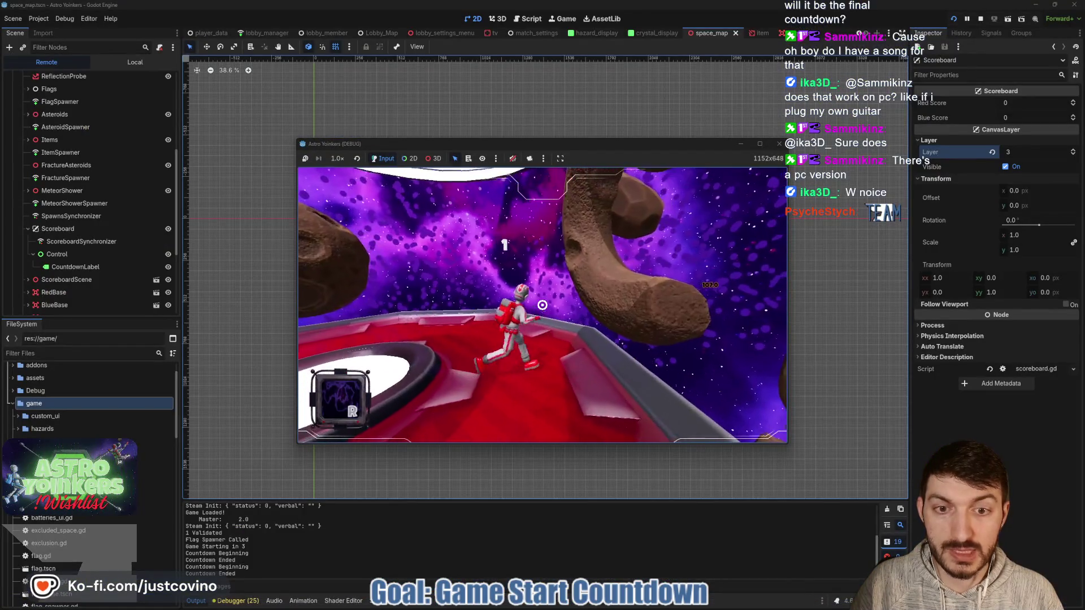
pyautogui.click(542, 305)
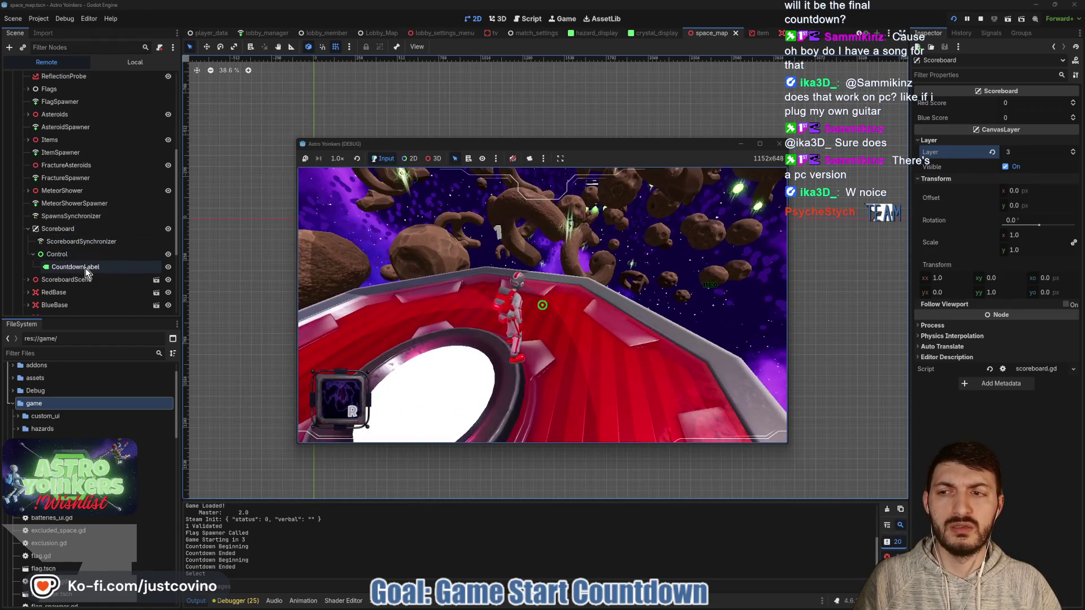
# Select the live CountdownLabel in the Remote tree and scroll through its Inspector properties.
pyautogui.click(86, 268)
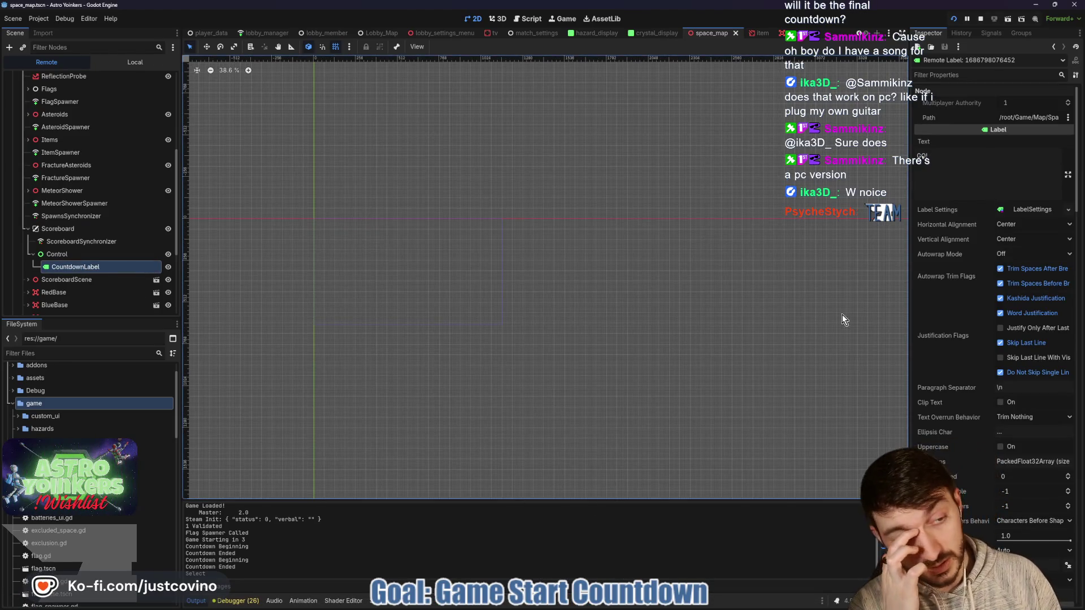
pyautogui.scroll(-10, 952, 328)
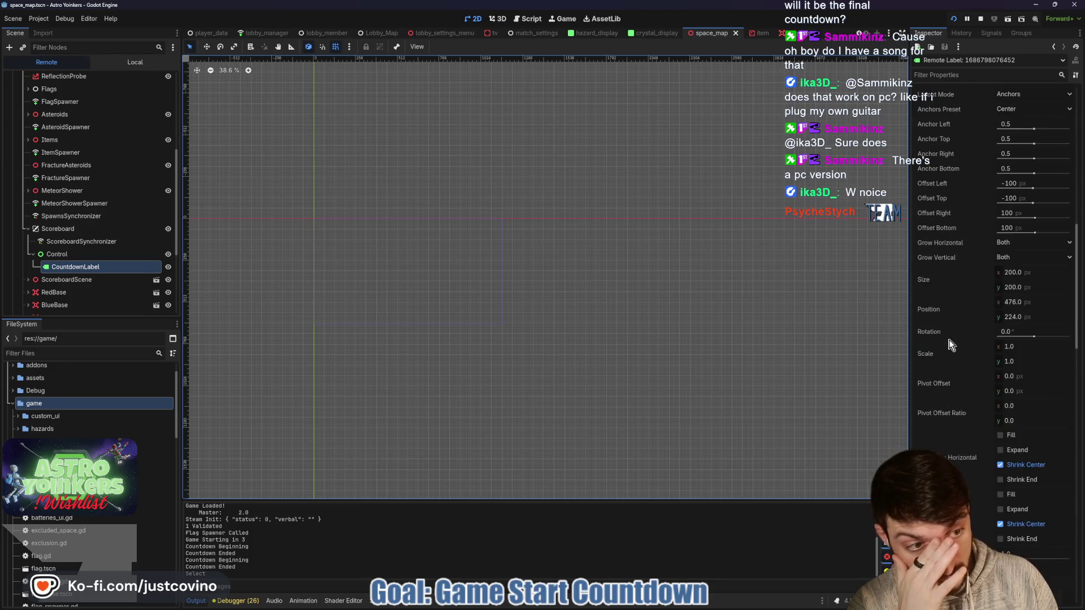
pyautogui.scroll(-8, 950, 348)
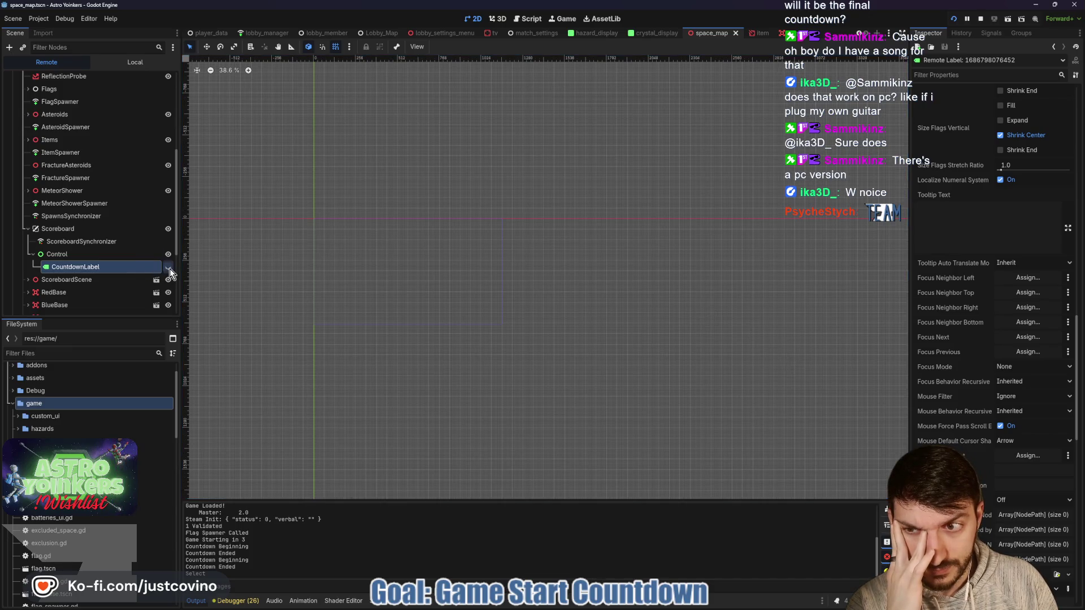
pyautogui.moveTo(655, 606)
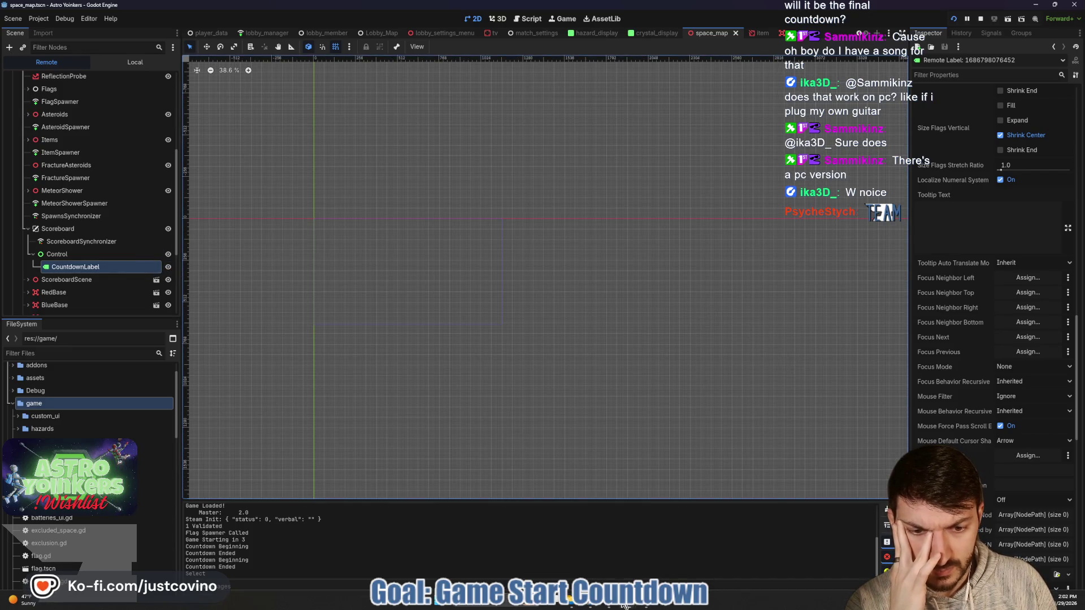
pyautogui.moveTo(660, 568)
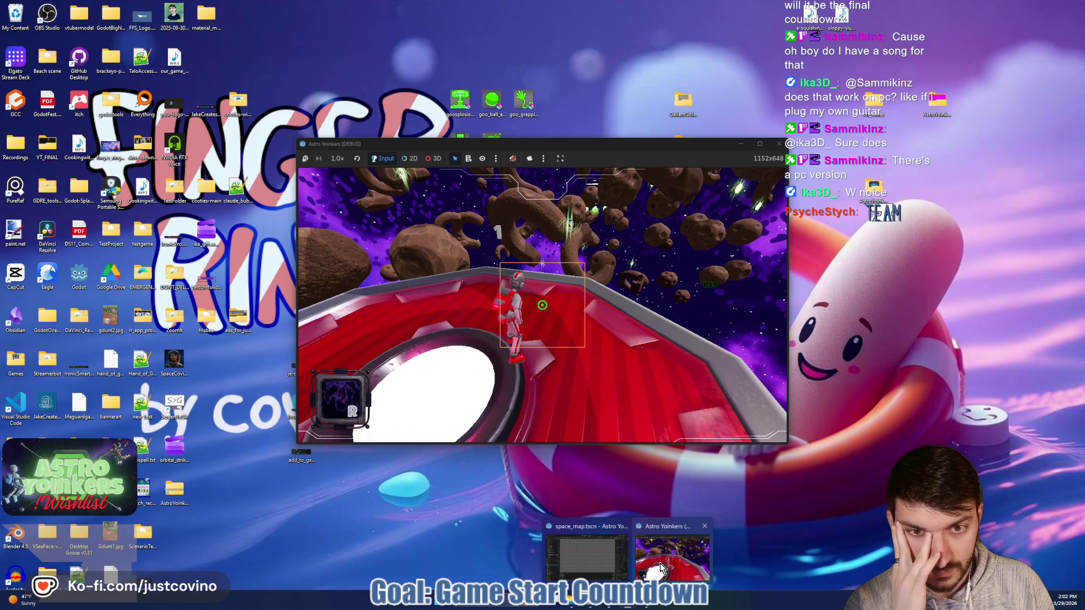
pyautogui.click(586, 558)
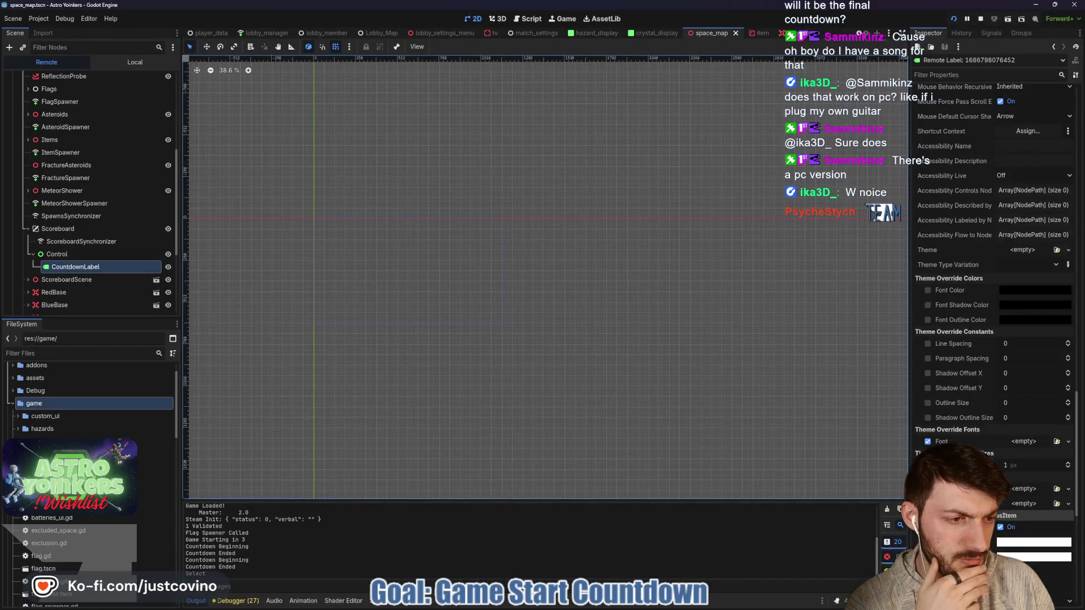
# Toggle the live CountdownLabel's Visibility Layer 2 on and back off.
pyautogui.scroll(-5, 1013, 495)
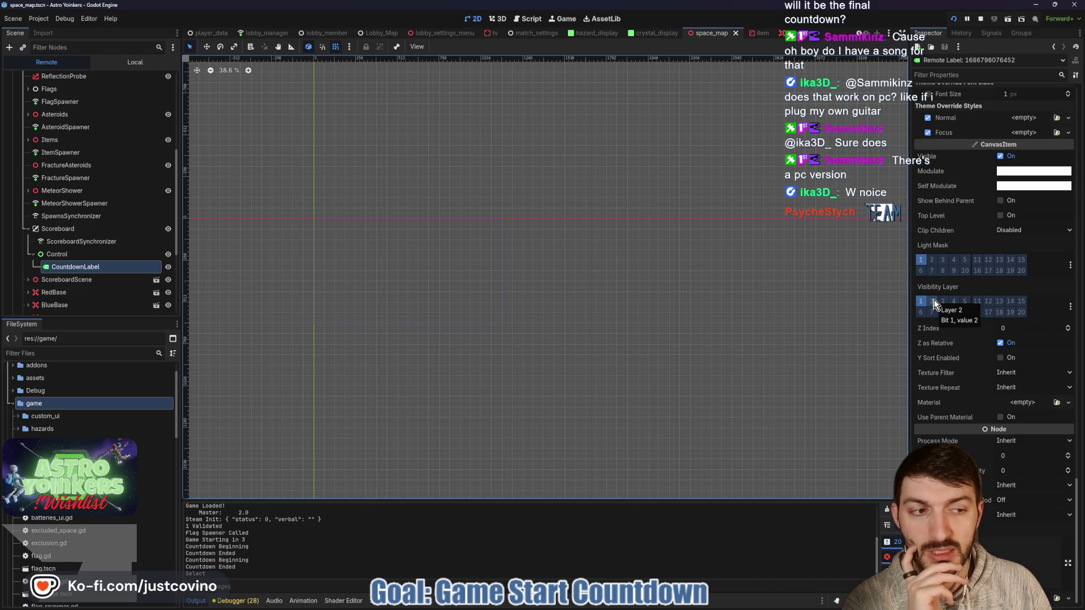
pyautogui.click(933, 302)
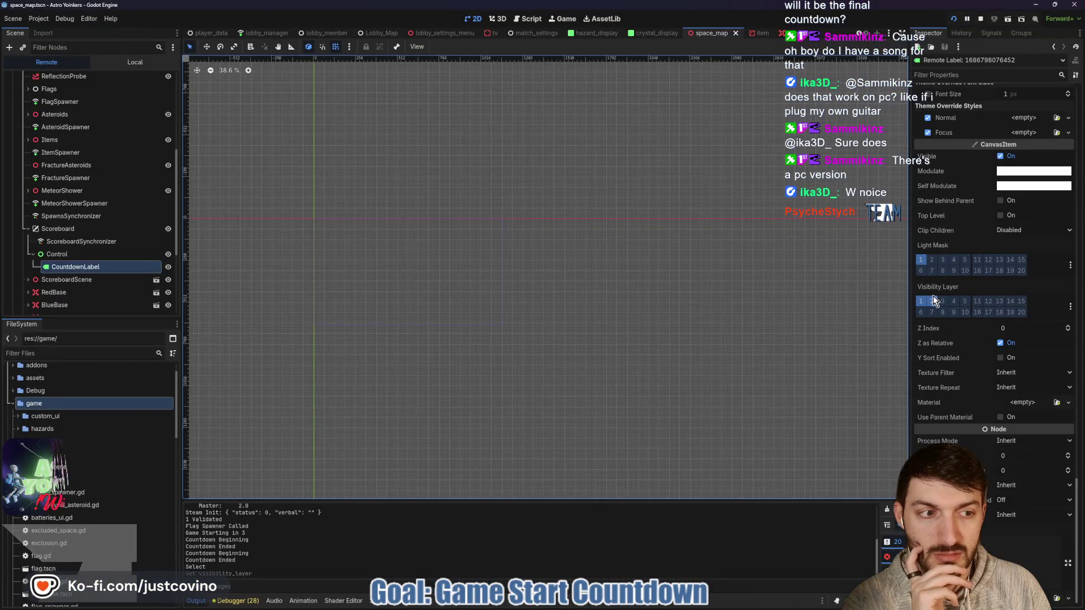
pyautogui.click(933, 303)
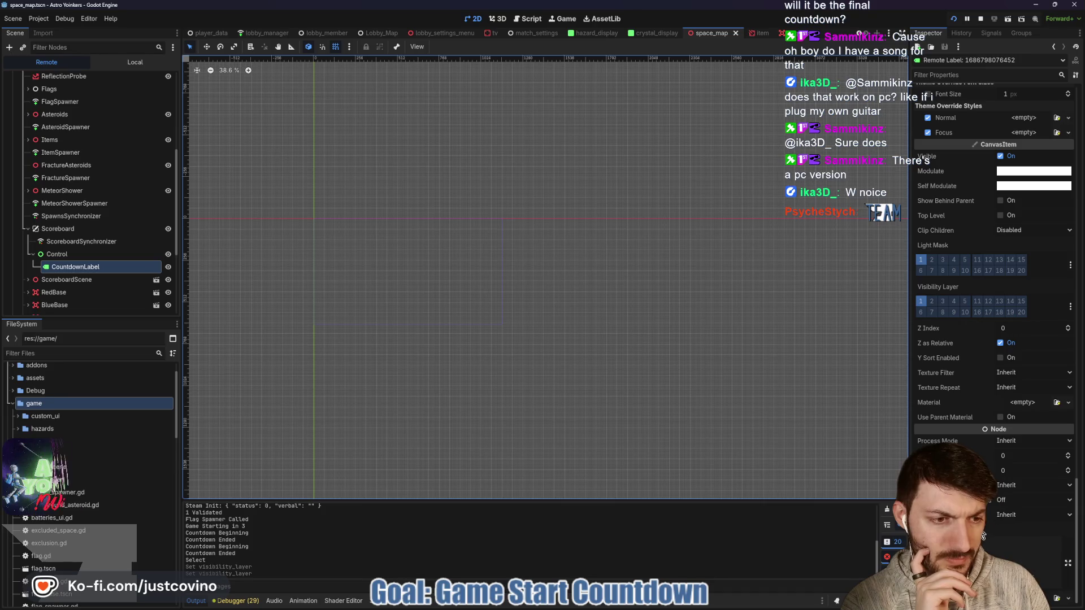
# Scroll to the Inspector top and filter the label's properties by 'order'.
pyautogui.scroll(5, 972, 428)
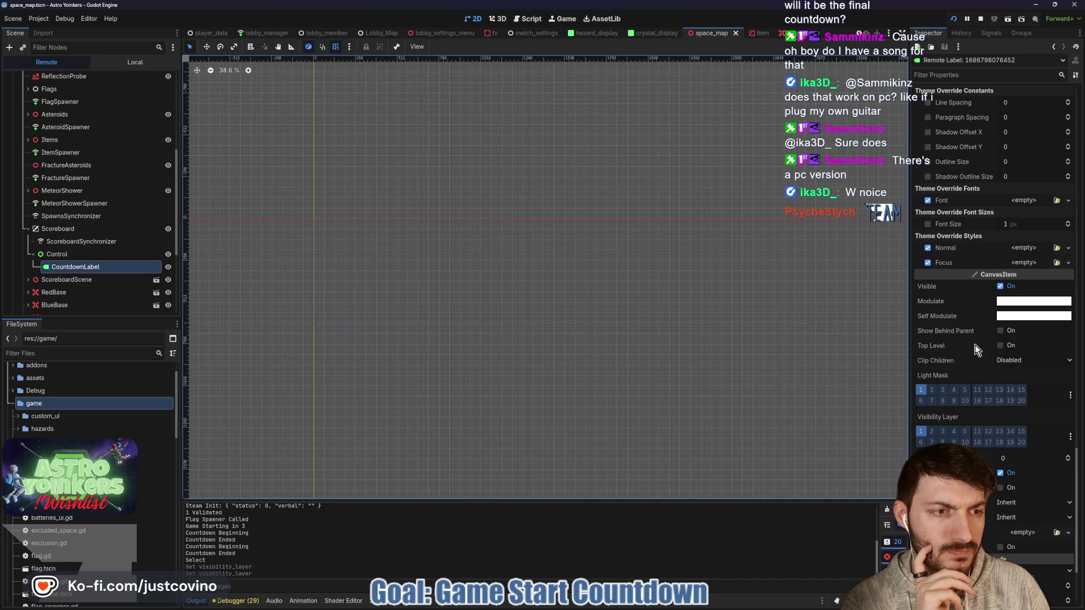
pyautogui.scroll(10, 959, 314)
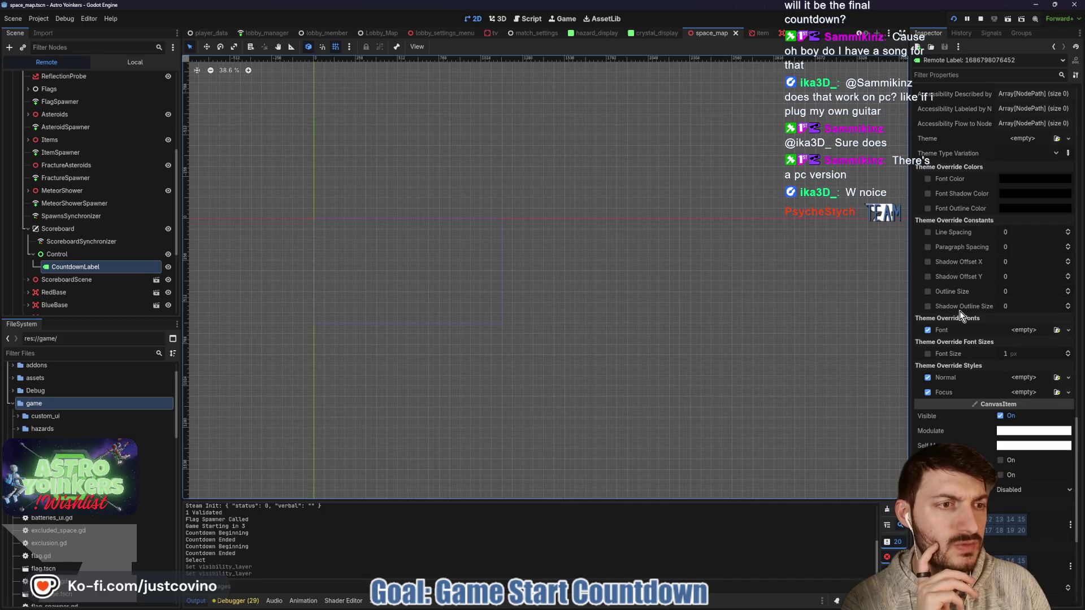
pyautogui.scroll(8, 959, 322)
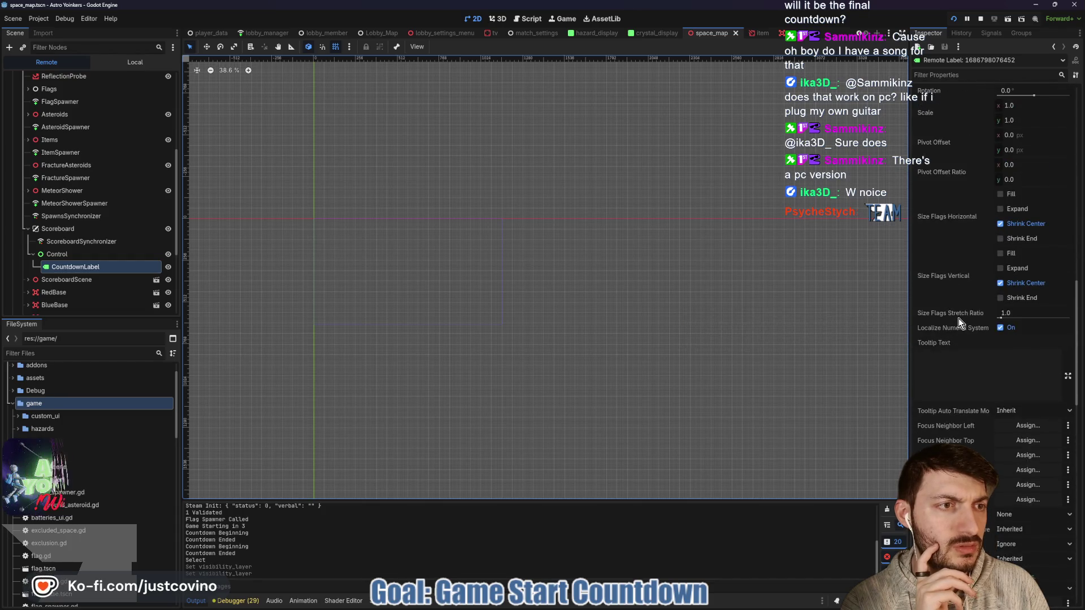
pyautogui.scroll(10, 959, 325)
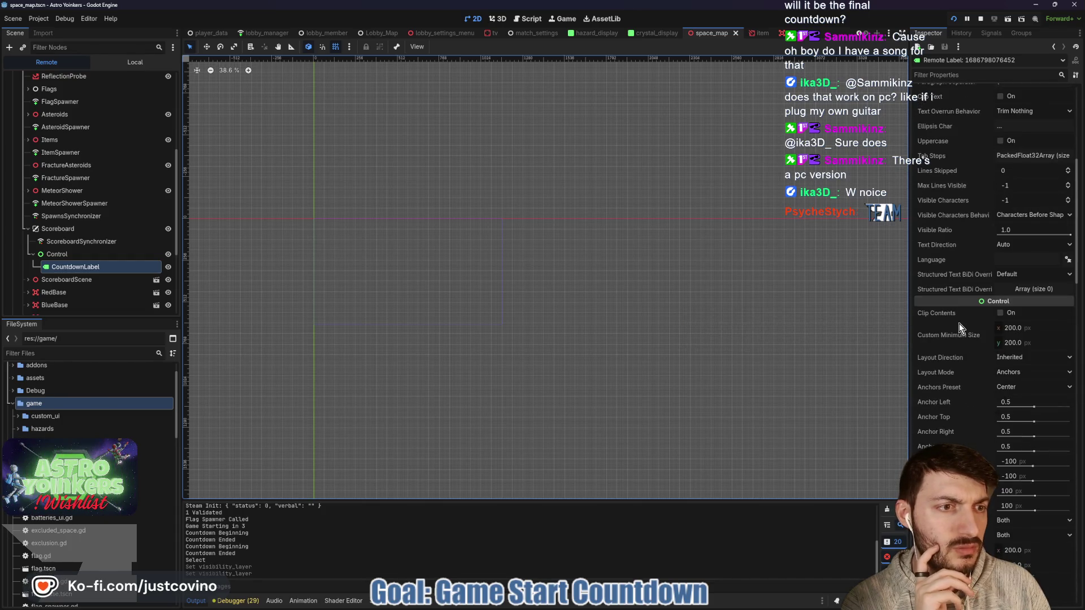
pyautogui.scroll(3, 958, 327)
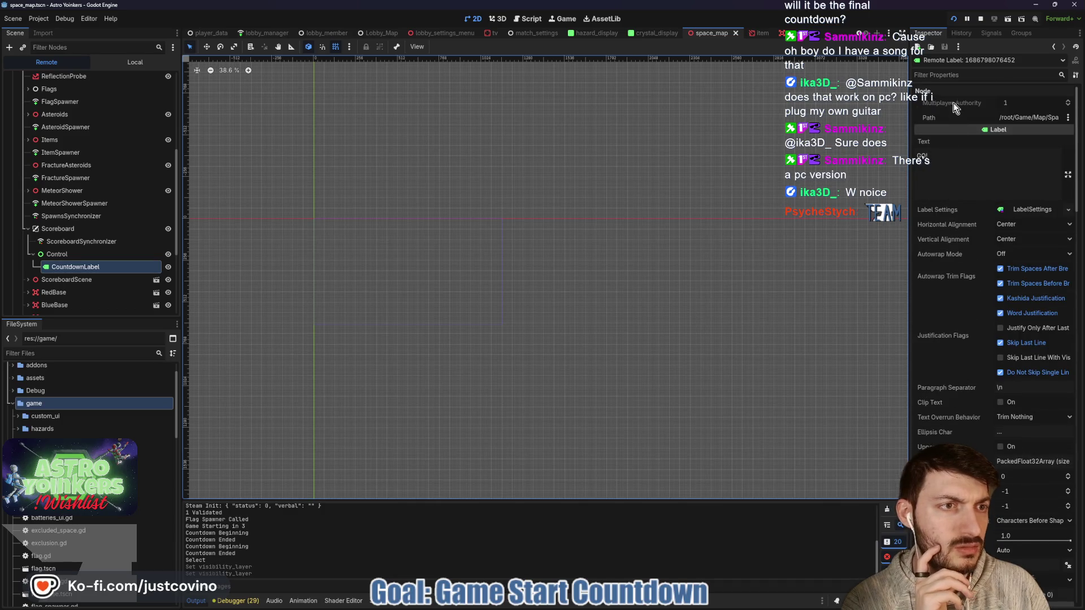
pyautogui.click(953, 76)
pyautogui.write('order')
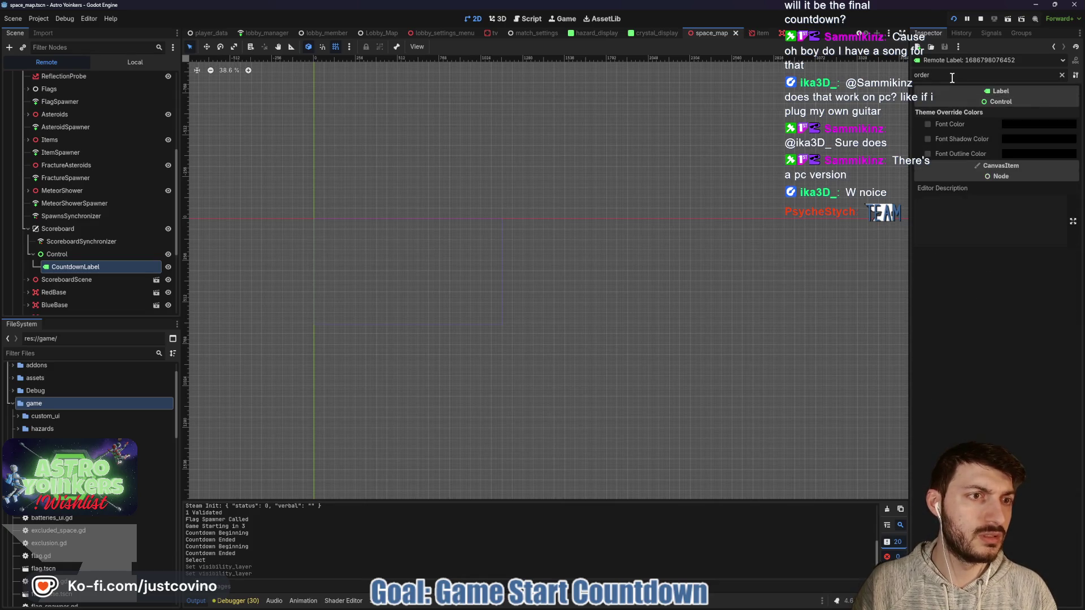
# Filter the Inspector by 'z' and raise the live CountdownLabel's Z Index to 3.
pyautogui.press('BackSpace')
pyautogui.press('BackSpace')
pyautogui.press('BackSpace')
pyautogui.write('z')
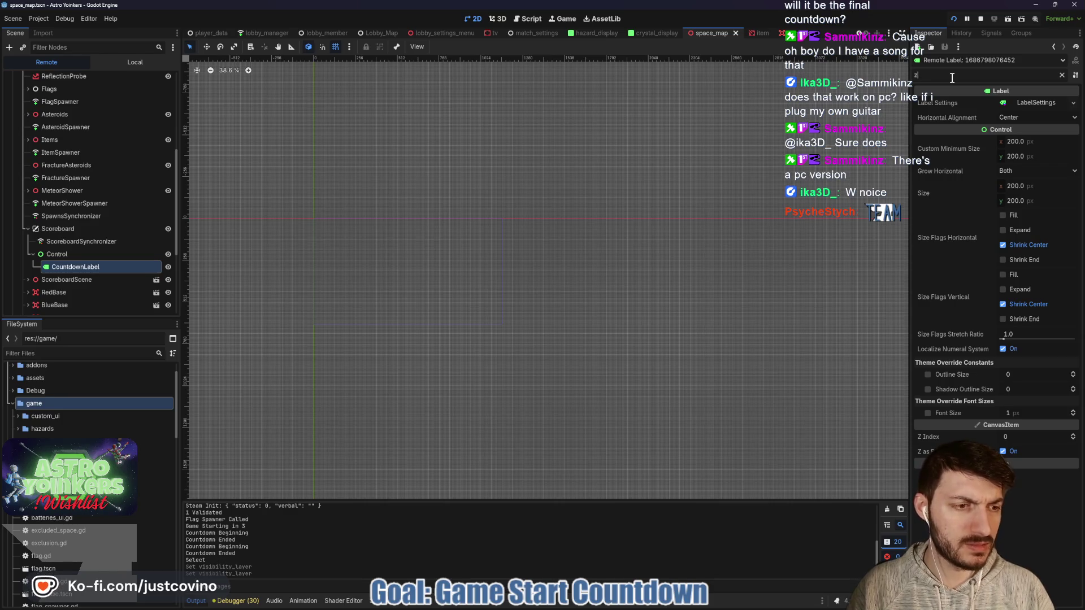
pyautogui.click(1072, 435)
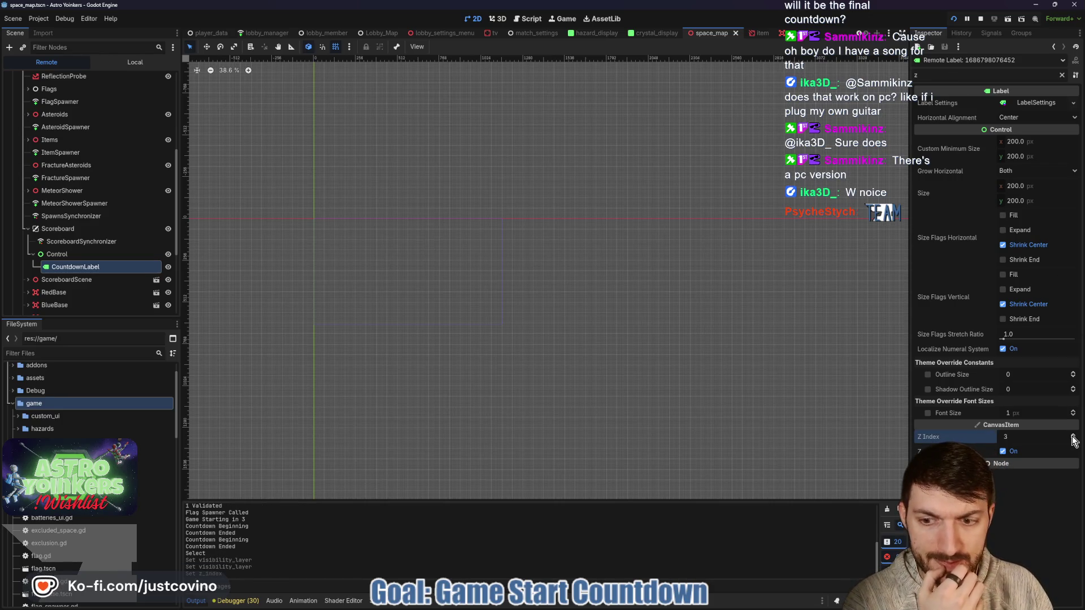
# Check the label in the game, select Scoreboard, clear the filter and stop the game.
pyautogui.moveTo(628, 608)
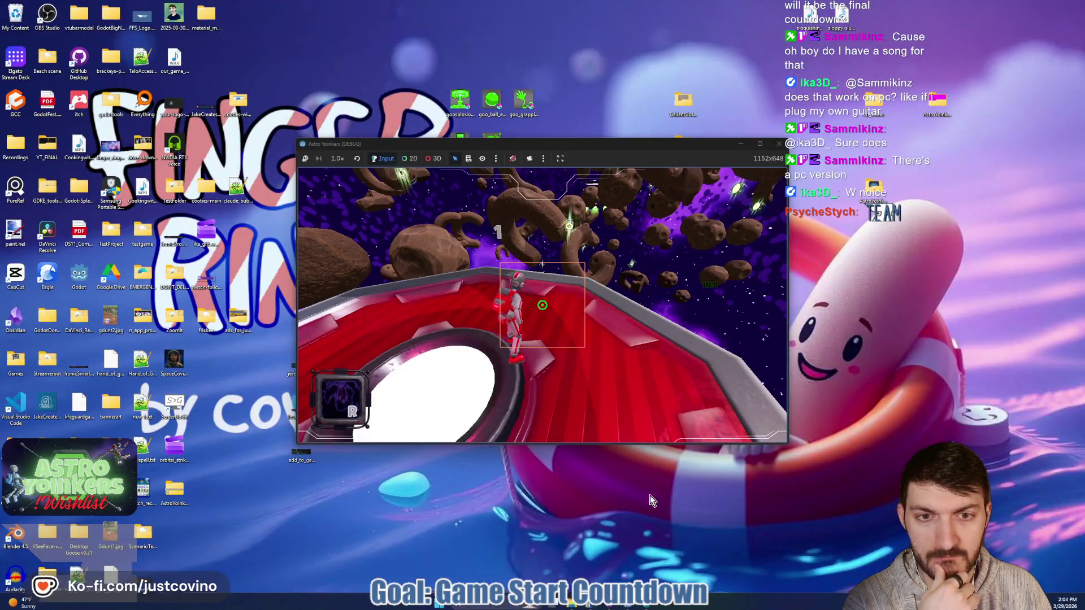
pyautogui.click(650, 554)
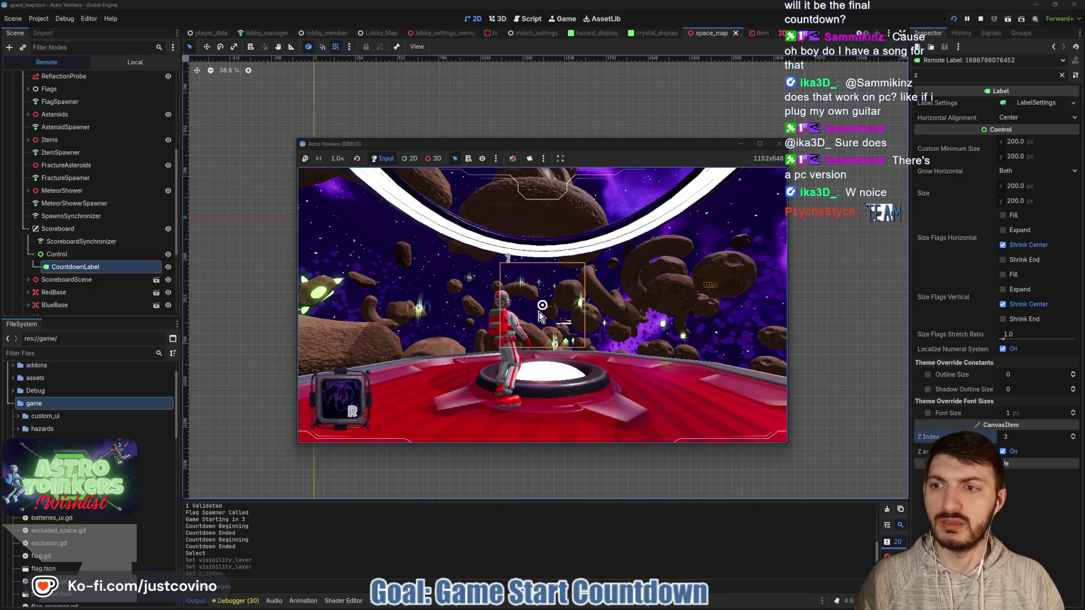
pyautogui.click(79, 234)
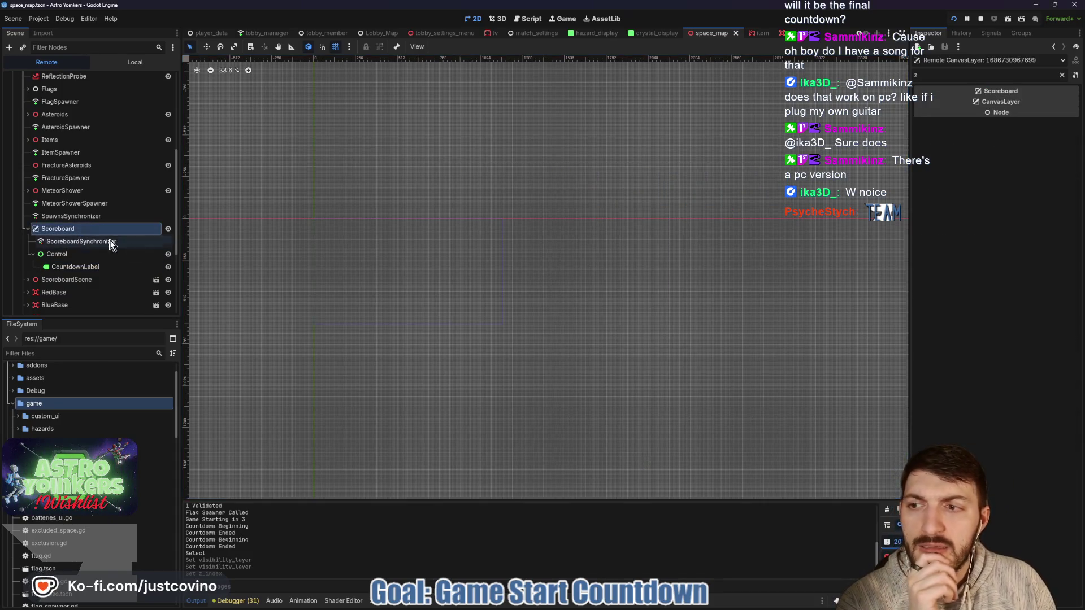
pyautogui.click(1063, 77)
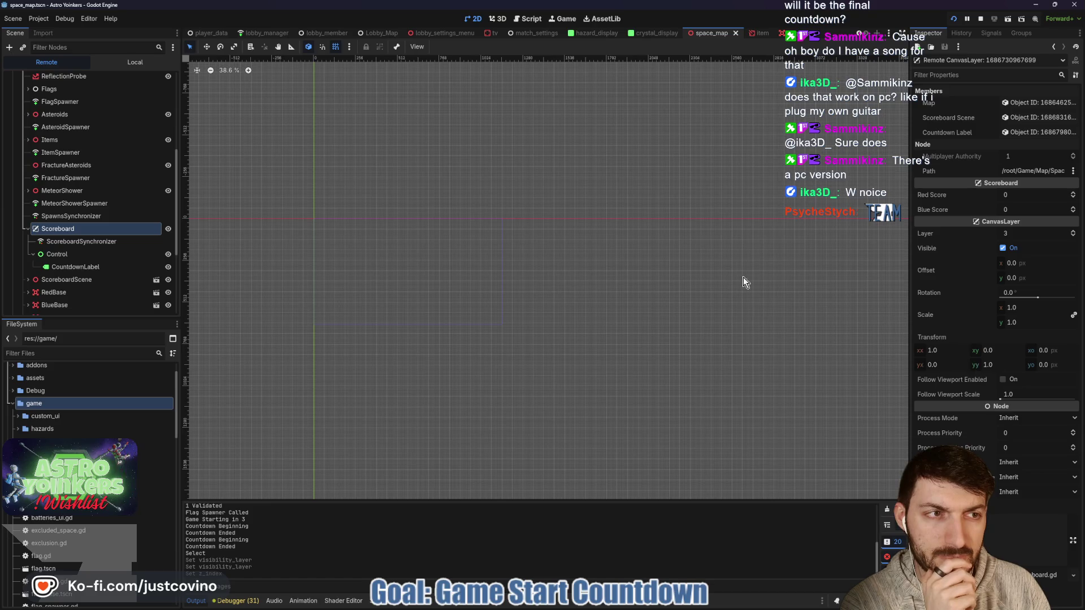
pyautogui.click(981, 20)
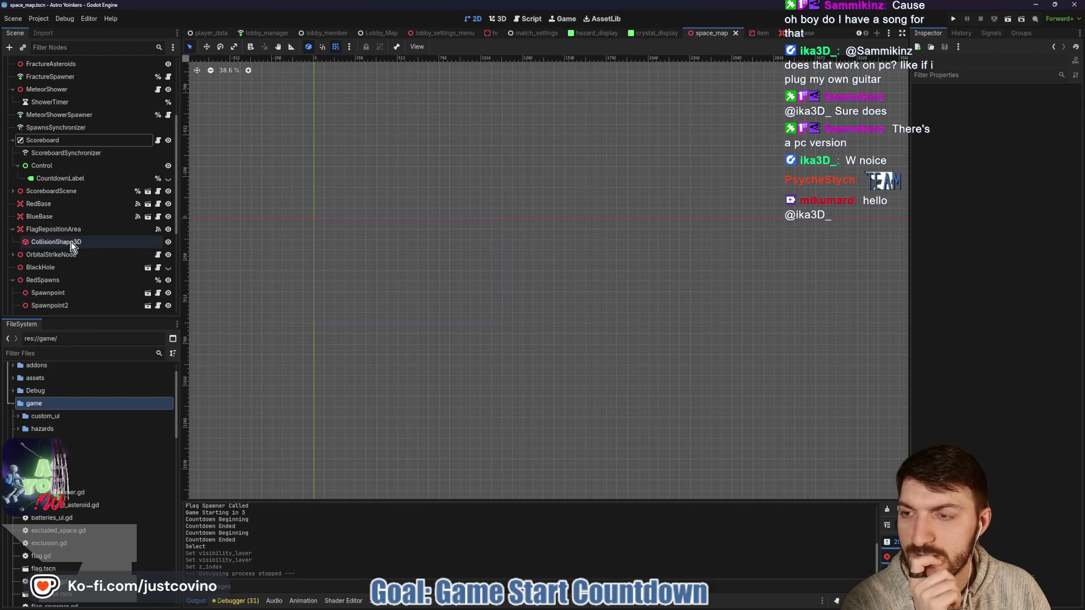
# Select the Scoreboard's CountdownLabel (text 3, font size 150) and open scoreboard.gd.
pyautogui.scroll(1, 73, 184)
pyautogui.scroll(1, 74, 198)
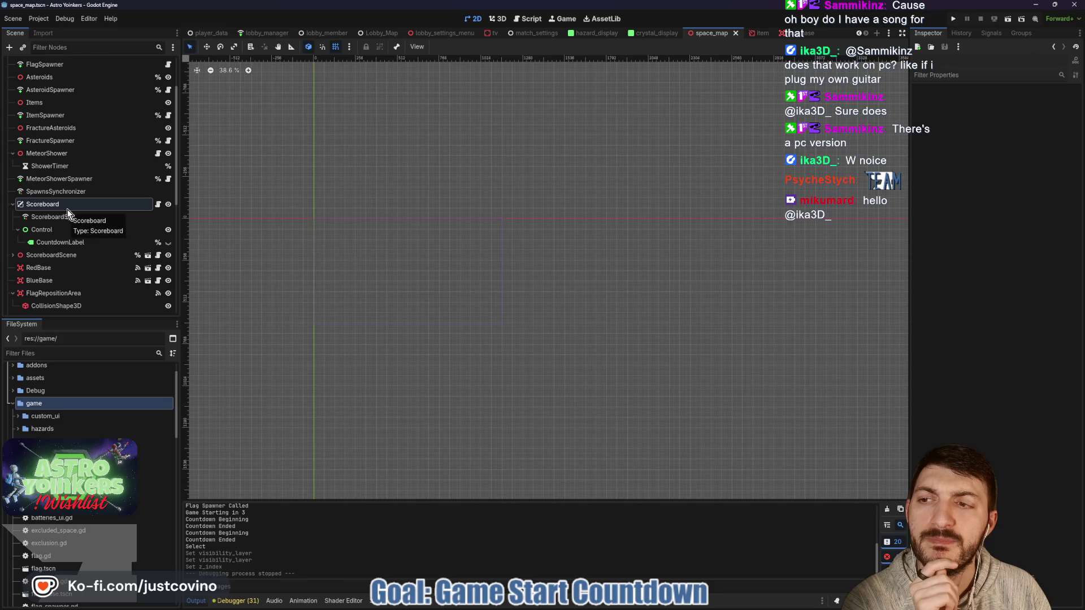
pyautogui.click(63, 246)
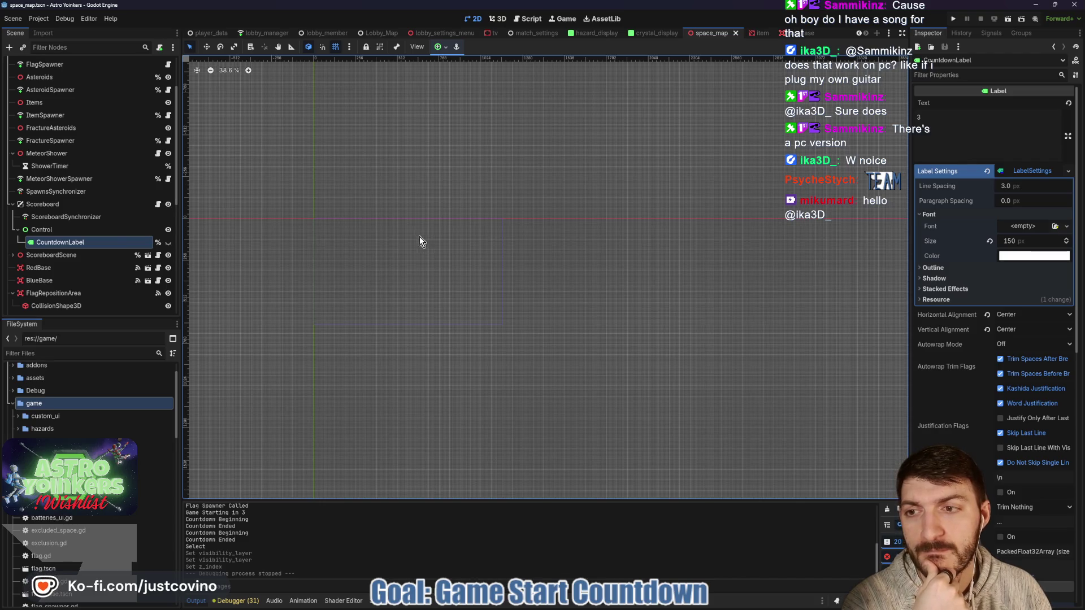
pyautogui.click(158, 205)
# Cut the begin_countdown function out of scoreboard.gd.
pyautogui.scroll(-13, 602, 351)
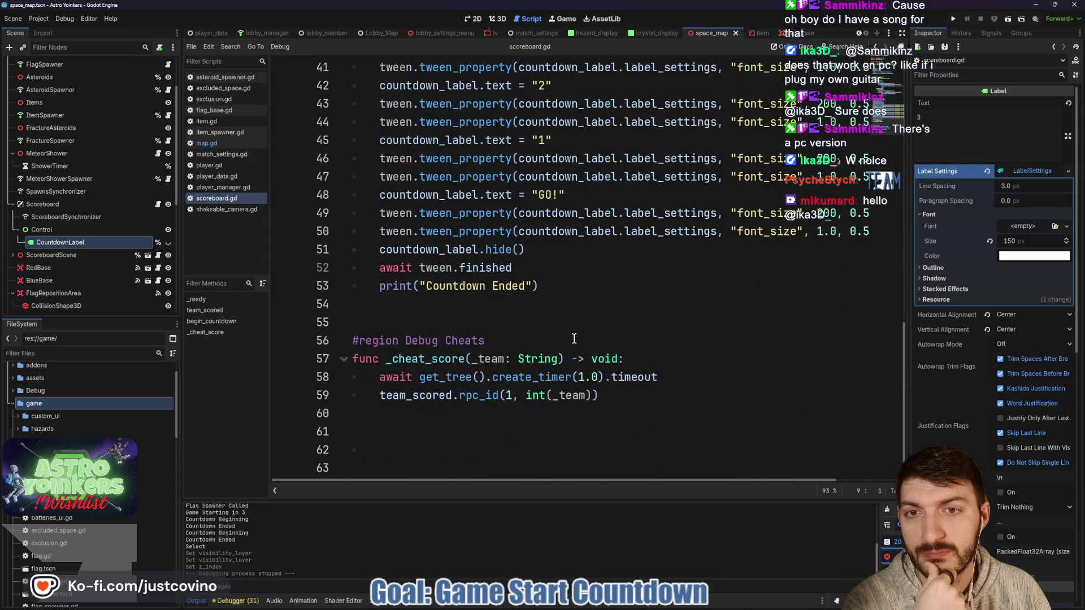
pyautogui.scroll(2, 575, 339)
pyautogui.moveTo(542, 395)
pyautogui.mouseDown()
pyautogui.moveTo(354, 279)
pyautogui.moveTo(352, 67)
pyautogui.mouseUp()
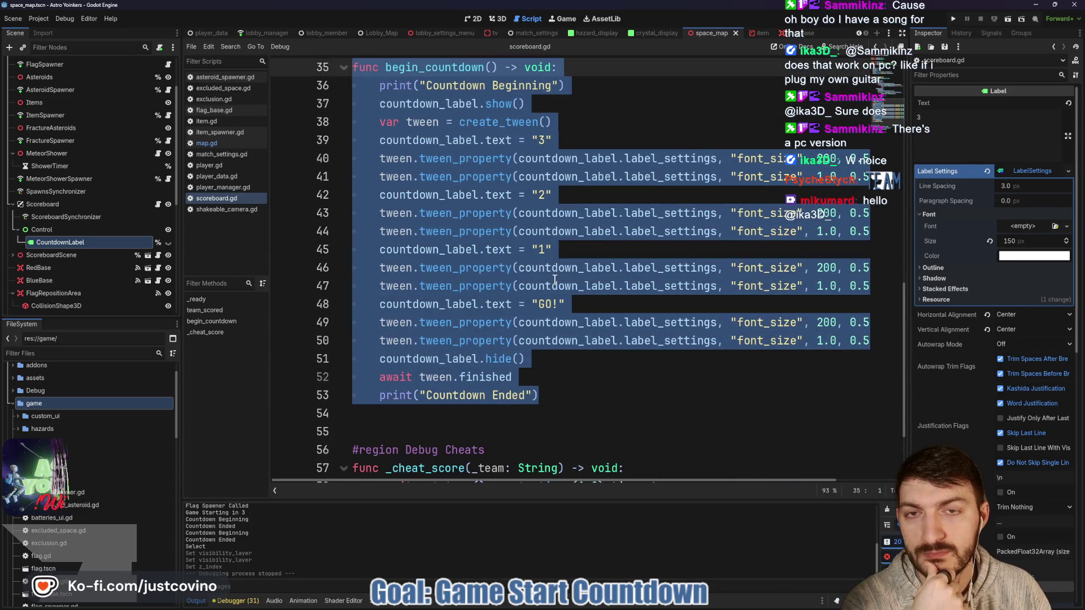
pyautogui.scroll(1, 554, 279)
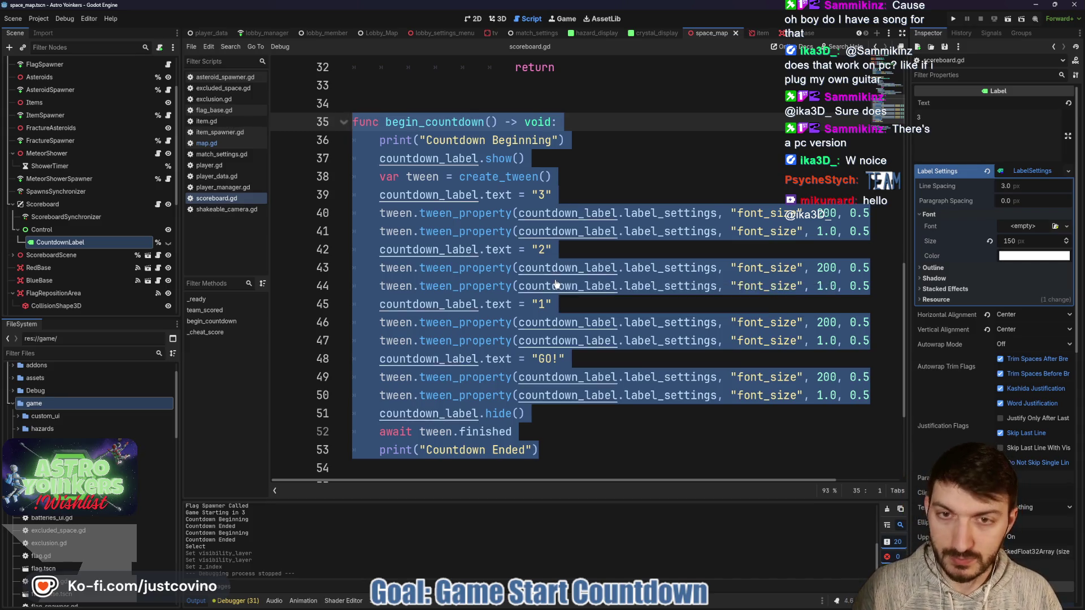
pyautogui.hotkey('ctrl', 'x')
# Delete the countdown console command and the countdown_label variable declaration.
pyautogui.scroll(5, 551, 283)
pyautogui.scroll(4, 566, 254)
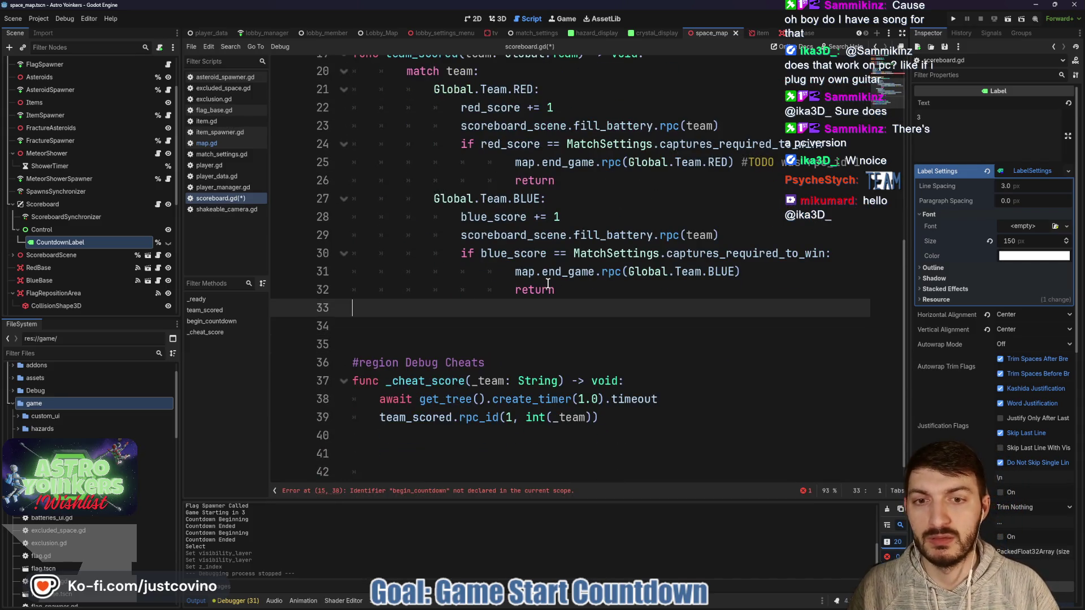
pyautogui.click(705, 198)
pyautogui.keyDown('shift'); pyautogui.click(341, 195); pyautogui.keyUp('shift')
pyautogui.press('BackSpace')
pyautogui.press('BackSpace')
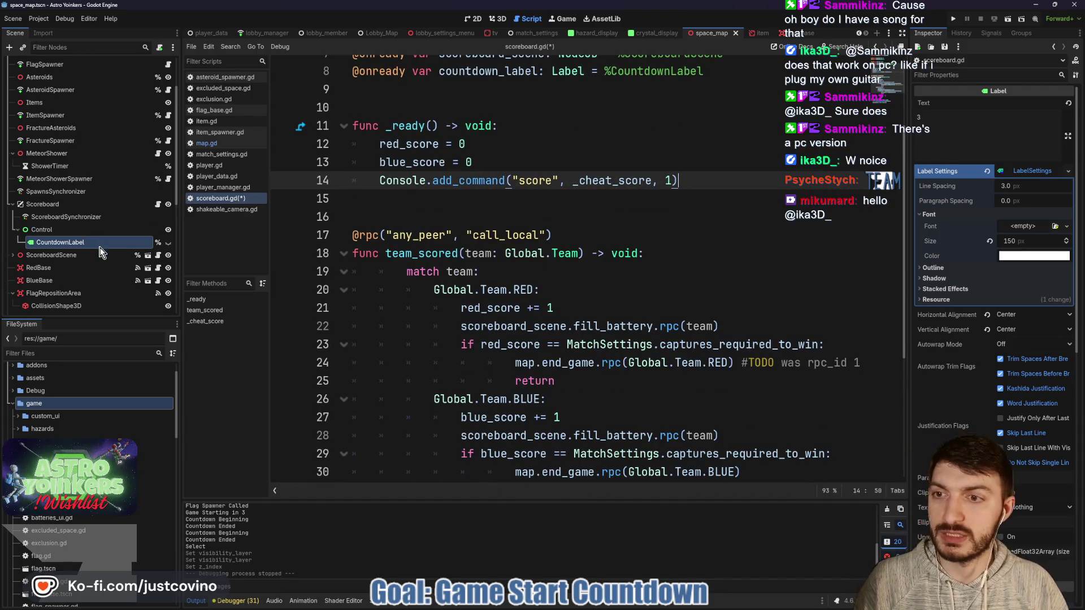
pyautogui.scroll(2, 317, 204)
pyautogui.click(319, 196)
pyautogui.press('BackSpace')
pyautogui.press('BackSpace')
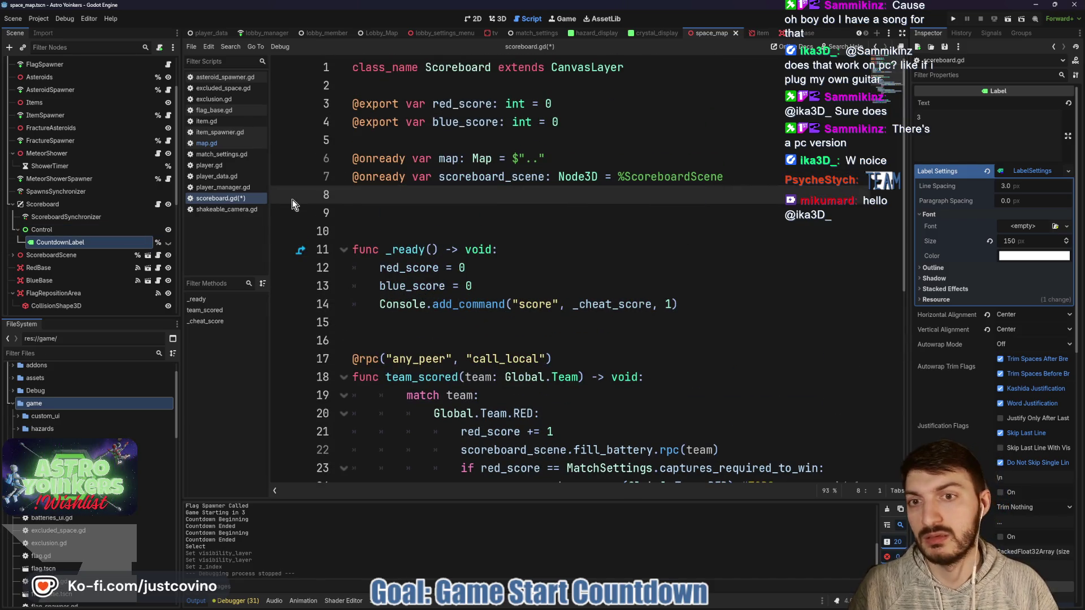
# Delete the Scoreboard's Control node with its CountdownLabel and save.
pyautogui.click(56, 233)
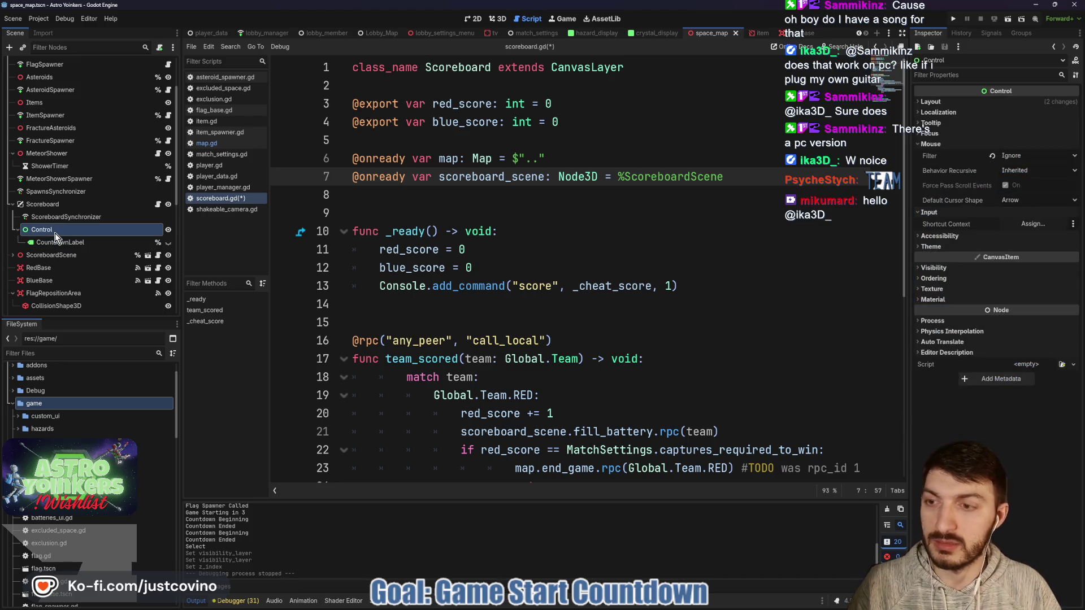
pyautogui.press('Delete')
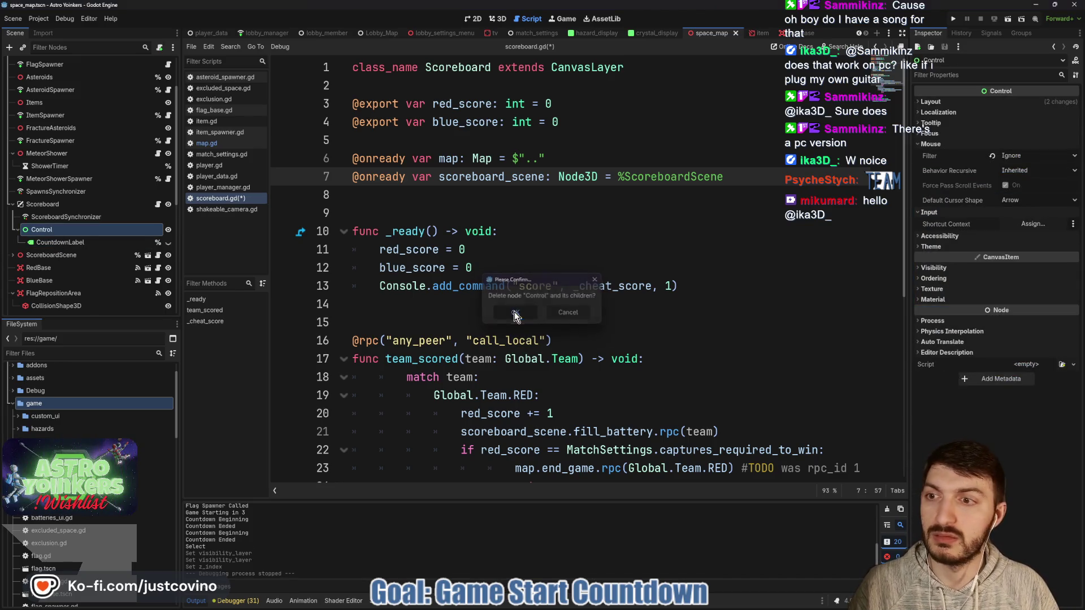
pyautogui.click(514, 312)
pyautogui.click(494, 233)
pyautogui.hotkey('ctrl', 's')
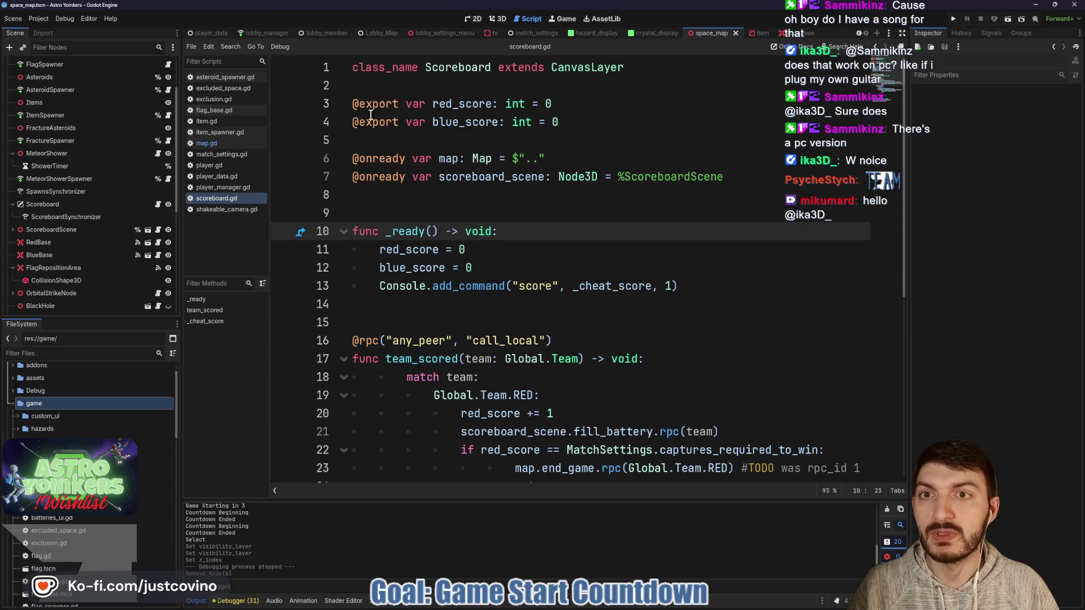
# Switch to the player scene and select its UserInterface node.
pyautogui.scroll(4, 290, 29)
pyautogui.click(231, 34)
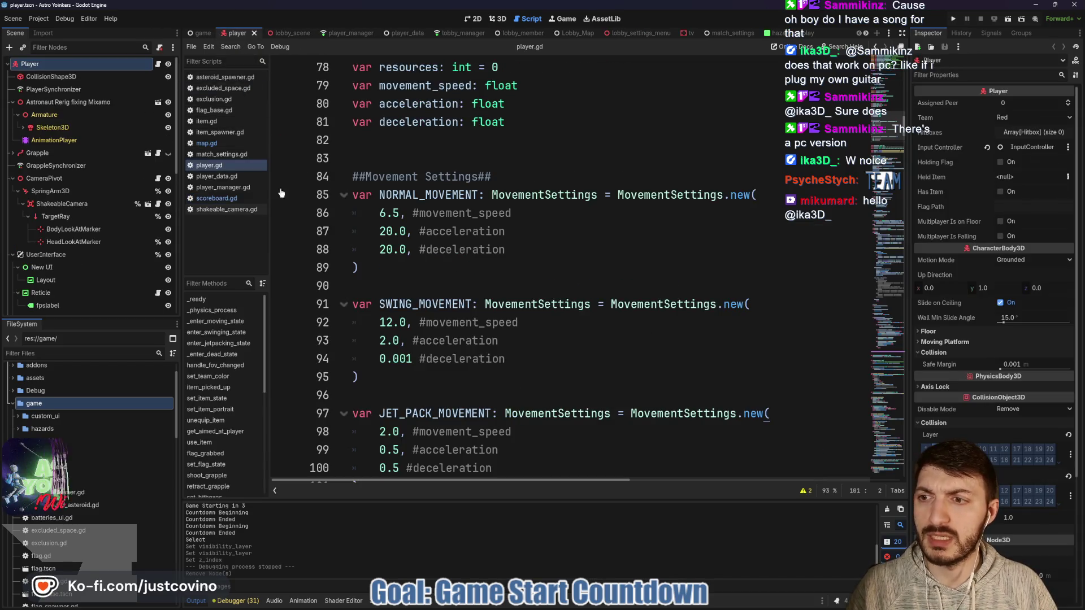
pyautogui.click(104, 263)
pyautogui.scroll(-2, 102, 263)
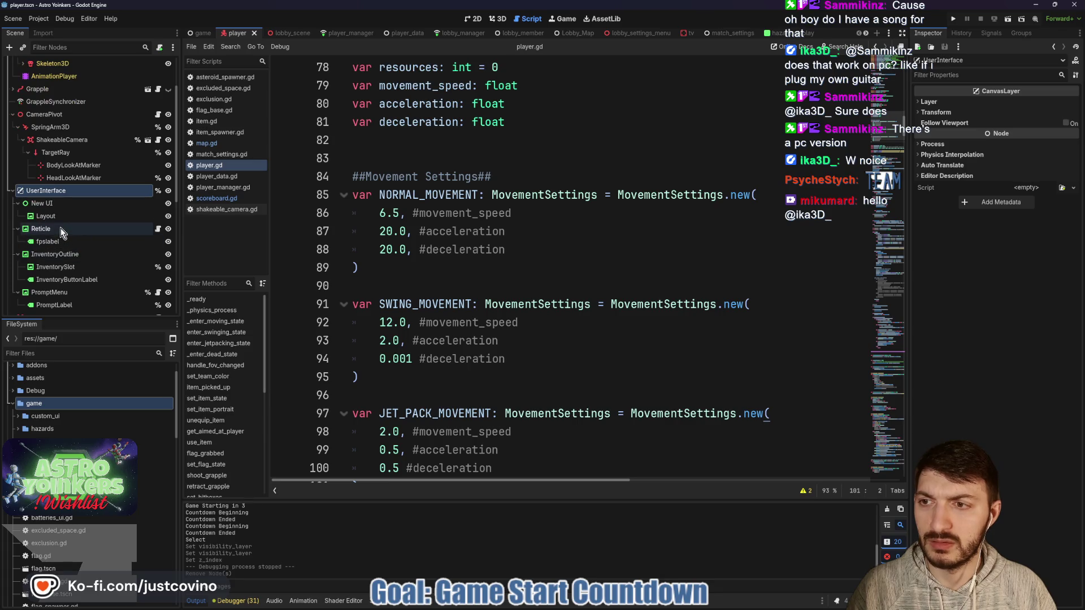
pyautogui.scroll(-1, 45, 209)
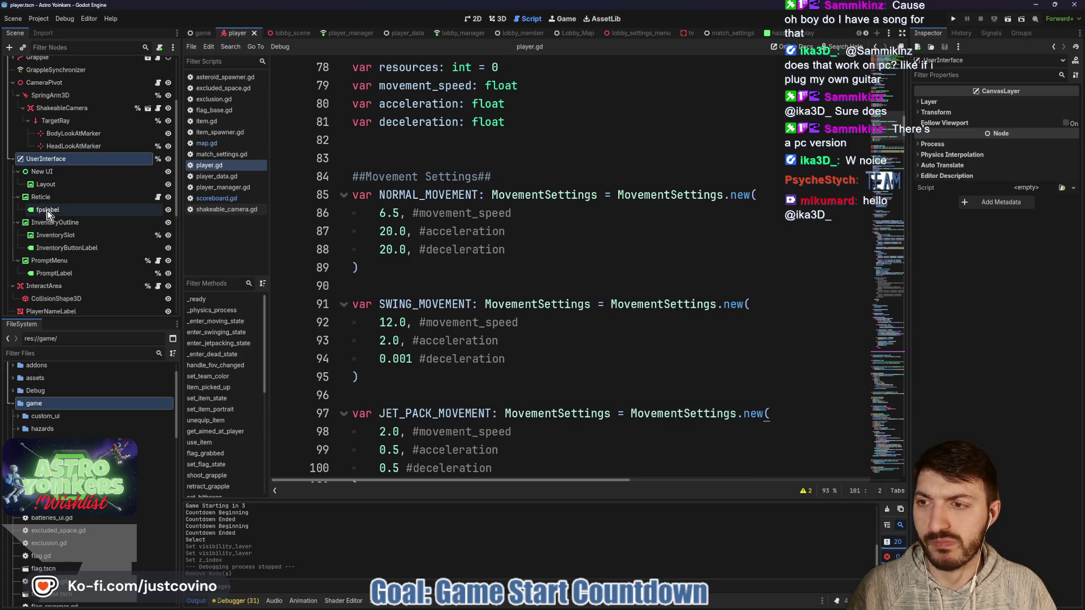
# Collapse the InventoryOutline and Reticle branches and bring up UserInterface's node actions.
pyautogui.click(16, 222)
pyautogui.click(19, 197)
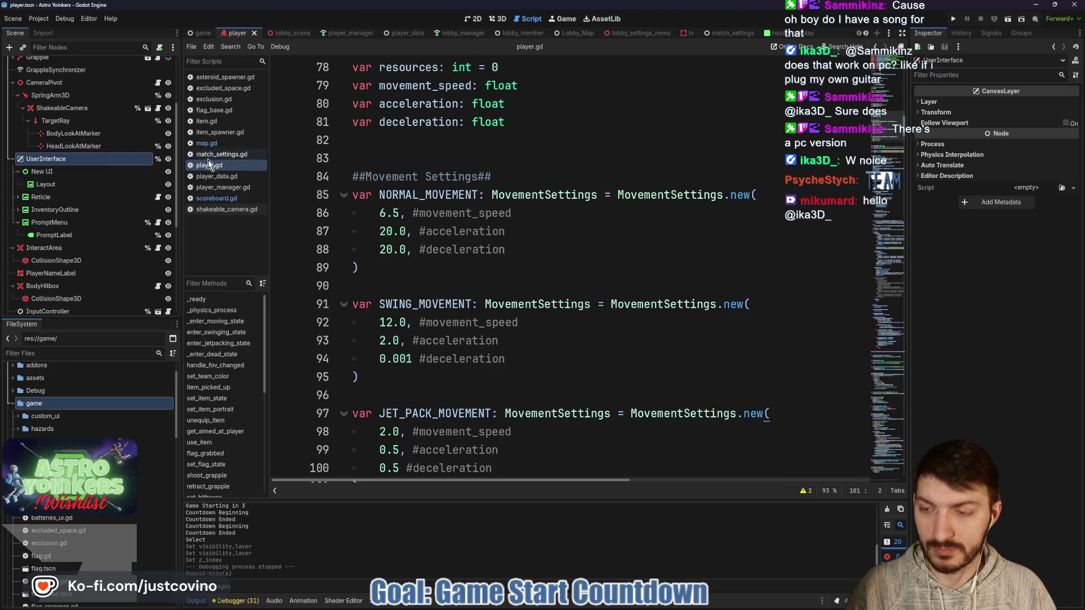
pyautogui.doubleClick(68, 159)
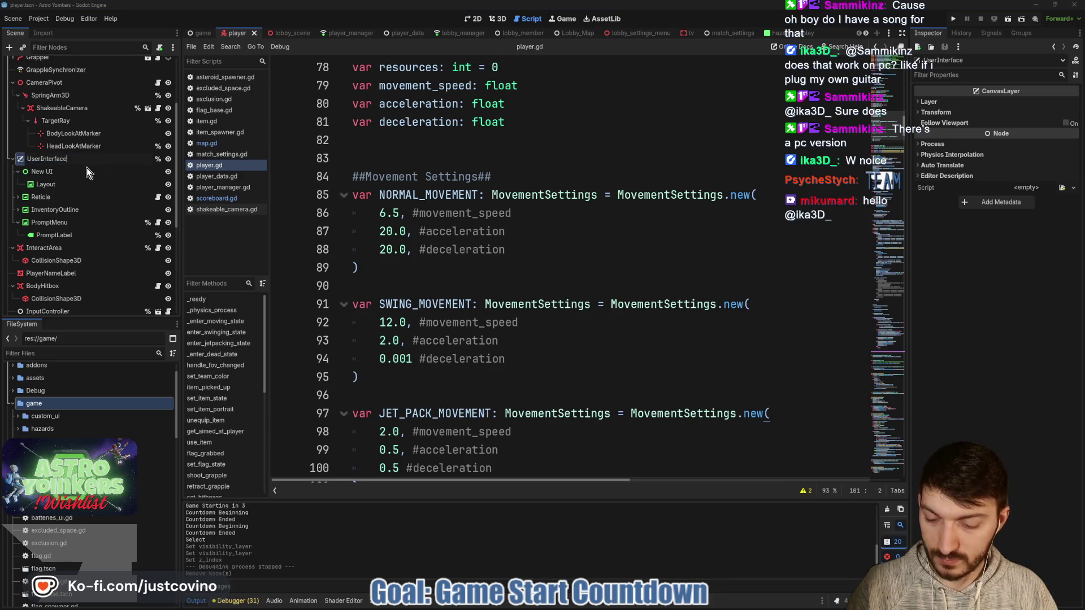
pyautogui.rightClick(49, 168)
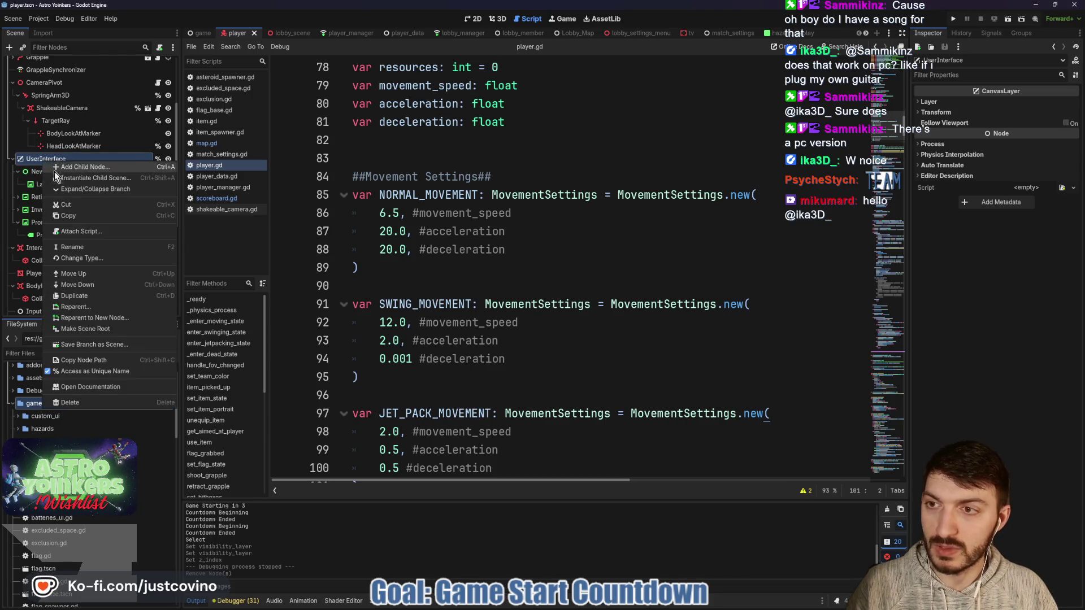
# Add a new Label child under UserInterface and show the 2D canvas.
pyautogui.click(36, 160)
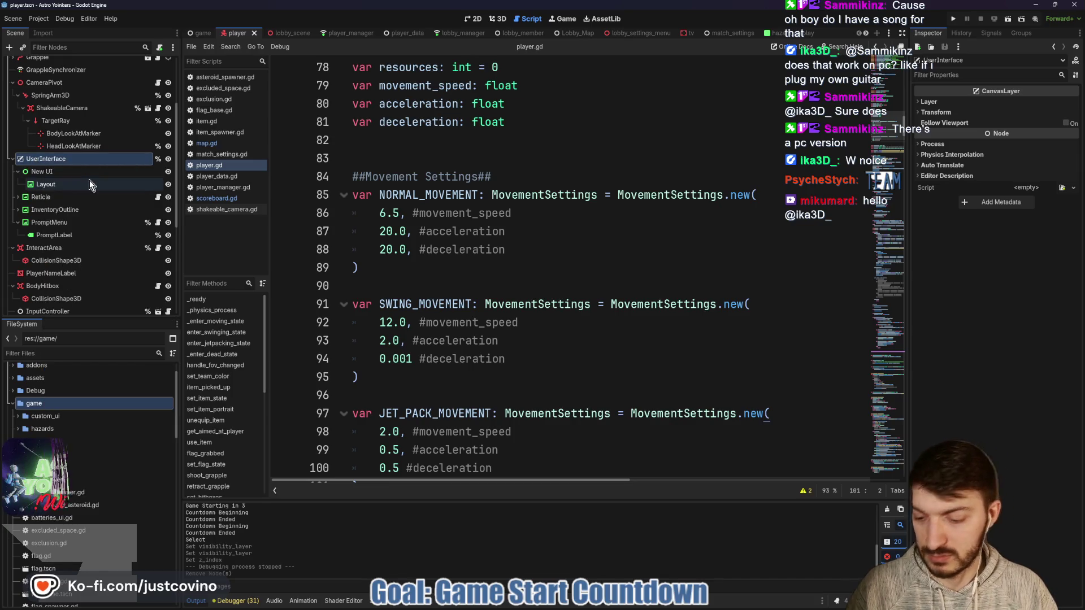
pyautogui.hotkey('ctrl', 'a')
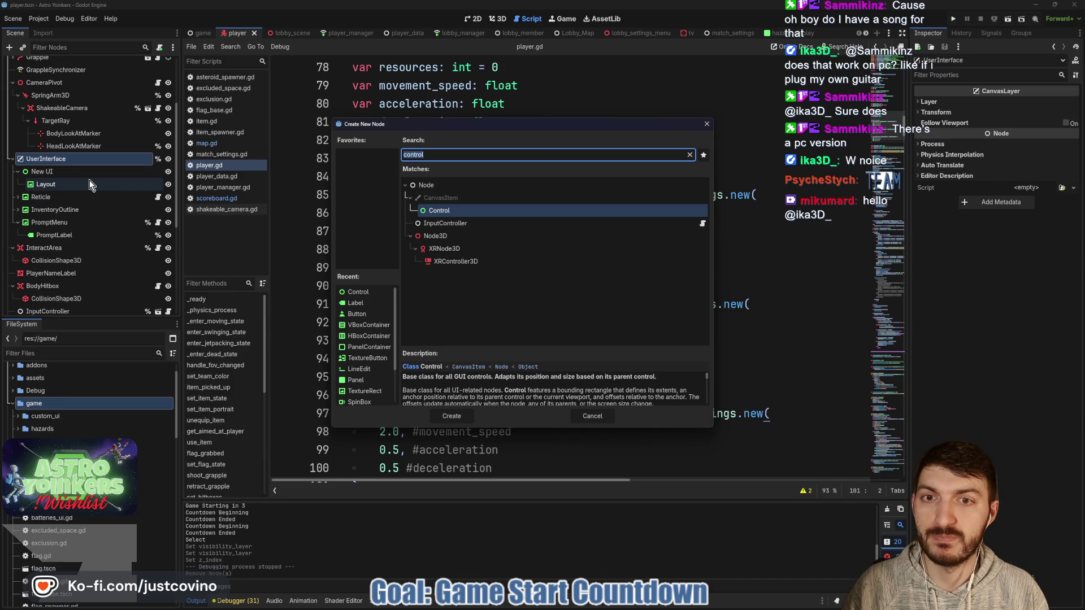
pyautogui.write('label')
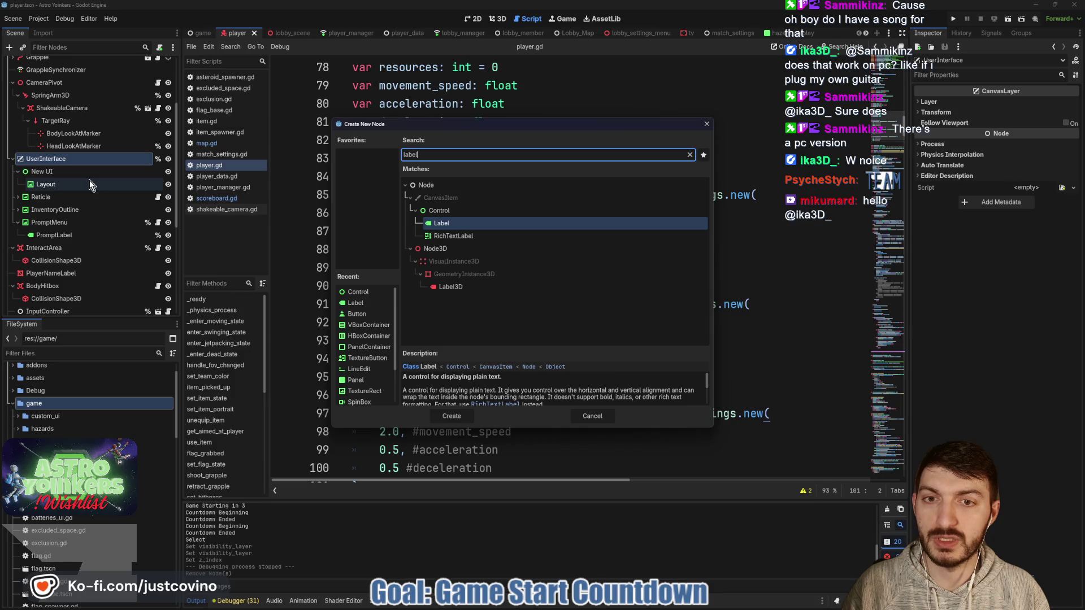
pyautogui.press('Return')
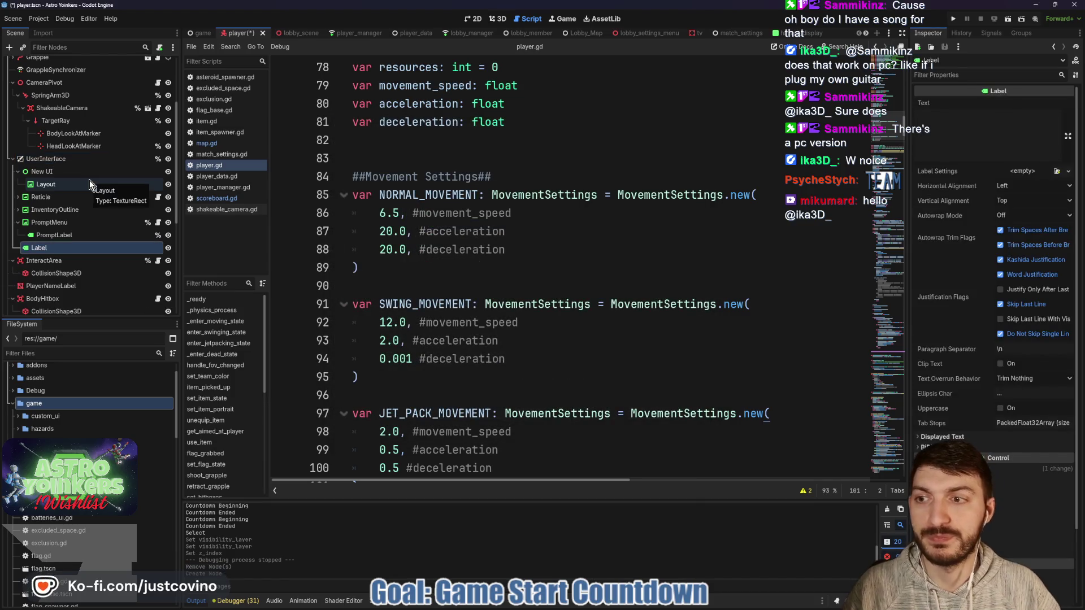
pyautogui.click(474, 19)
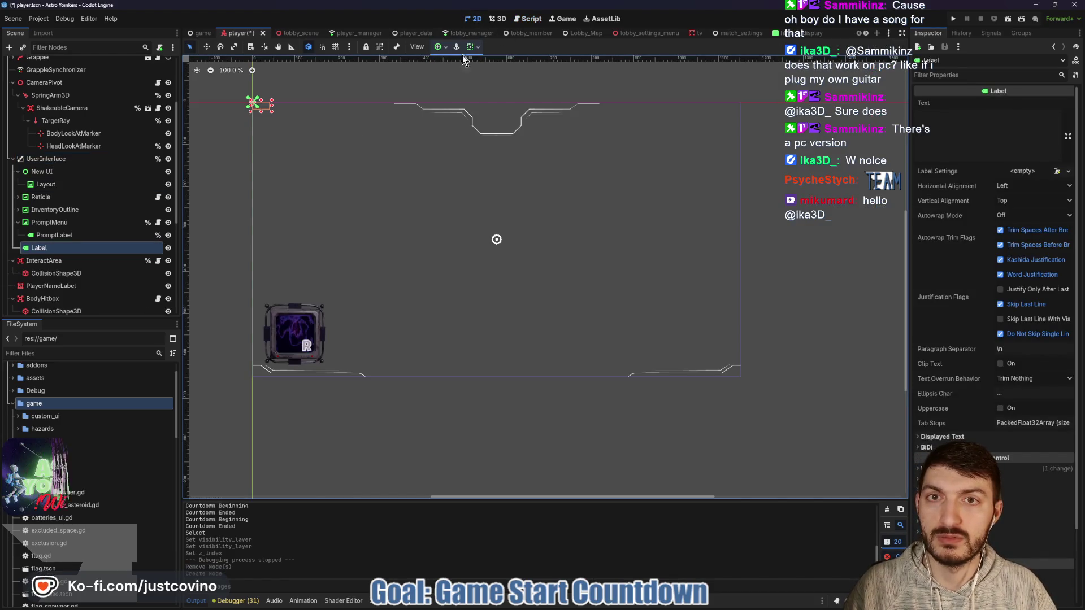
# Anchor the label to the screen centre and give it a 200 minimum size.
pyautogui.click(440, 47)
pyautogui.click(458, 95)
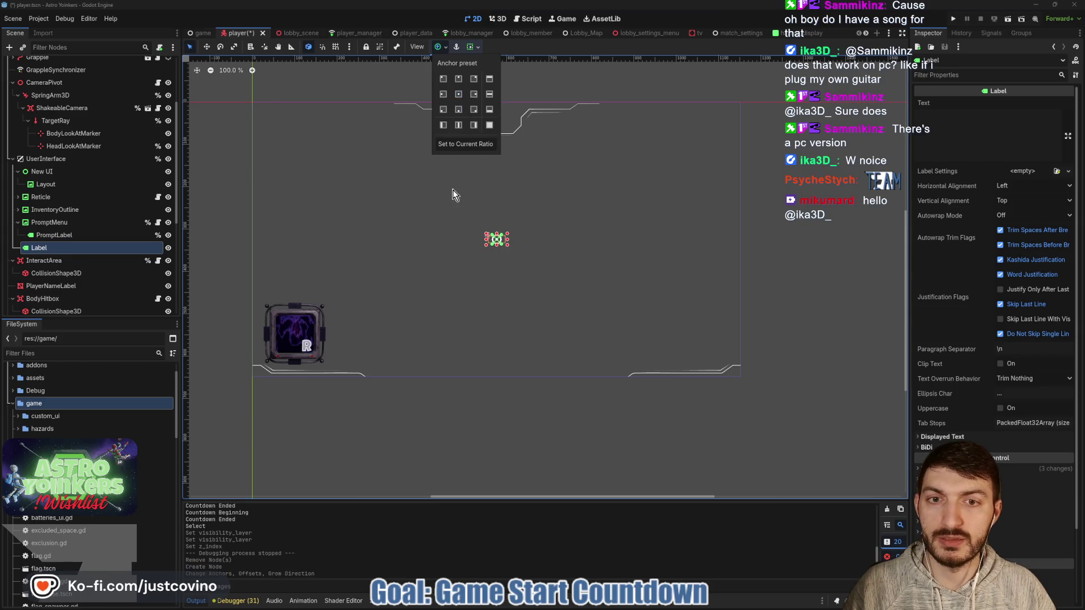
pyautogui.click(440, 50)
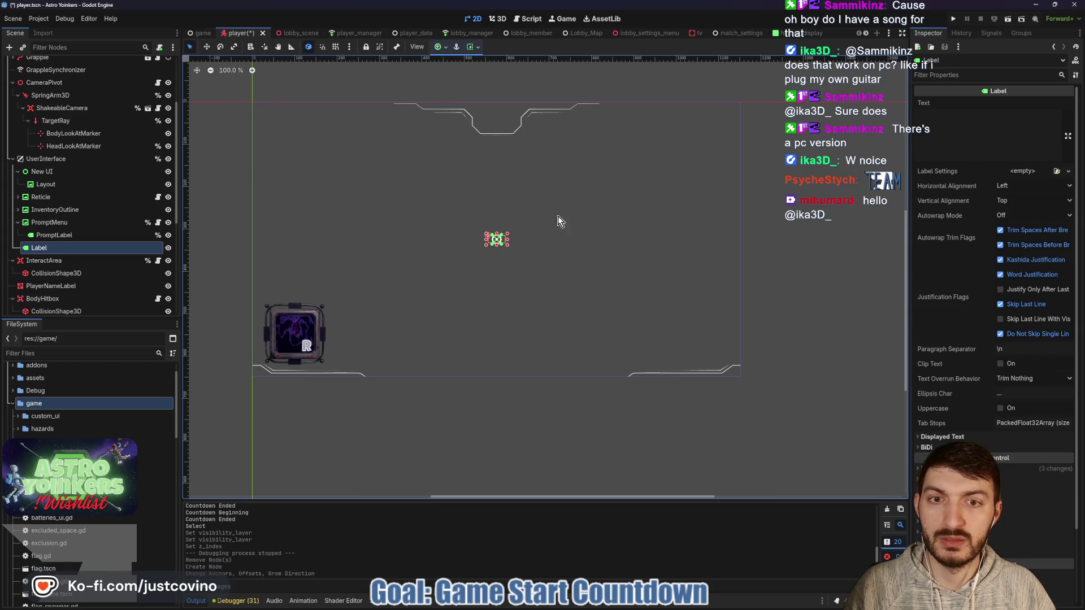
pyautogui.scroll(-3, 982, 294)
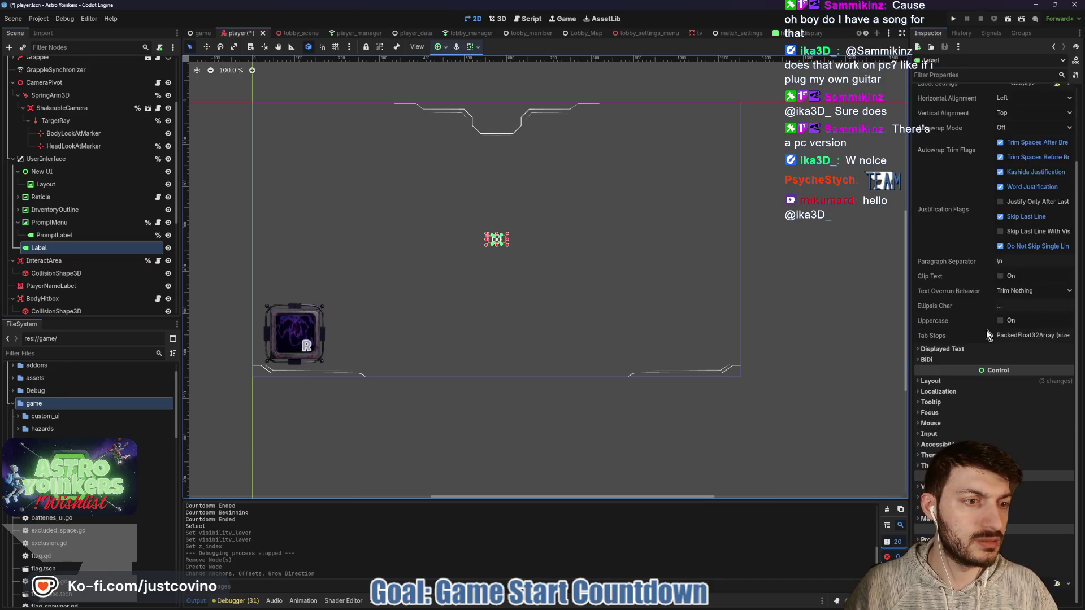
pyautogui.click(961, 382)
pyautogui.click(1027, 424)
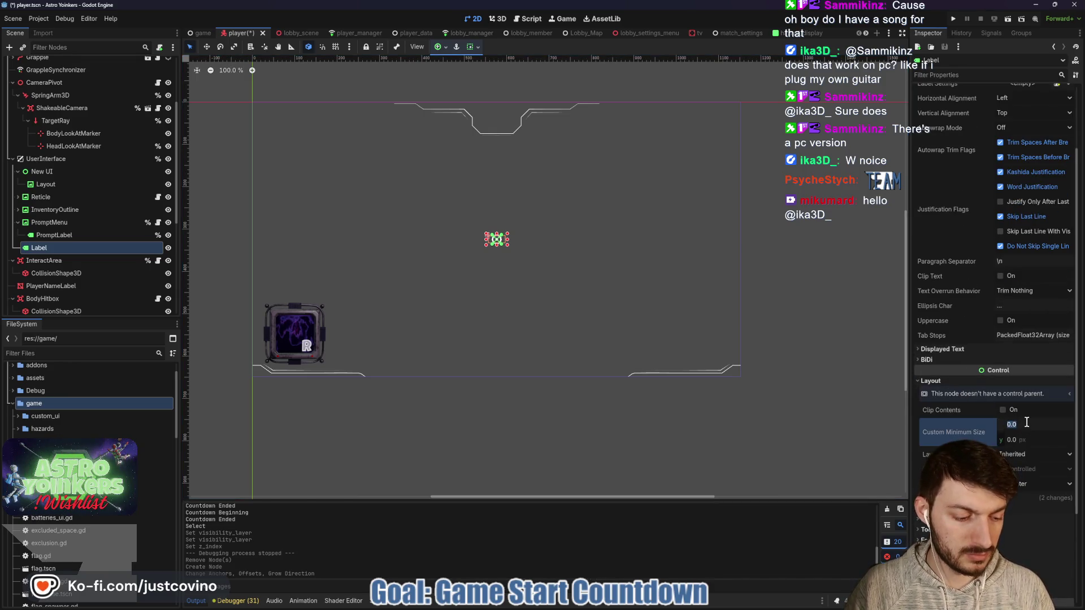
pyautogui.write('0')
pyautogui.press('Tab')
pyautogui.write('200')
pyautogui.press('Return')
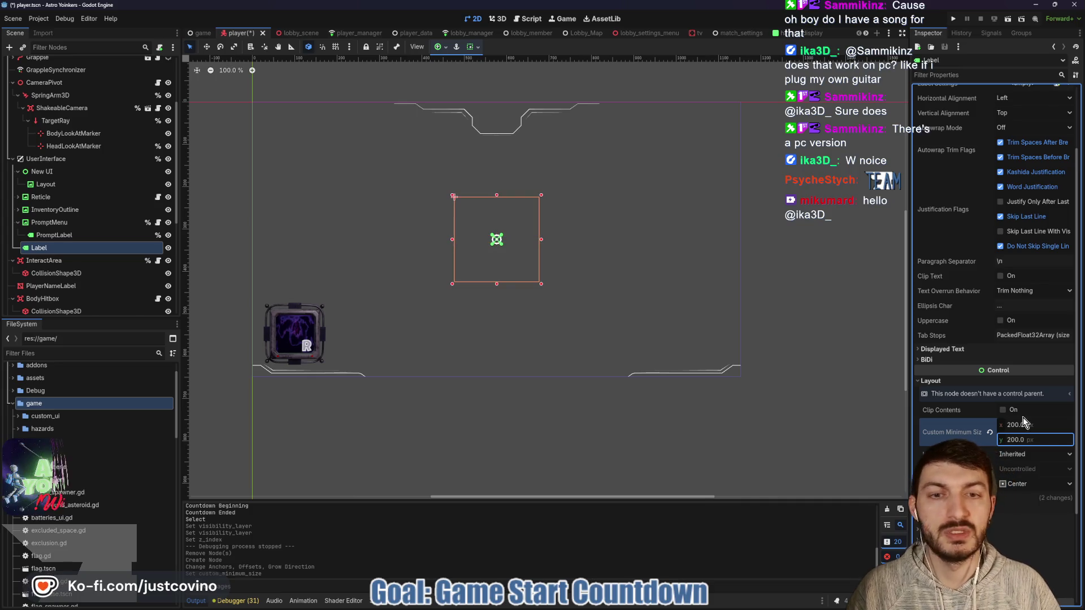
# Set the label text to '3', centered both ways, with new LabelSettings at font size 200.
pyautogui.click(974, 152)
pyautogui.write('3')
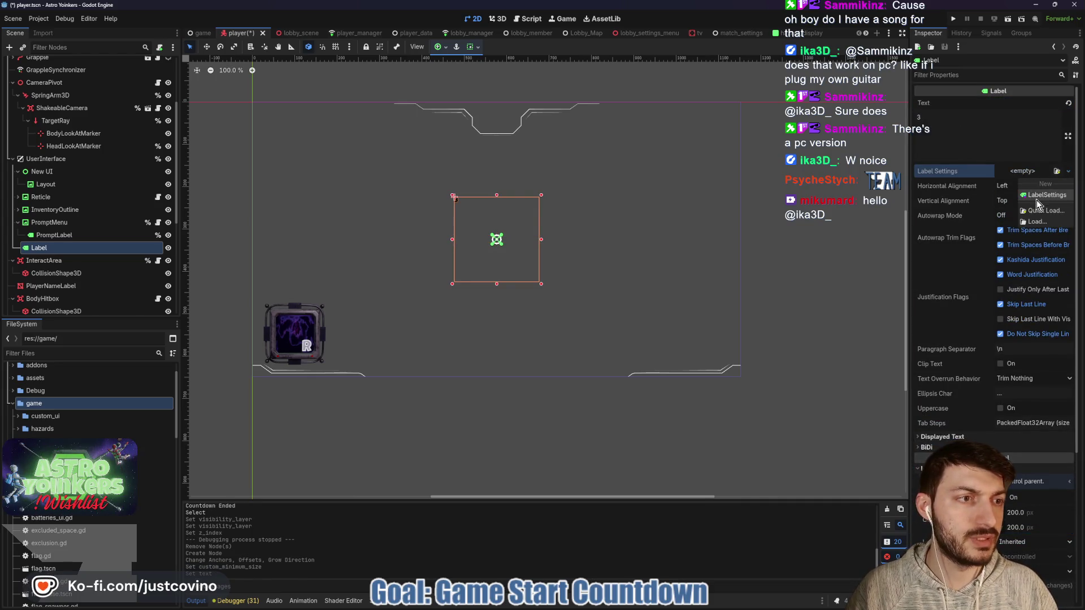
pyautogui.click(1023, 171)
pyautogui.click(1023, 187)
pyautogui.click(1020, 215)
pyautogui.click(1031, 201)
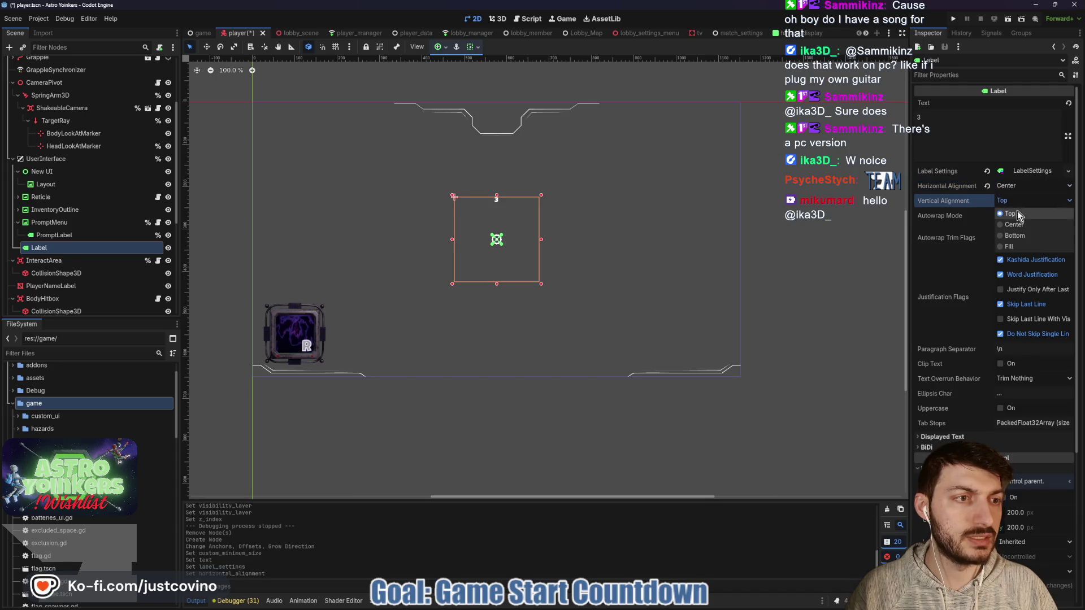
pyautogui.click(1014, 224)
pyautogui.click(1033, 170)
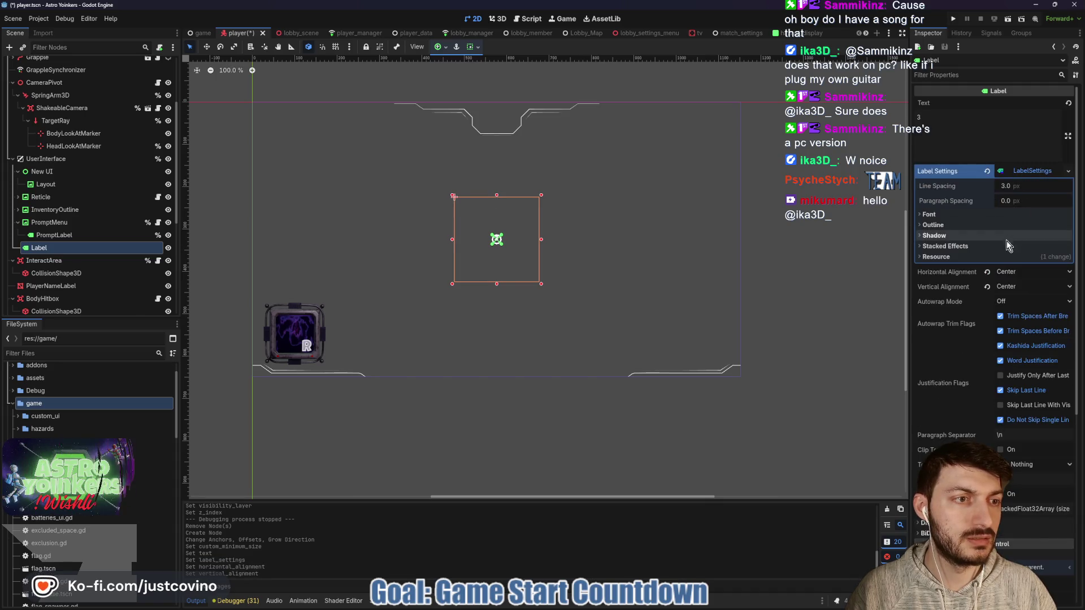
pyautogui.click(944, 215)
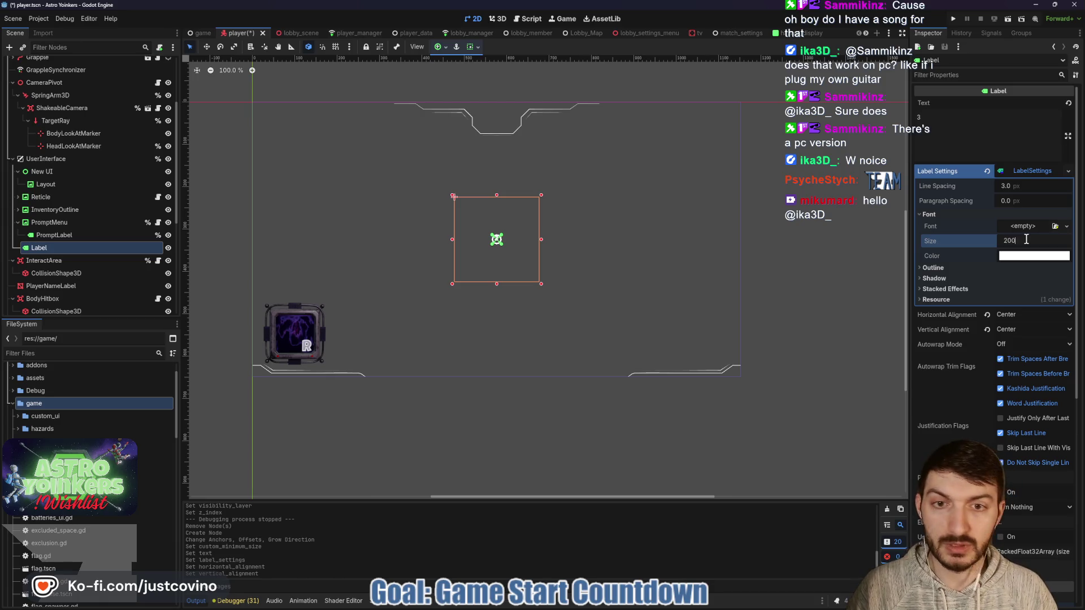
pyautogui.press('Return')
# Set the label's Custom Minimum Size to 300×300 and save the player scene.
pyautogui.scroll(-5, 966, 271)
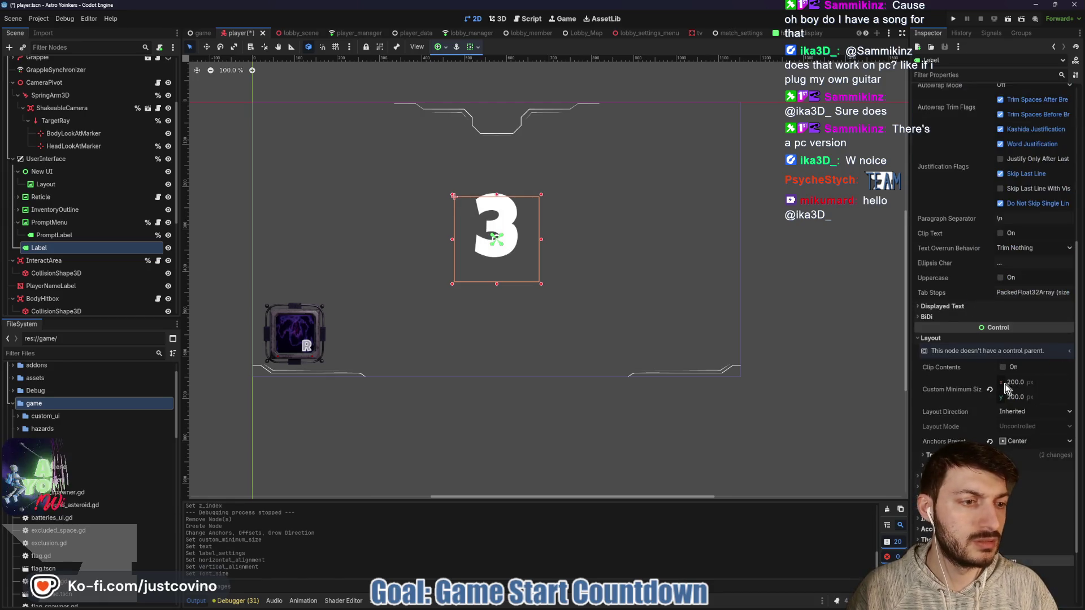
pyautogui.click(1024, 382)
pyautogui.press('Tab')
pyautogui.write('300')
pyautogui.press('Return')
pyautogui.scroll(4, 968, 299)
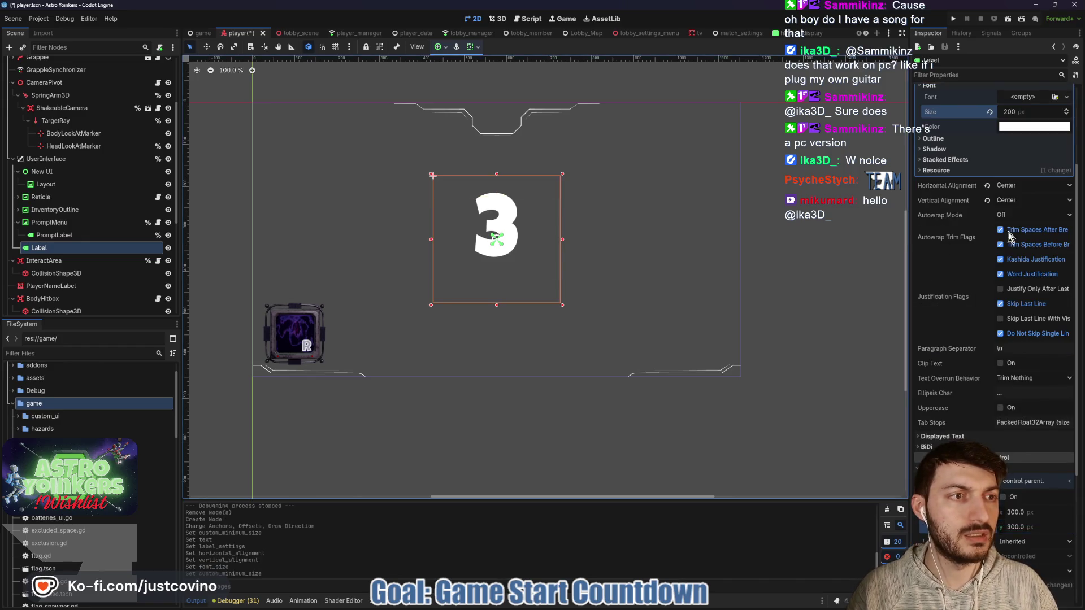
pyautogui.scroll(2, 1011, 231)
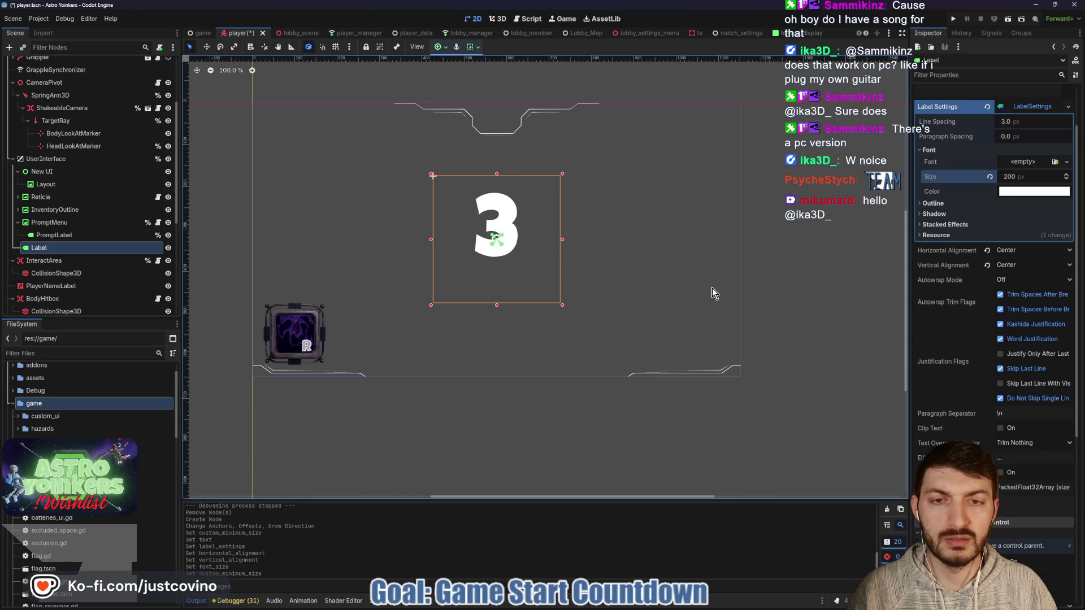
pyautogui.hotkey('ctrl', 's')
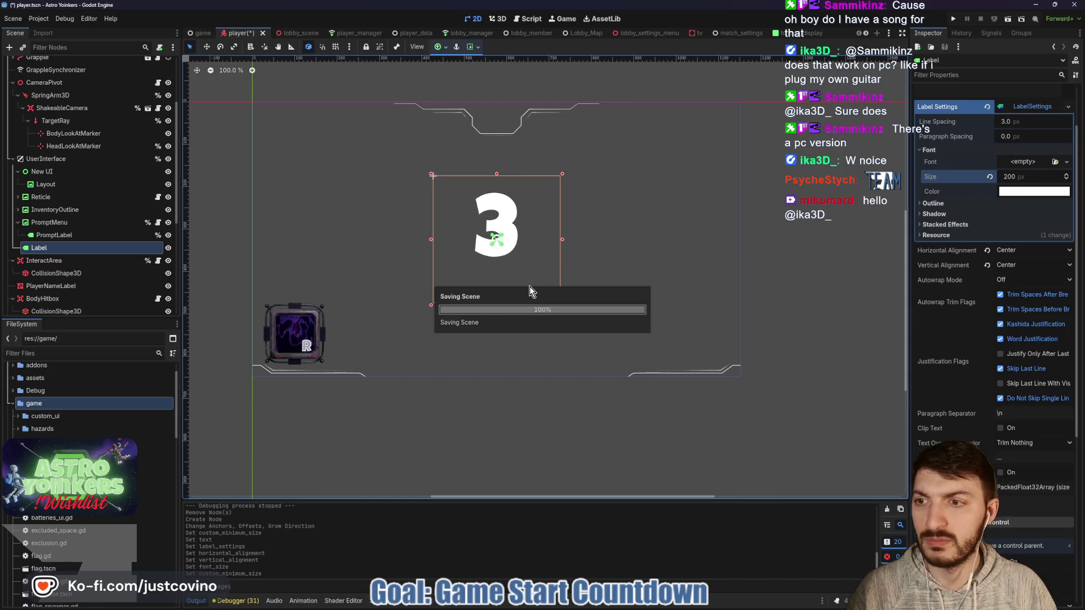
# Rename the label to CountdownLabel, mark it Access as Unique Name, and move it first under UserInterface.
pyautogui.doubleClick(80, 249)
pyautogui.write('Countdown')
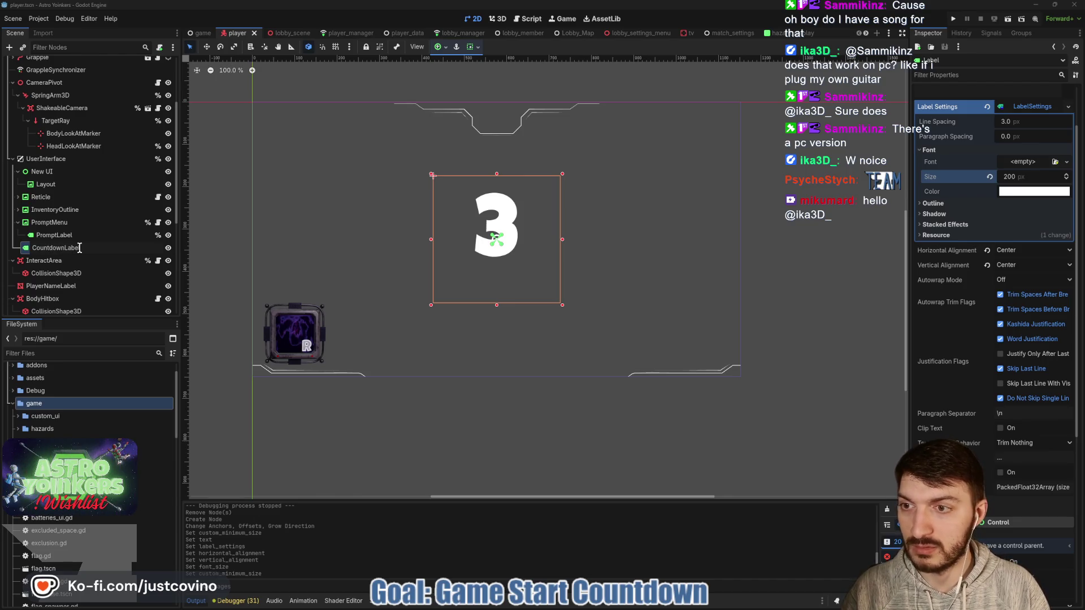
pyautogui.press('Return')
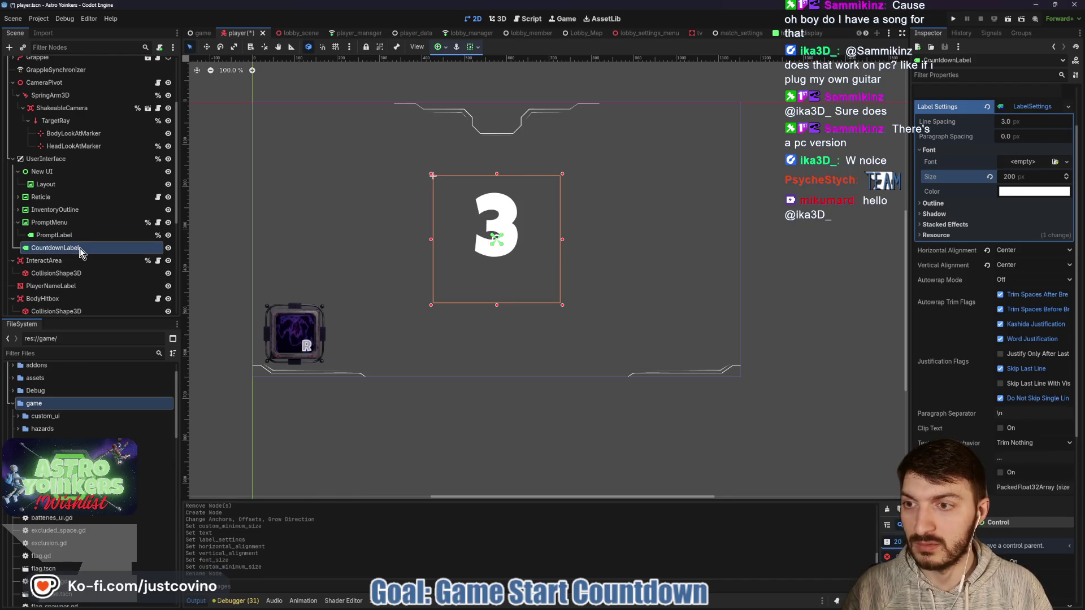
pyautogui.rightClick(80, 249)
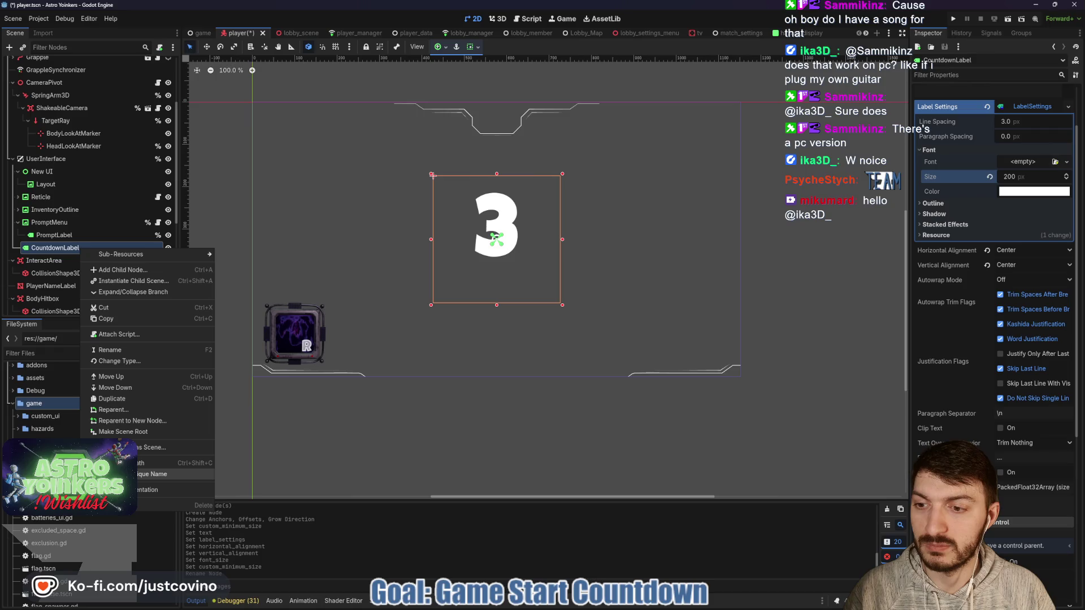
pyautogui.click(130, 474)
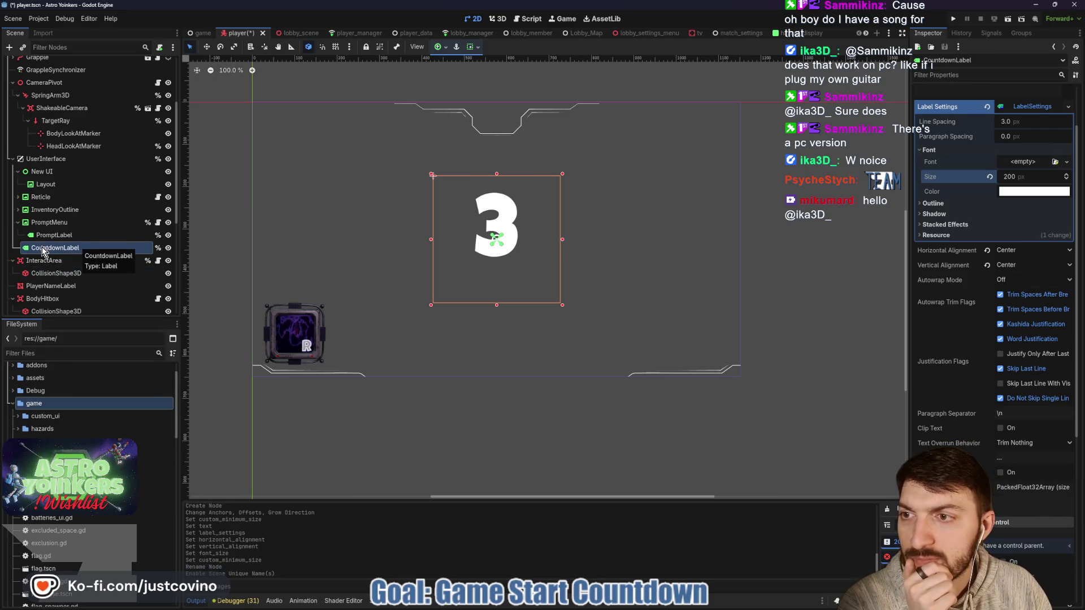
pyautogui.moveTo(43, 250); pyautogui.dragTo(44, 165)
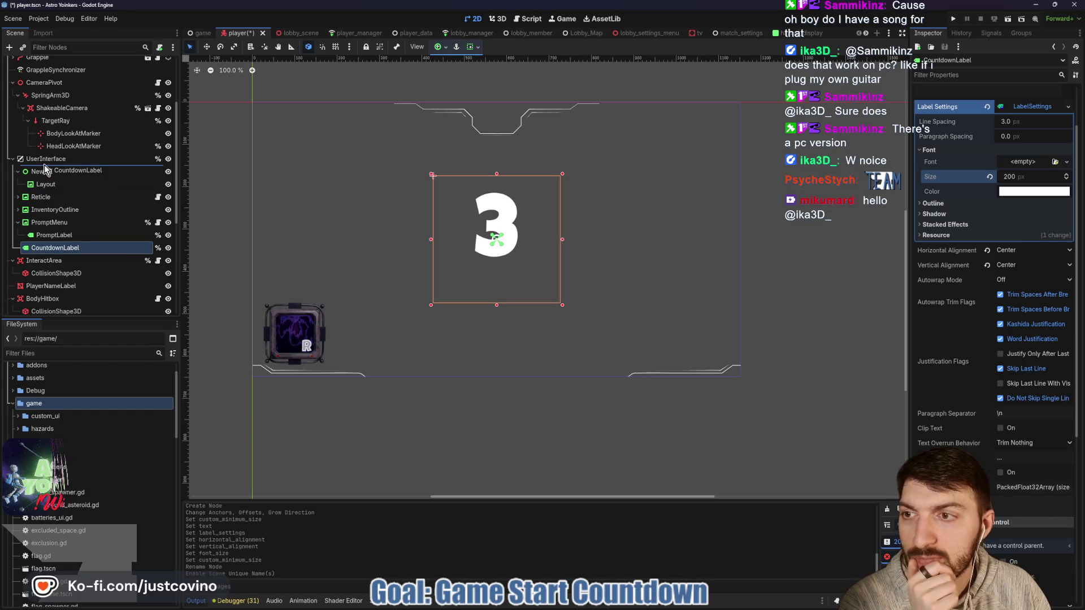
pyautogui.click(74, 161)
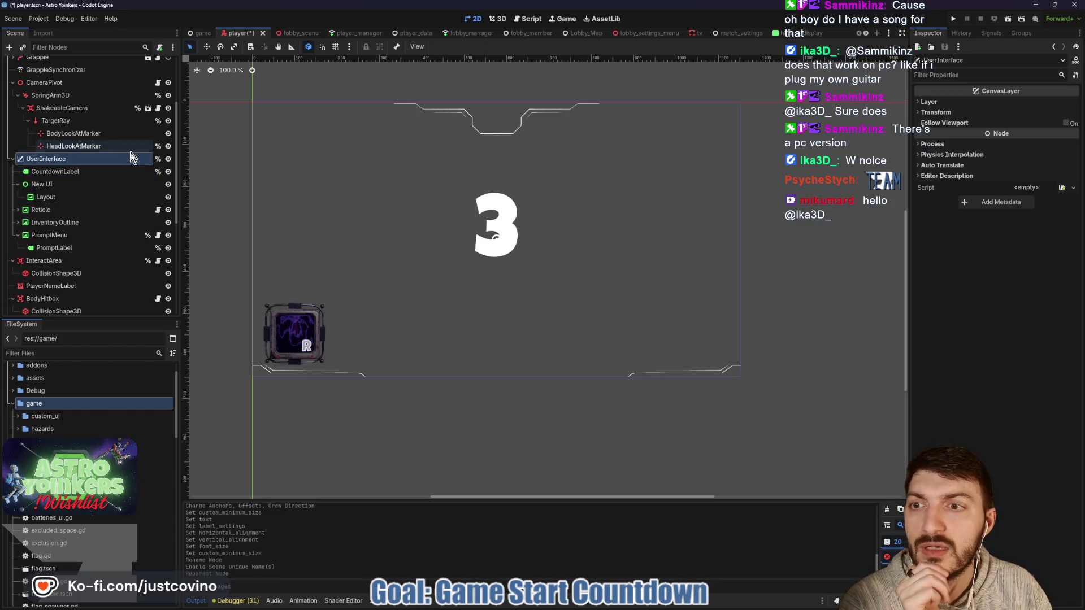
pyautogui.click(161, 48)
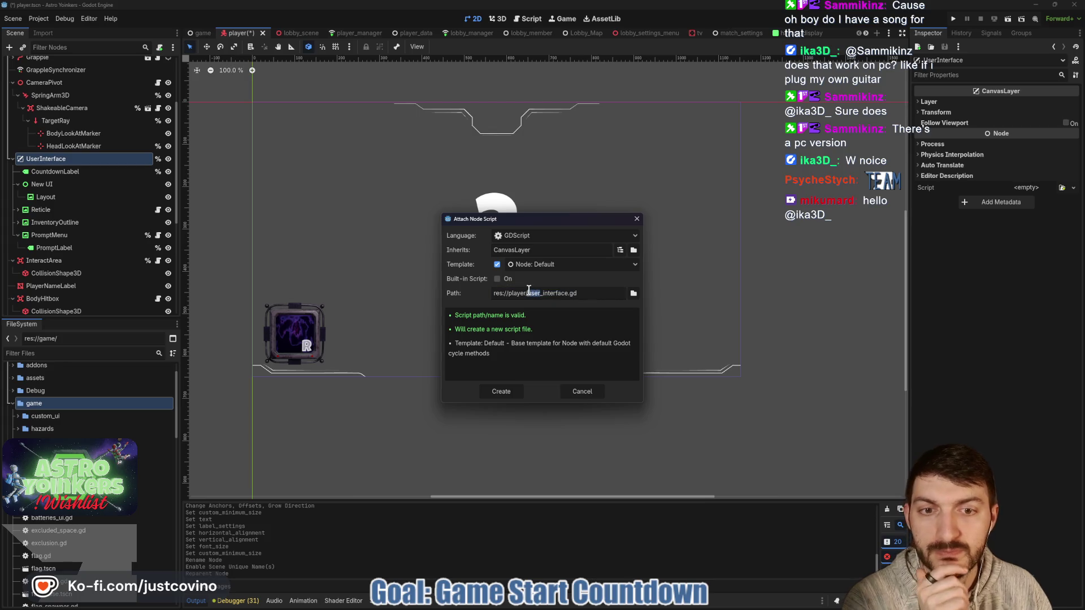
# Attach a new player_interface.gd script to UserInterface declaring class_name PlayerInterface.
pyautogui.press('BackSpace')
pyautogui.press('BackSpace')
pyautogui.press('BackSpace')
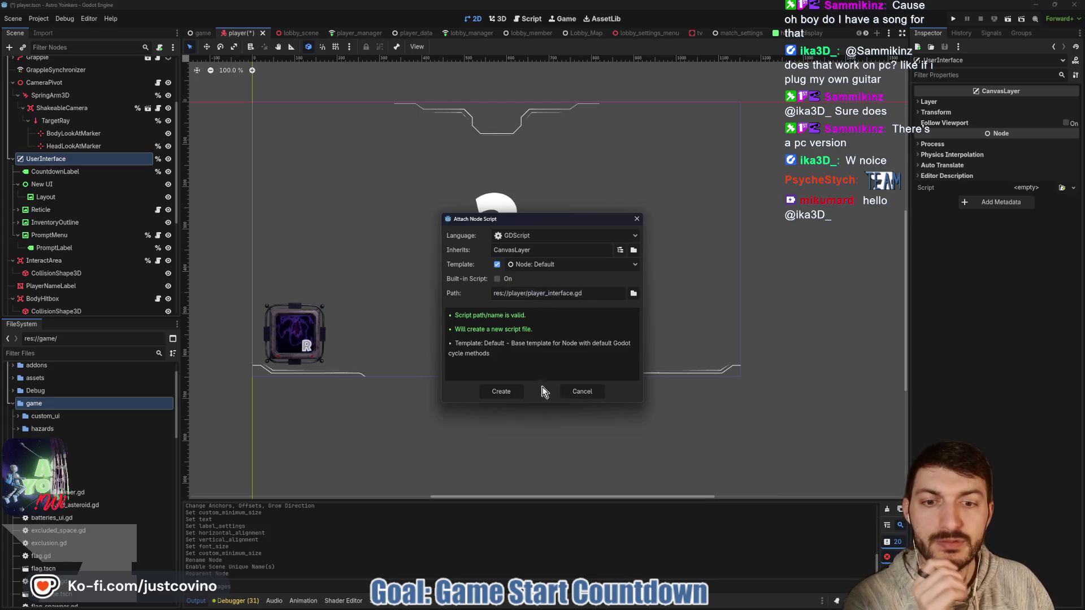
pyautogui.click(501, 391)
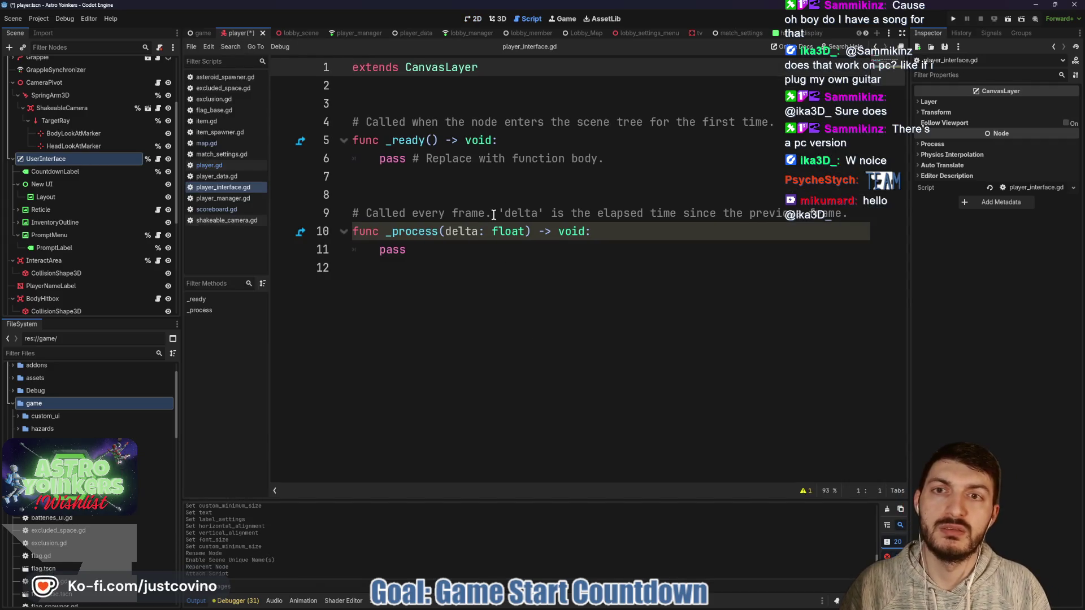
pyautogui.write('class_na')
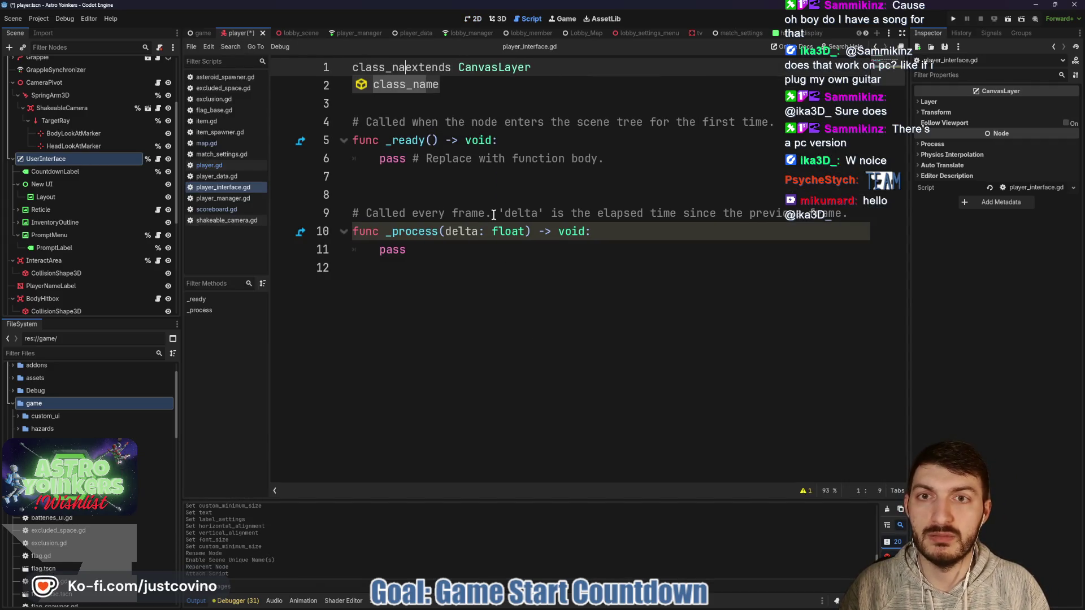
pyautogui.press('Return')
pyautogui.write('Player(')
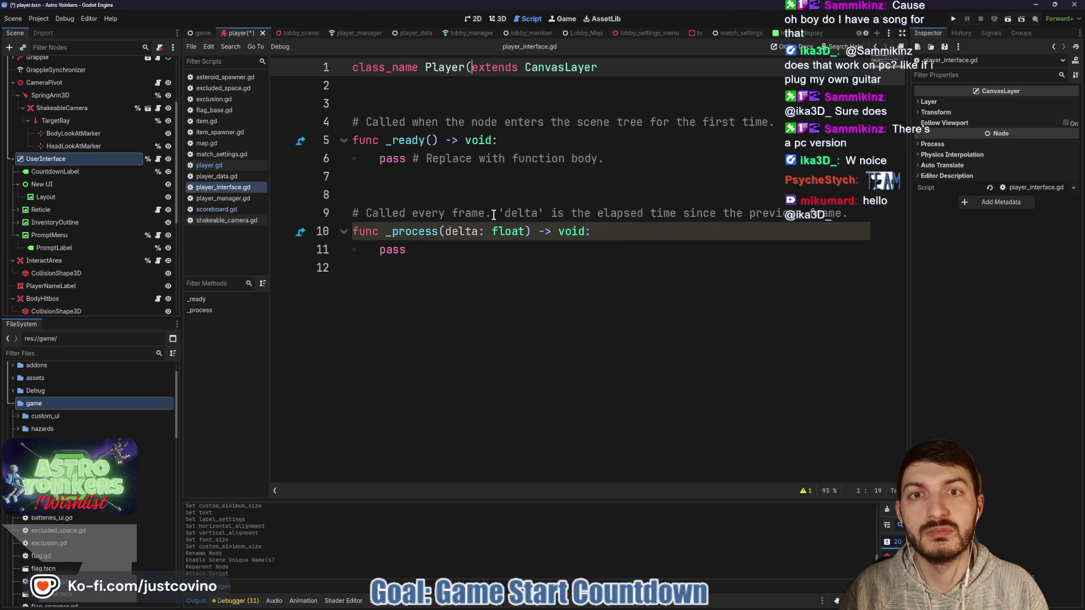
pyautogui.write('terf')
pyautogui.moveTo(407, 268); pyautogui.dragTo(332, 117)
pyautogui.press('BackSpace')
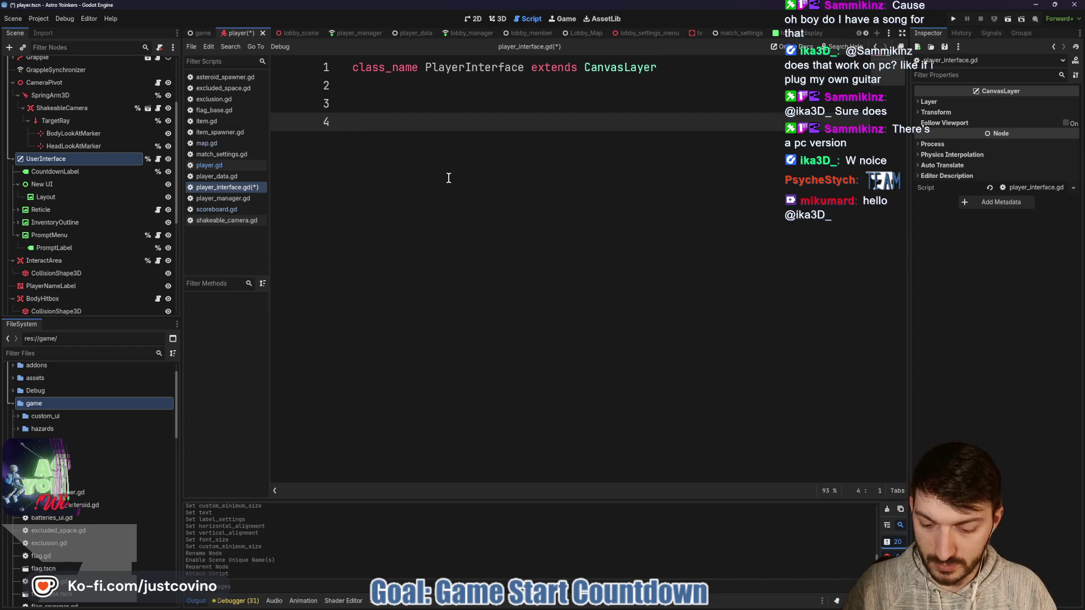
pyautogui.hotkey('ctrl', 'v')
pyautogui.click(406, 102)
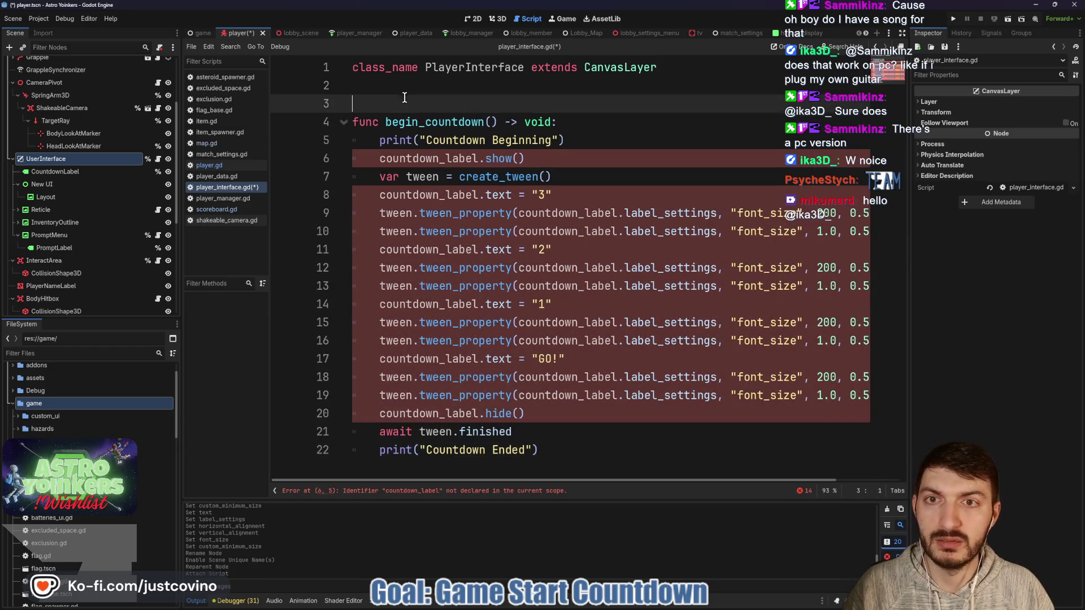
pyautogui.click(66, 174)
pyautogui.moveTo(67, 178)
pyautogui.mouseDown()
pyautogui.moveTo(382, 124)
pyautogui.moveTo(396, 104)
pyautogui.mouseUp()
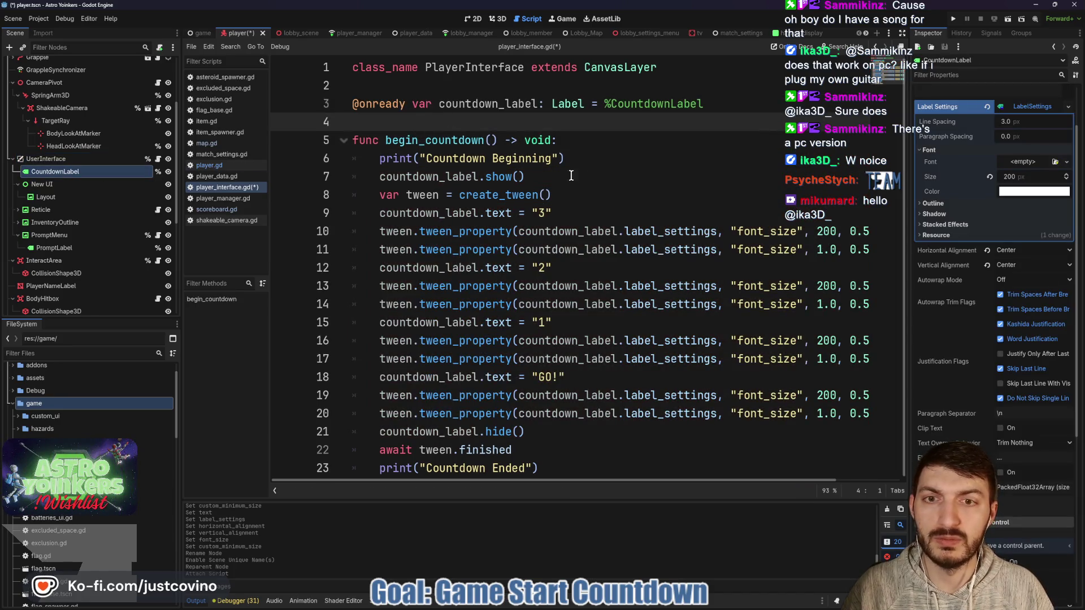
pyautogui.press('Return')
pyautogui.hotkey('ctrl', 's')
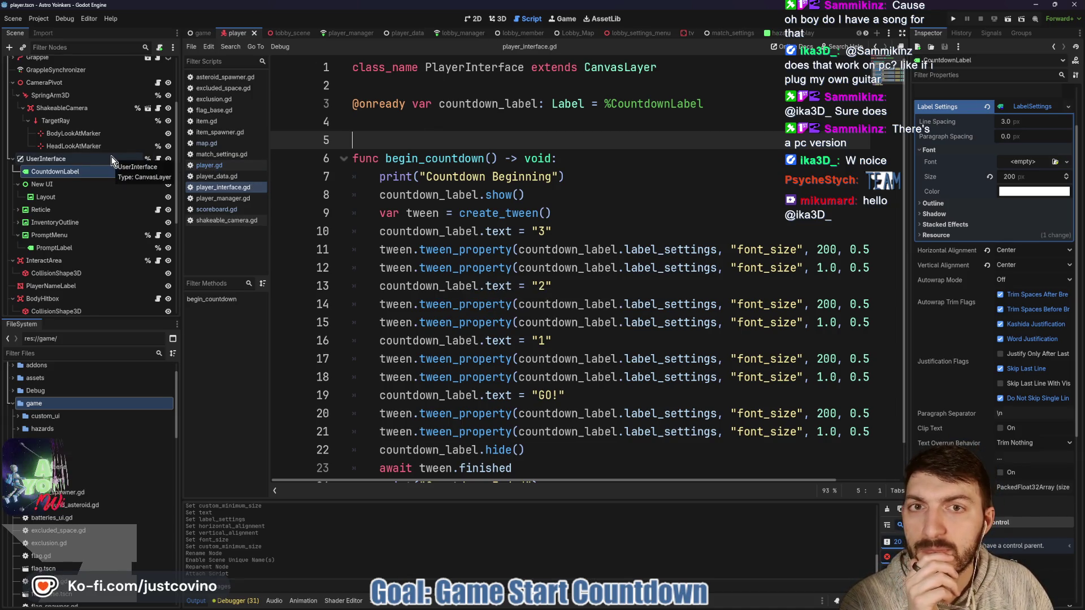
# Open player.gd and find the user_interface variable declaration.
pyautogui.scroll(3, 111, 161)
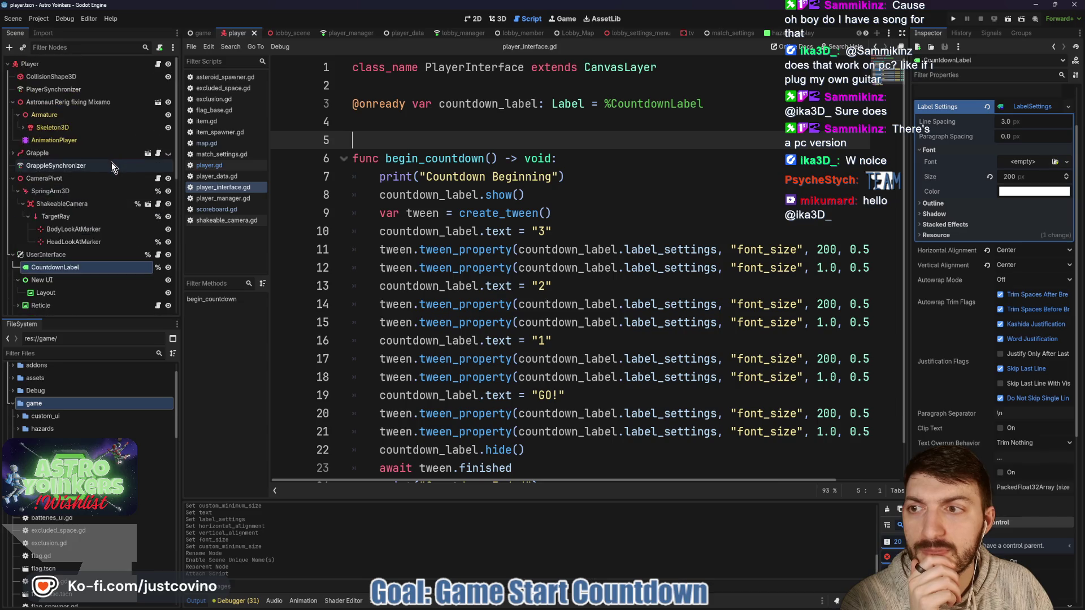
pyautogui.click(161, 67)
pyautogui.scroll(8, 461, 219)
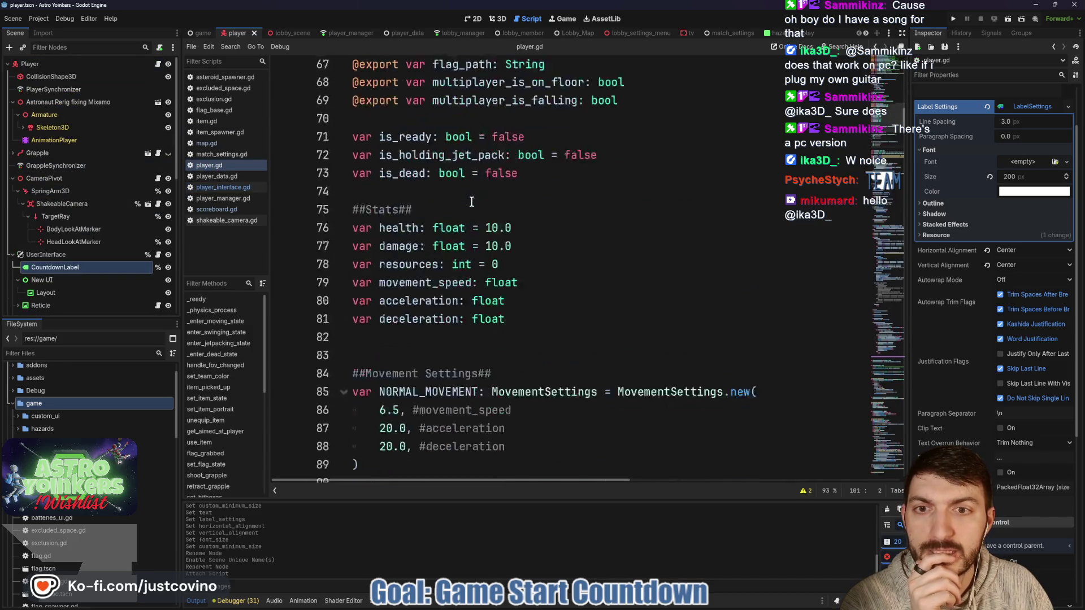
pyautogui.scroll(1, 517, 257)
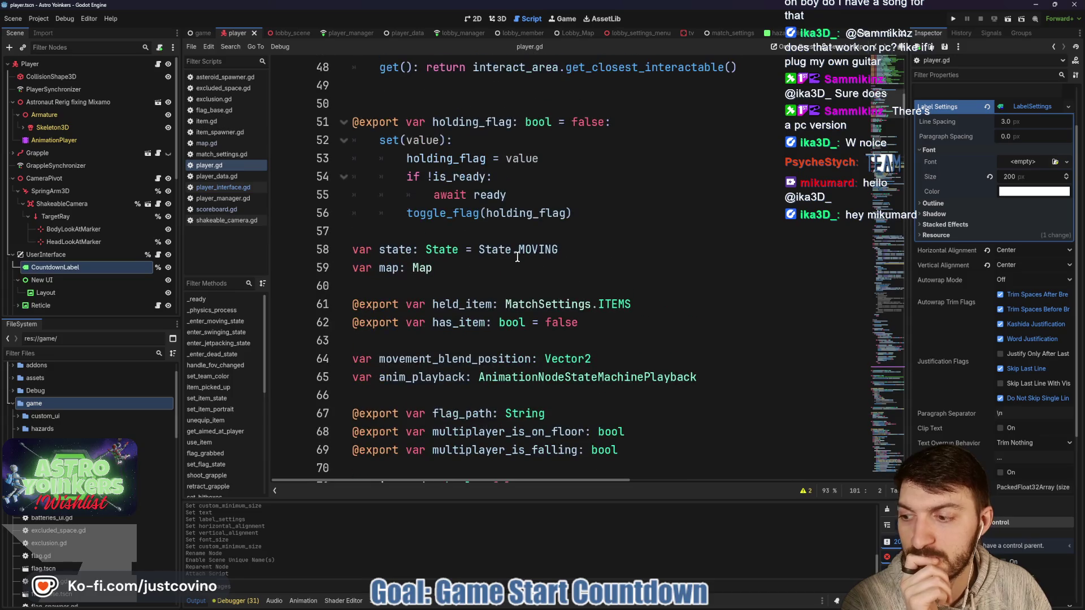
pyautogui.scroll(6, 517, 258)
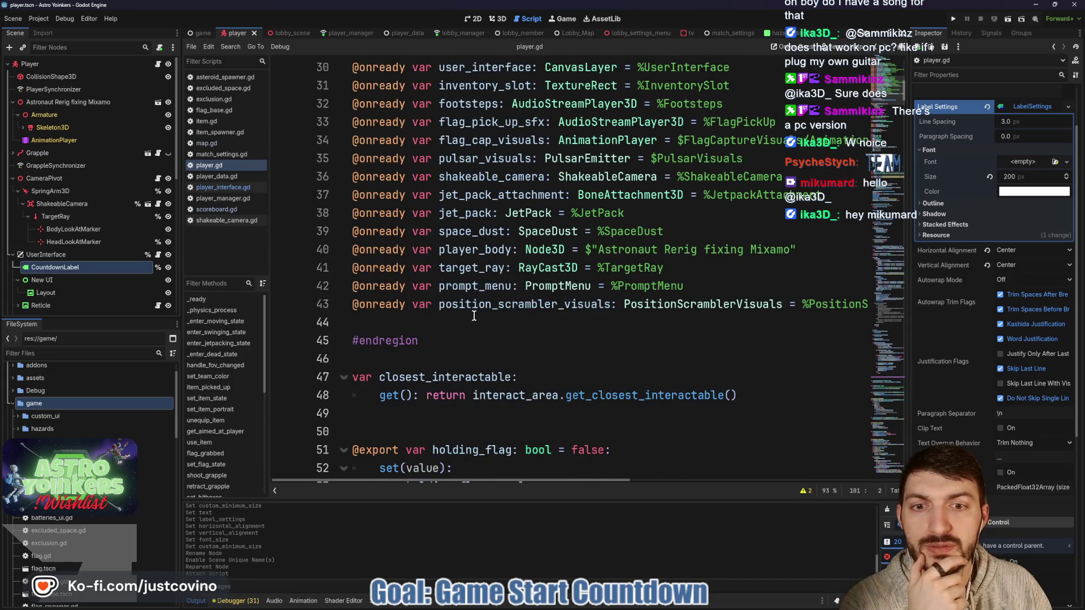
pyautogui.scroll(5, 474, 316)
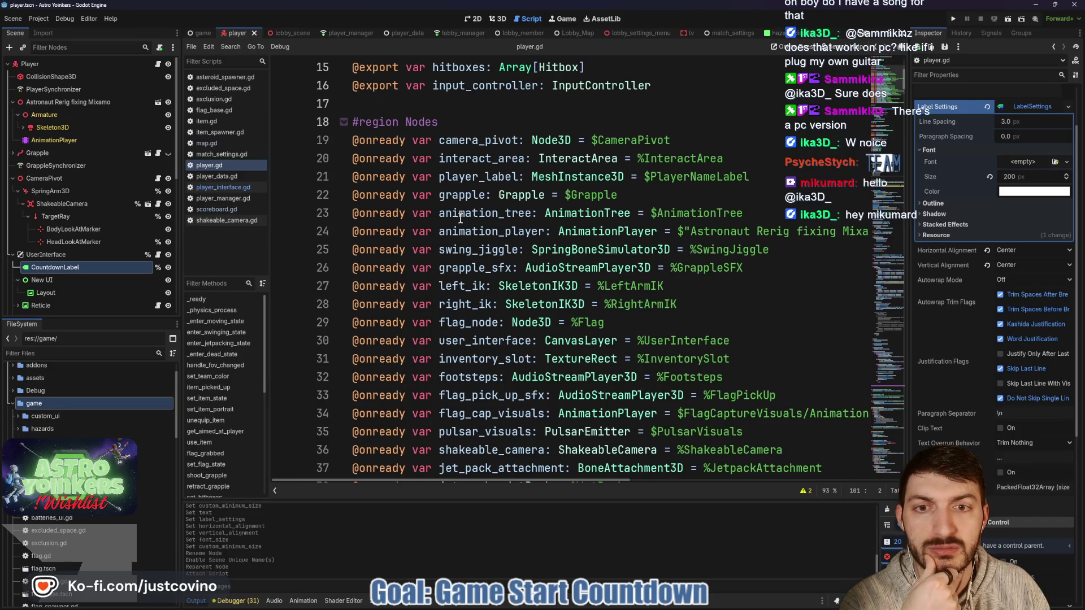
pyautogui.scroll(-3, 460, 217)
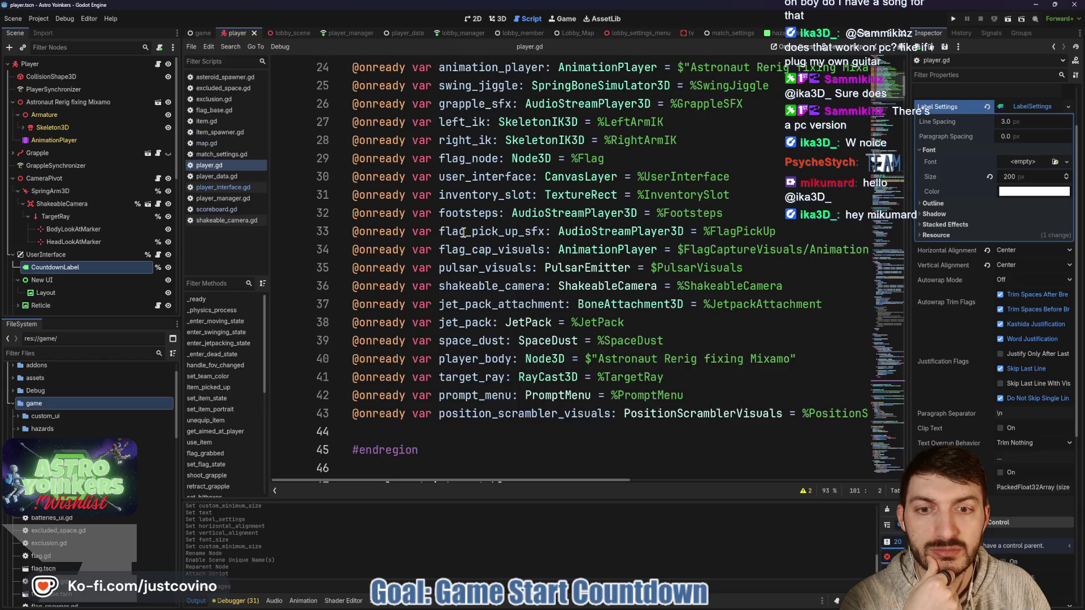
pyautogui.scroll(-1, 463, 231)
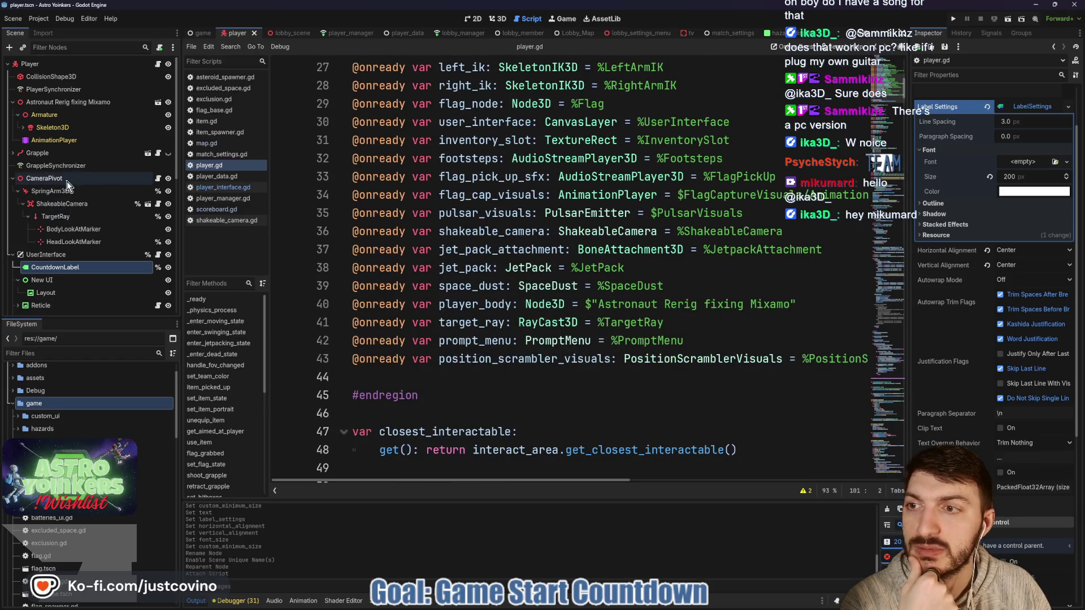
pyautogui.click(55, 255)
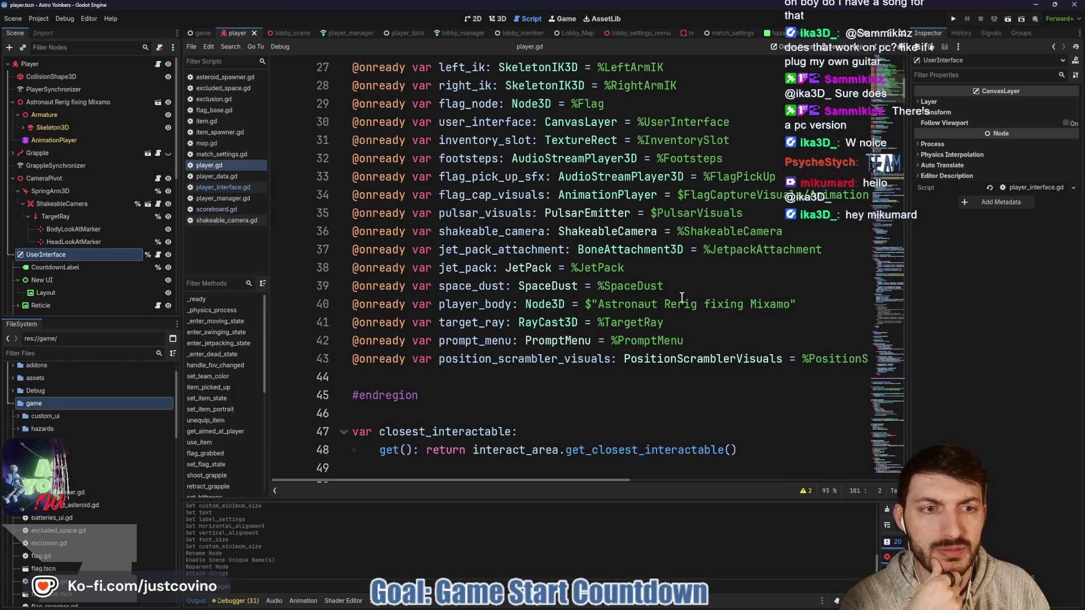
# Change user_interface's type from CanvasLayer to PlayerInterface on line 30 and save player.gd.
pyautogui.scroll(1, 701, 239)
pyautogui.doubleClick(570, 179)
pyautogui.moveTo(588, 204)
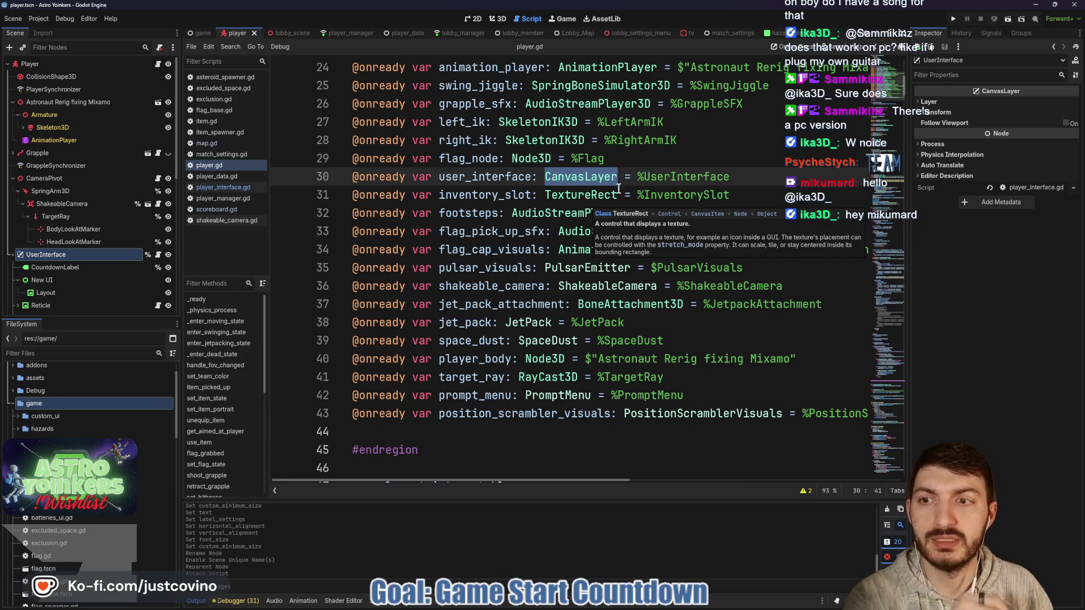
pyautogui.write('Player')
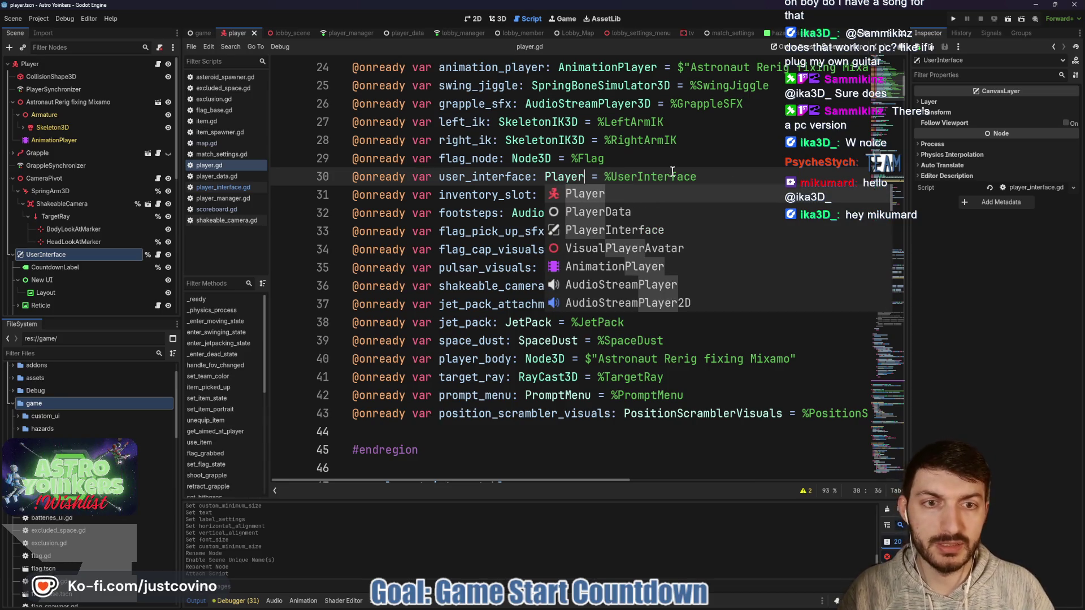
pyautogui.press('Down')
pyautogui.press('Down')
pyautogui.press('Return')
pyautogui.click(670, 213)
pyautogui.hotkey('ctrl', 's')
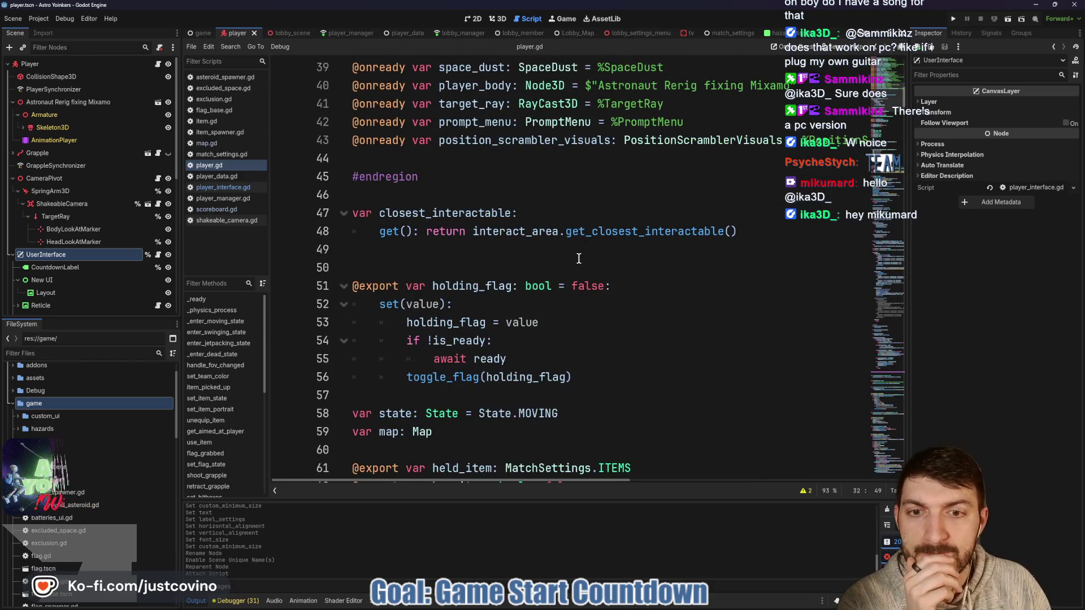
pyautogui.scroll(-10, 579, 258)
pyautogui.scroll(-13, 579, 259)
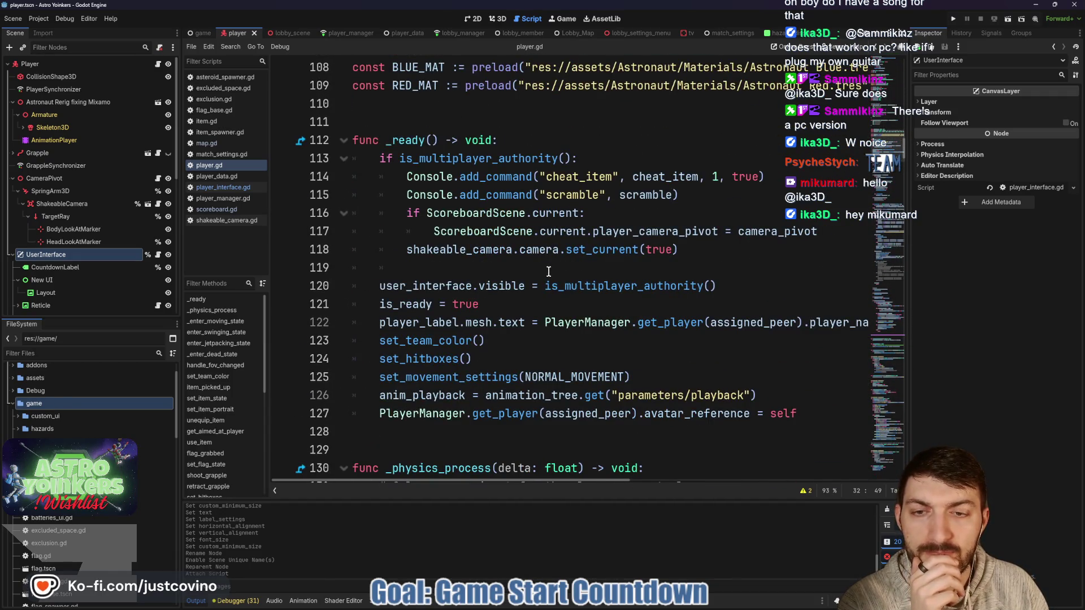
pyautogui.scroll(-2, 545, 272)
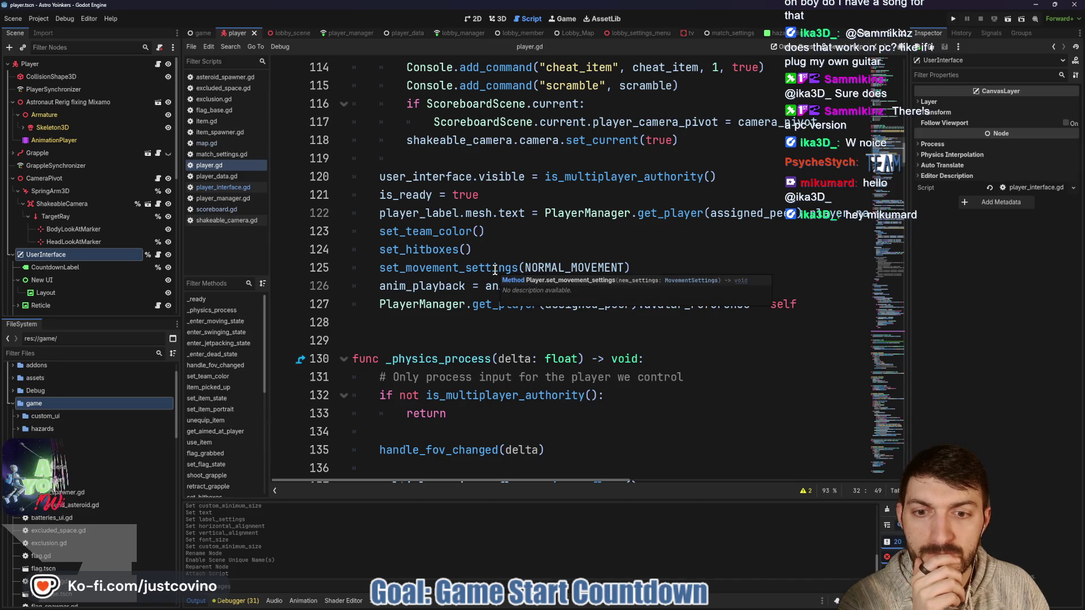
pyautogui.scroll(-2, 495, 270)
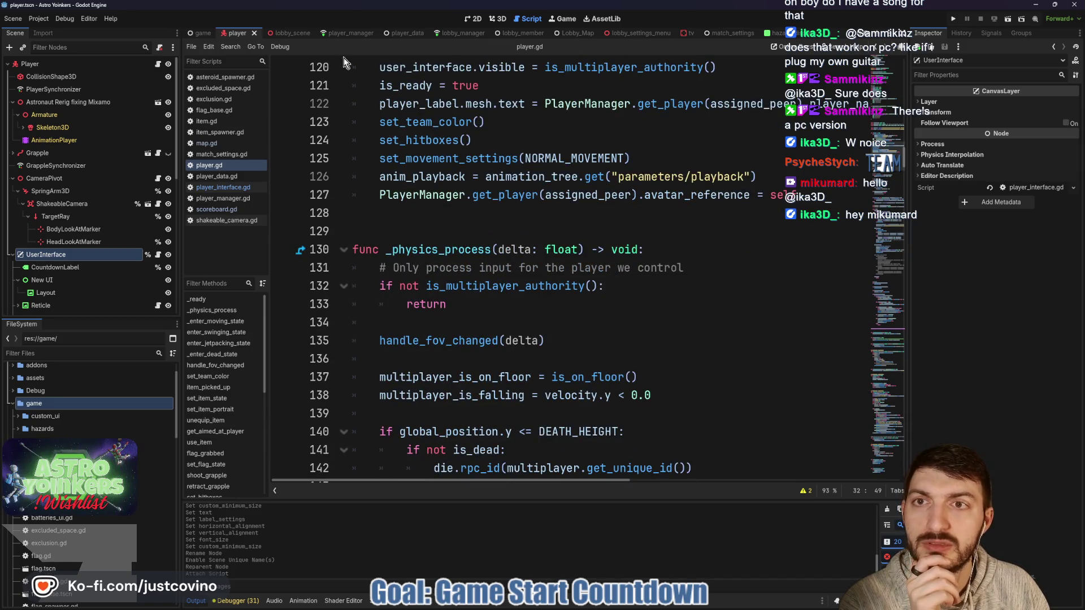
# In player_manager.gd, follow the request_game_start call on line 102 to its definition in map.gd.
pyautogui.click(339, 32)
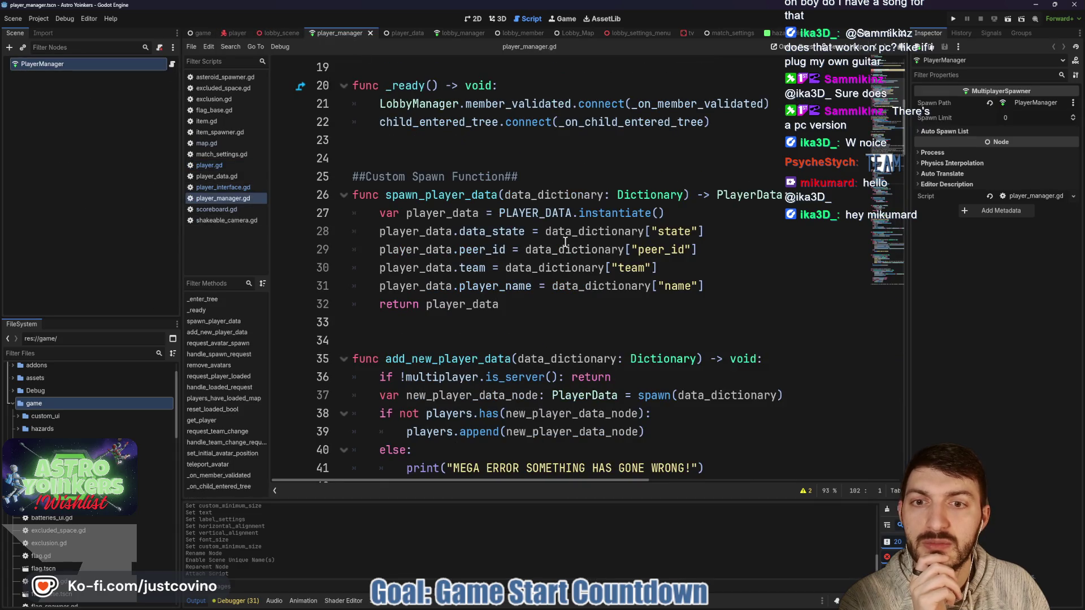
pyautogui.scroll(-5, 566, 243)
pyautogui.scroll(-5, 621, 281)
pyautogui.scroll(3, 565, 260)
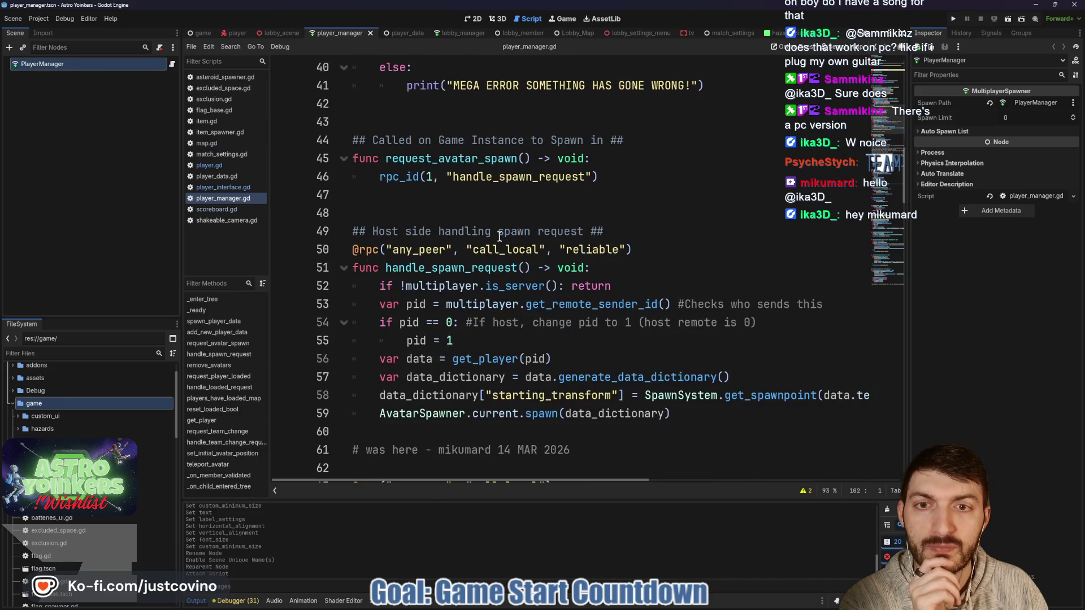
pyautogui.scroll(-9, 452, 226)
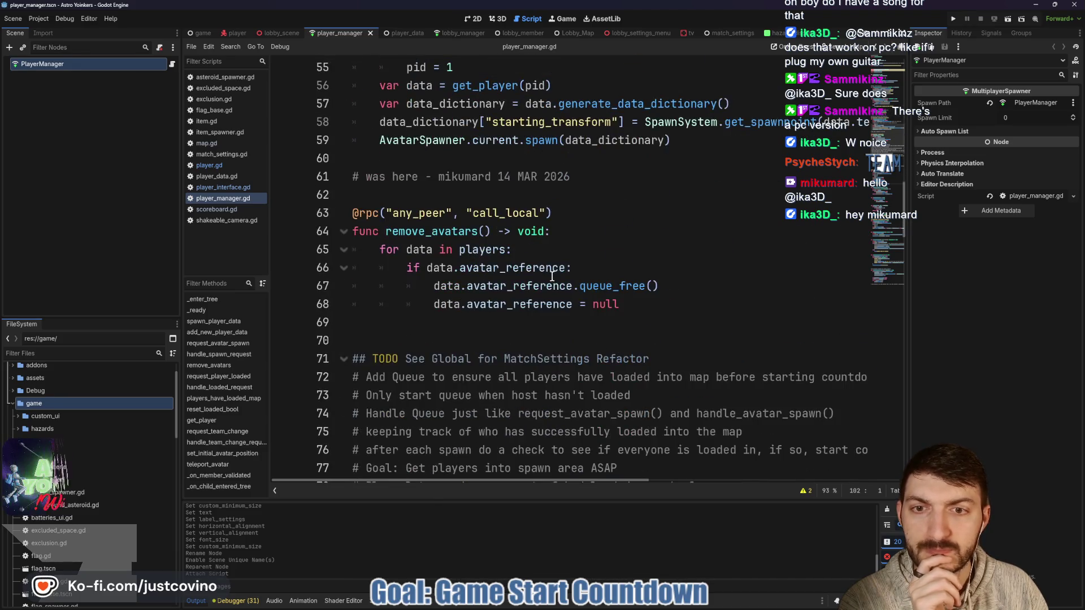
pyautogui.scroll(-3, 510, 268)
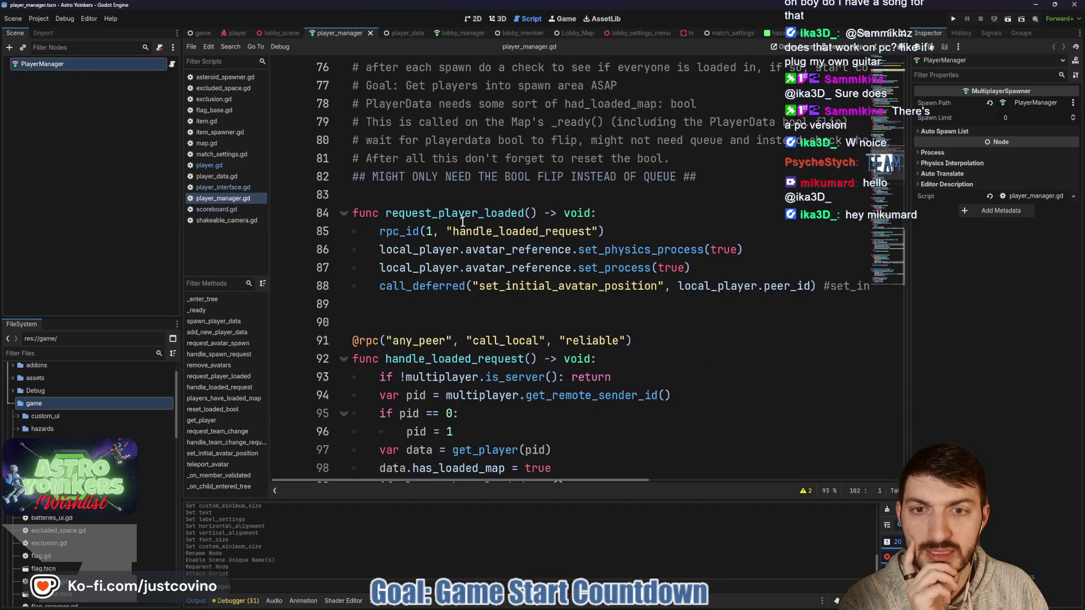
pyautogui.scroll(-4, 461, 228)
pyautogui.doubleClick(529, 325)
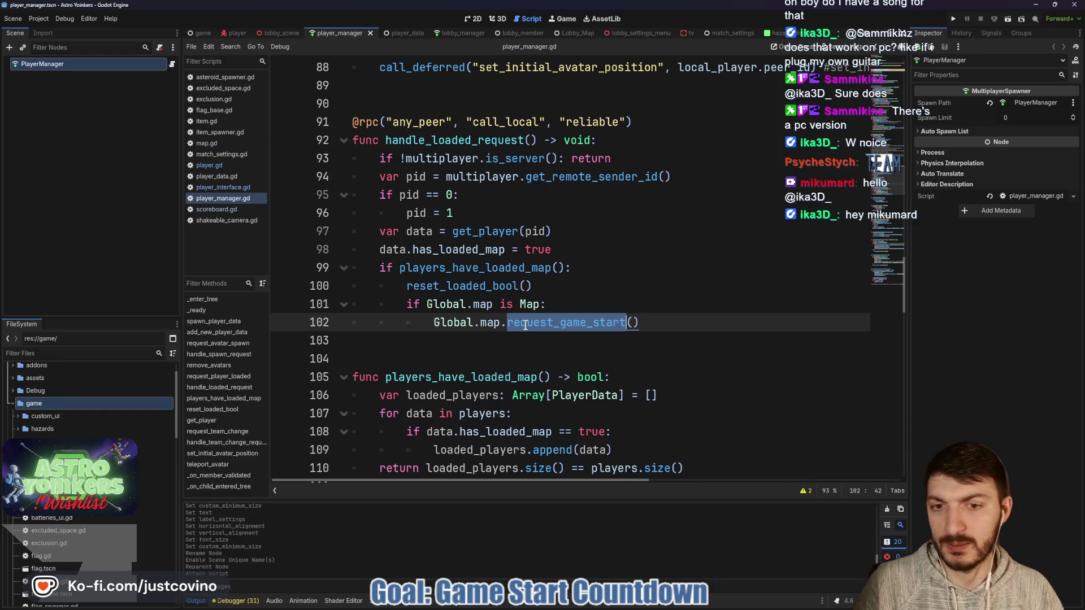
pyautogui.keyDown('ctrl'); pyautogui.click(524, 325); pyautogui.keyUp('ctrl')
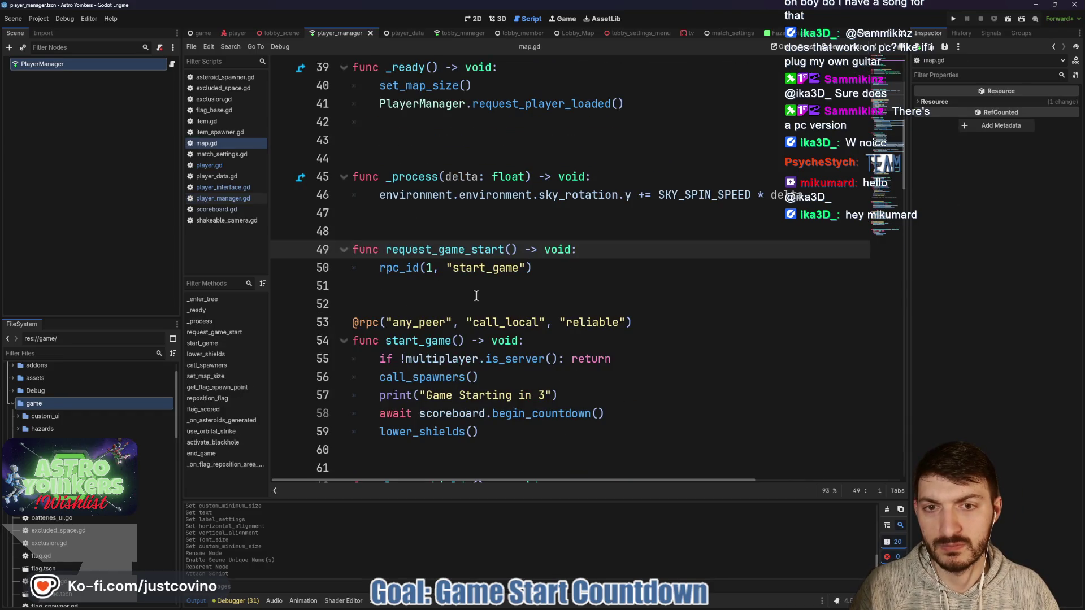
# Replace the 'Game Starting' print with a PlayerManager.players loop calling player.avatar_reference.user_interface.begin_countdown().
pyautogui.scroll(-5, 479, 299)
pyautogui.scroll(2, 494, 263)
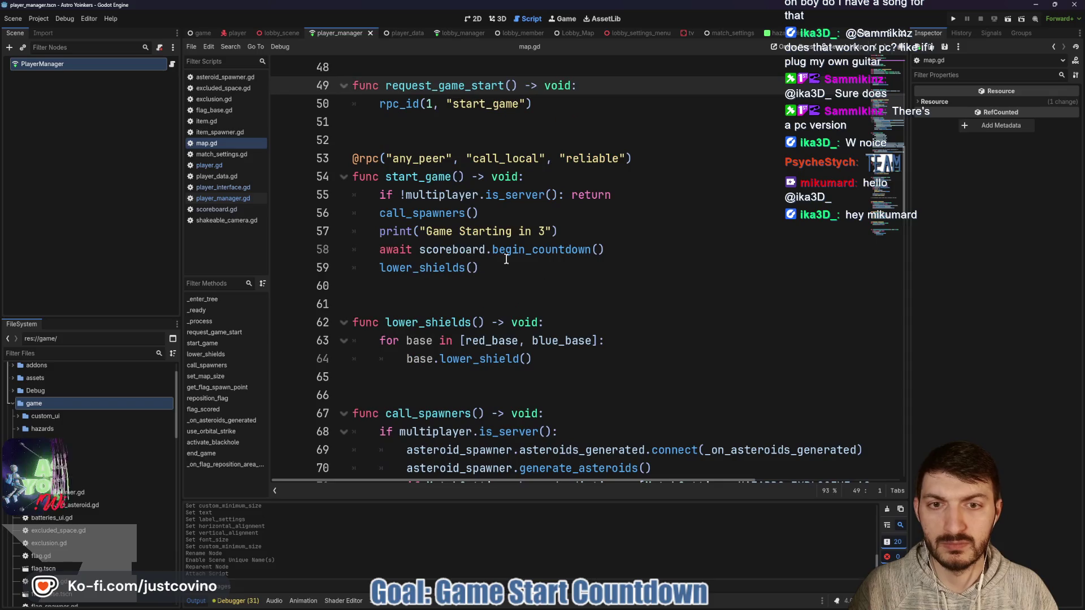
pyautogui.click(615, 249)
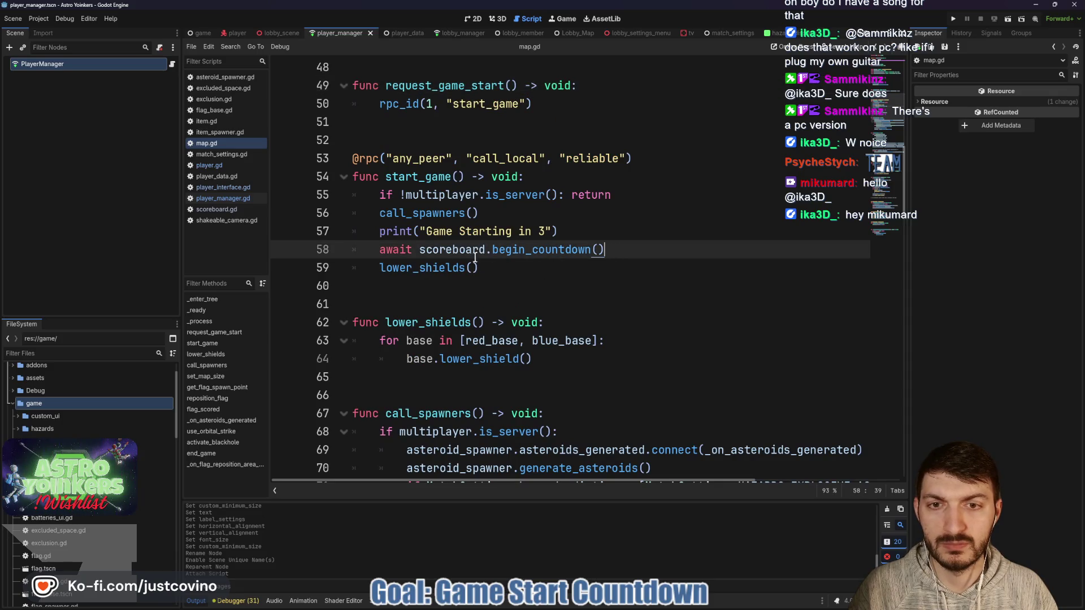
pyautogui.click(586, 234)
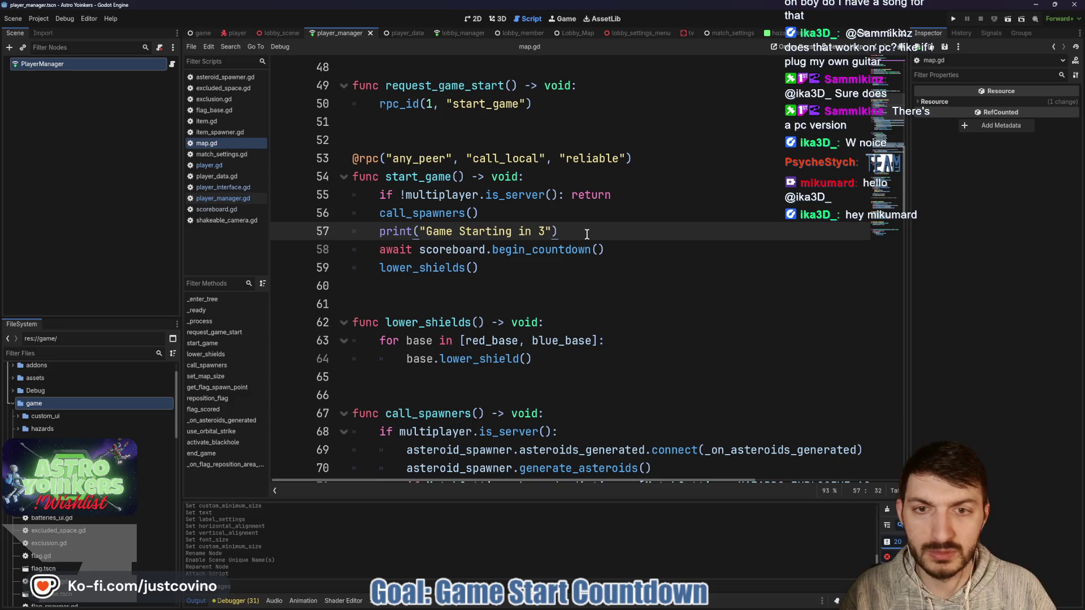
pyautogui.moveTo(586, 233); pyautogui.dragTo(382, 233)
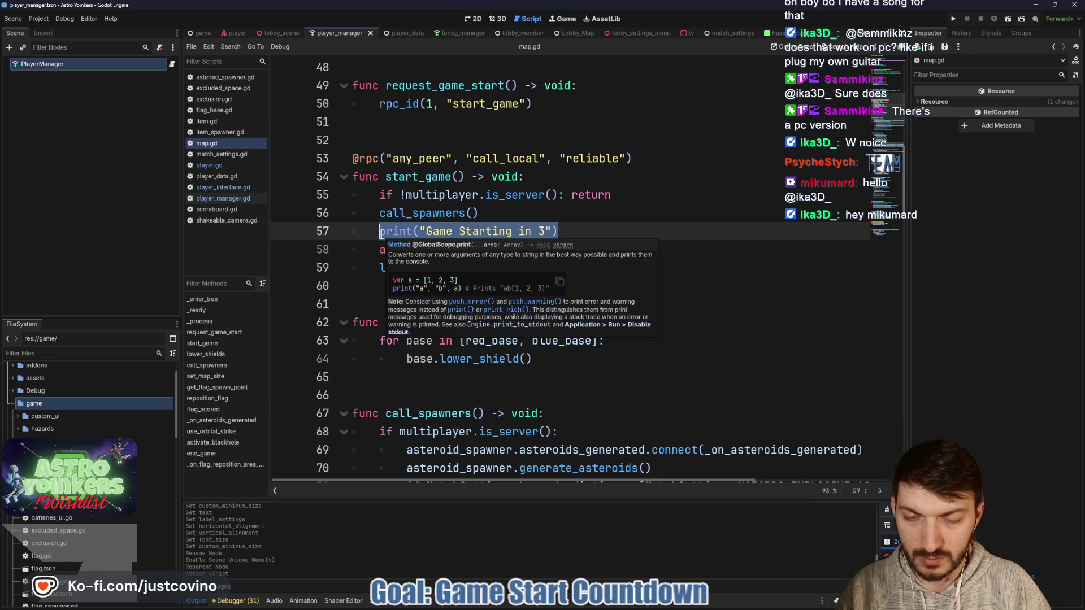
pyautogui.write('for player in Play')
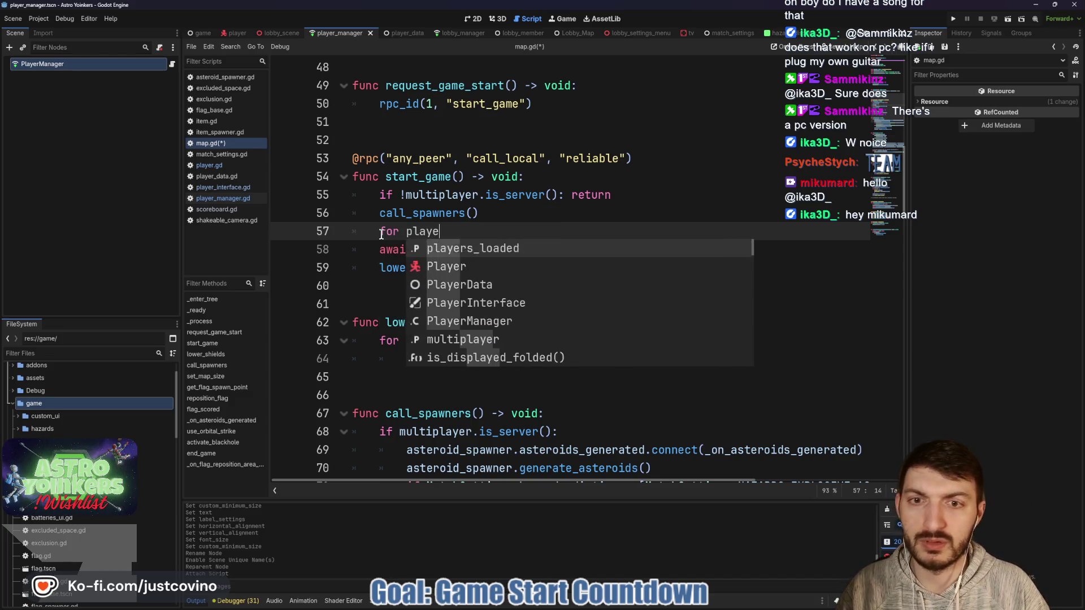
pyautogui.write('erManager.p')
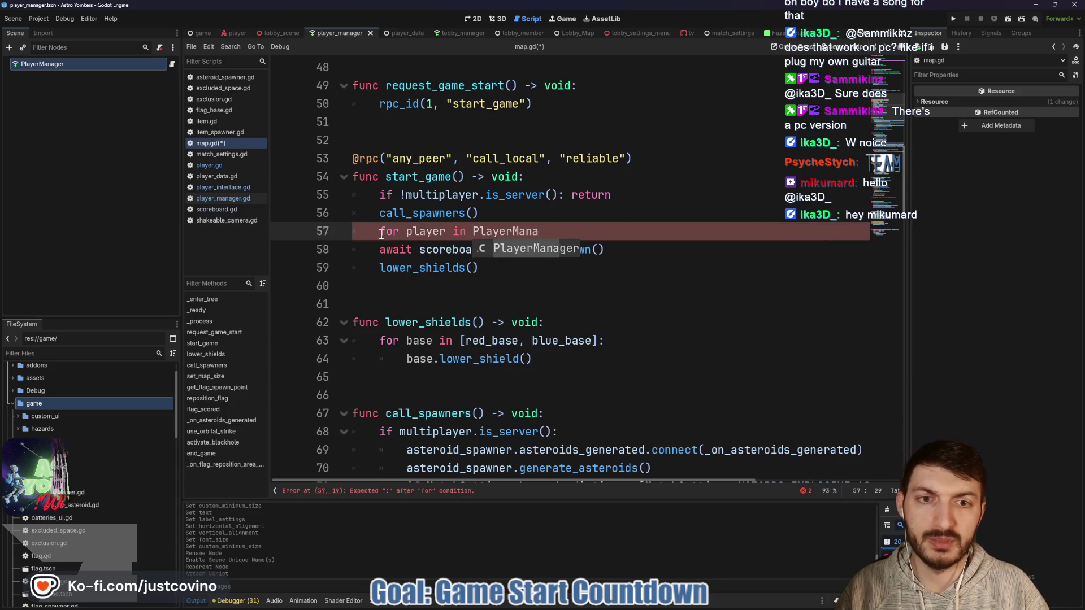
pyautogui.write('l')
pyautogui.press('Return')
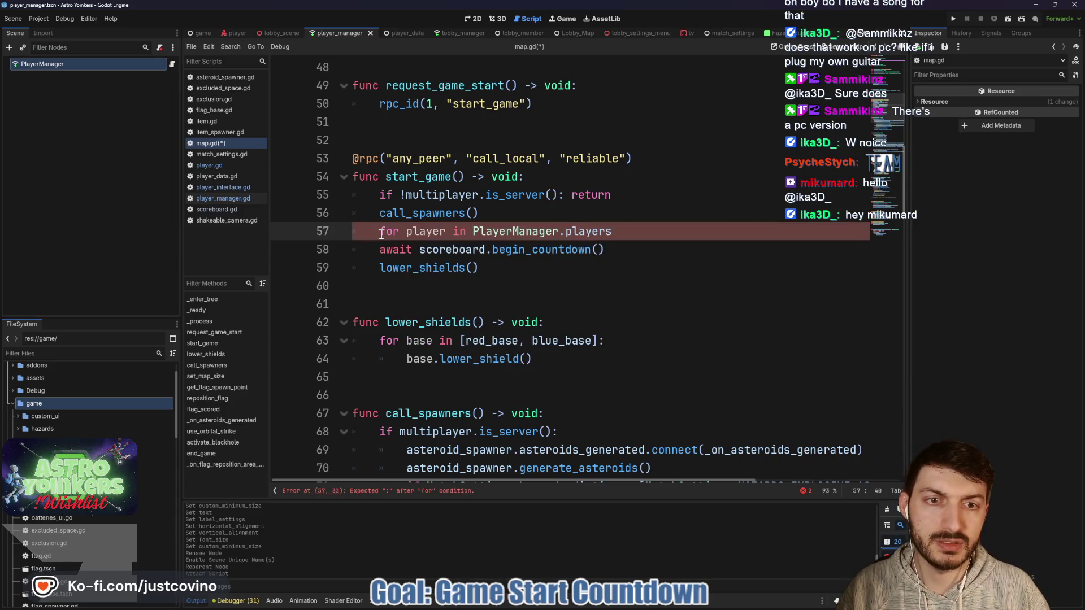
pyautogui.press('Return')
pyautogui.write('player.')
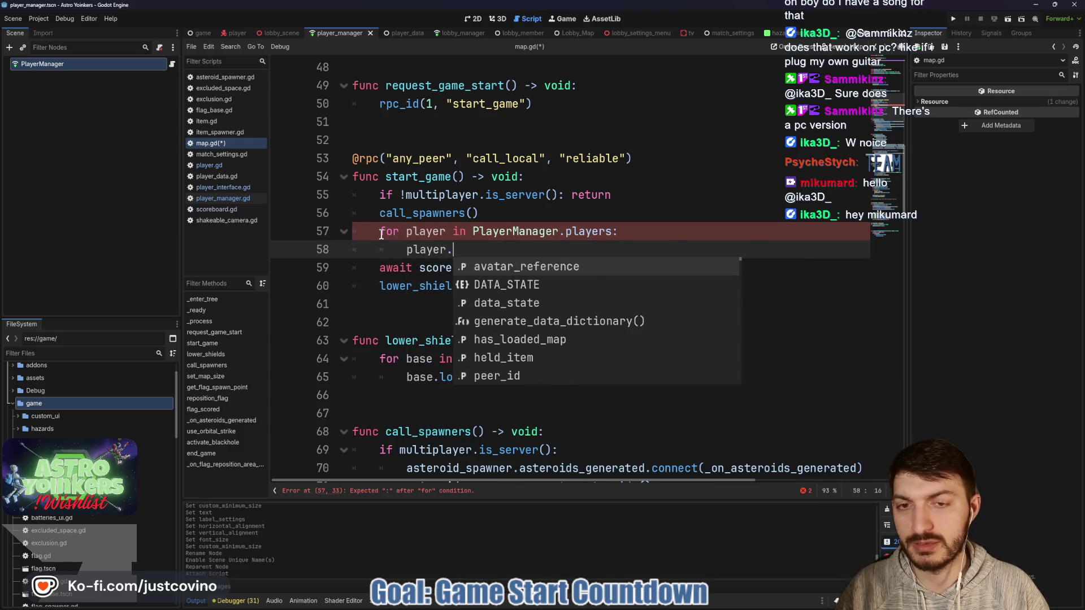
pyautogui.press('Return')
pyautogui.write('.')
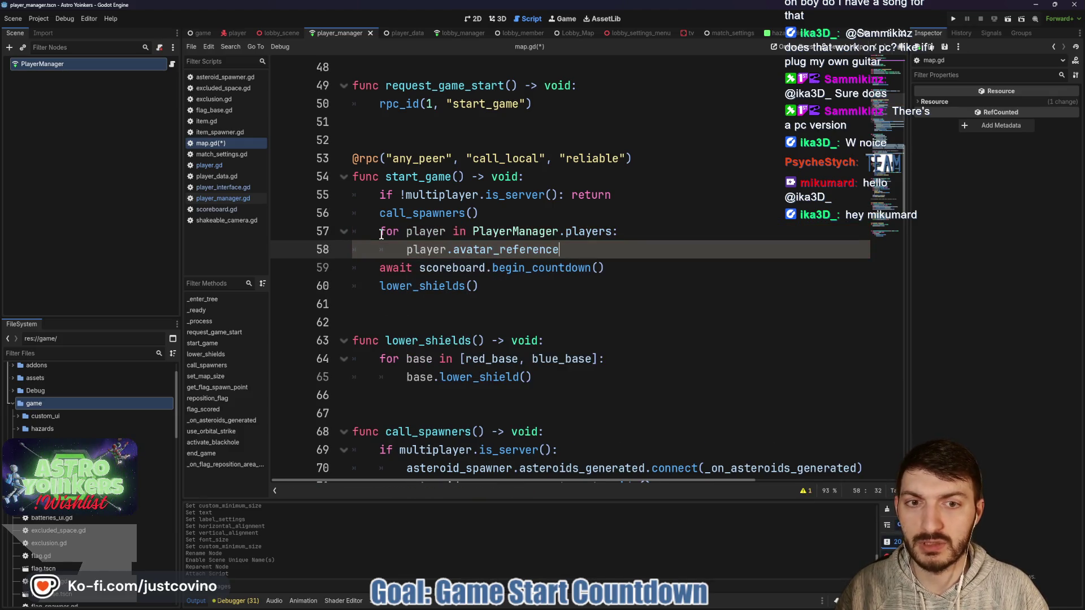
pyautogui.write('user')
pyautogui.press('Return')
pyautogui.write('.')
pyautogui.press('Return')
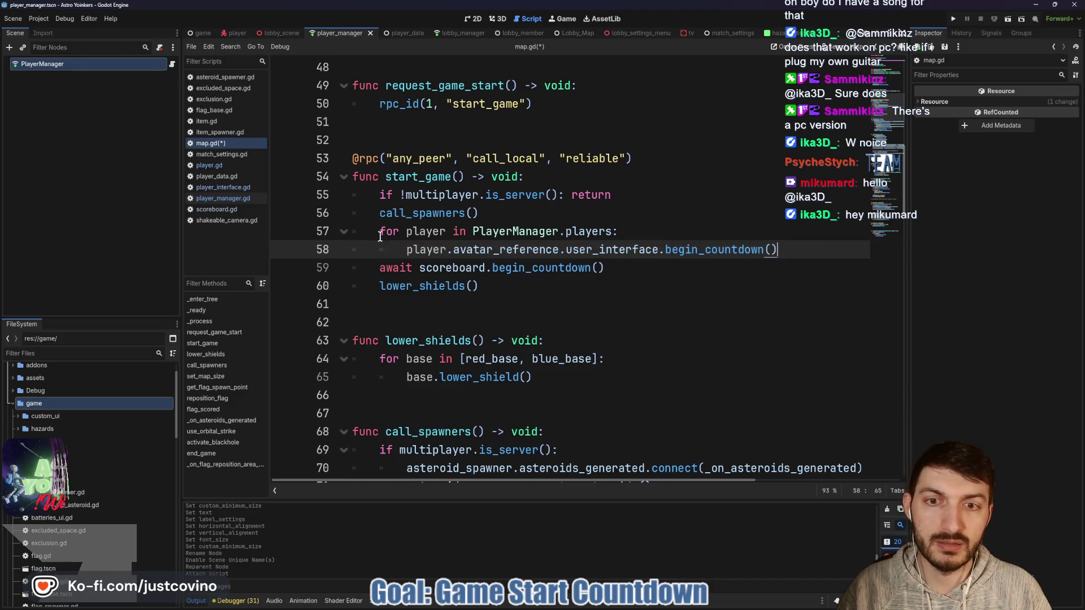
# Remove the scoreboard countdown, await each begin_countdown() call, place lower_shields() after it, and save map.gd.
pyautogui.moveTo(621, 269); pyautogui.dragTo(374, 270)
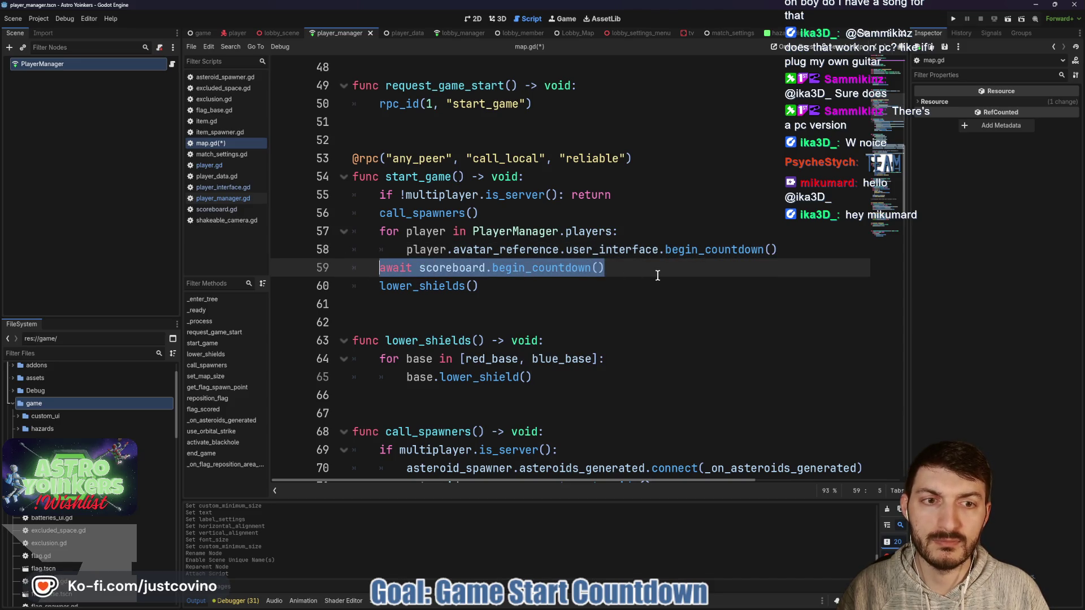
pyautogui.press('BackSpace')
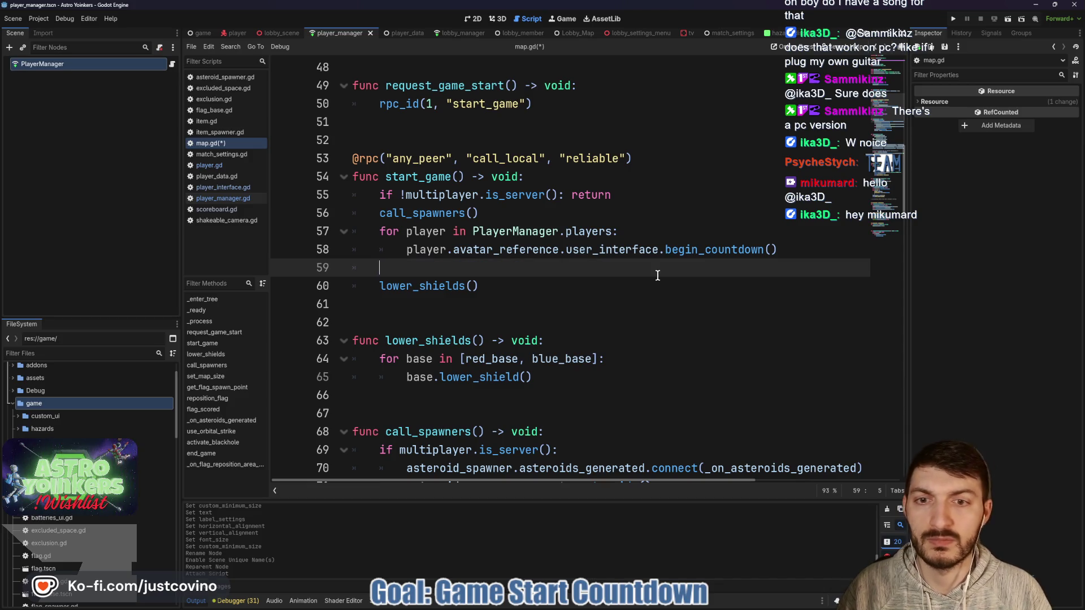
pyautogui.click(405, 248)
pyautogui.write('await')
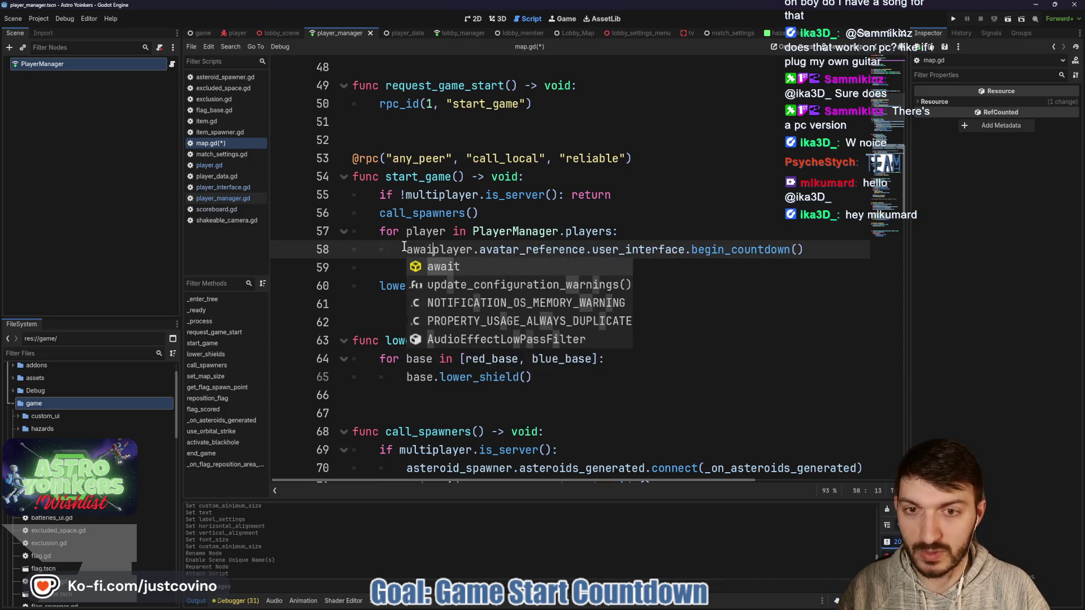
pyautogui.moveTo(367, 286); pyautogui.dragTo(497, 286)
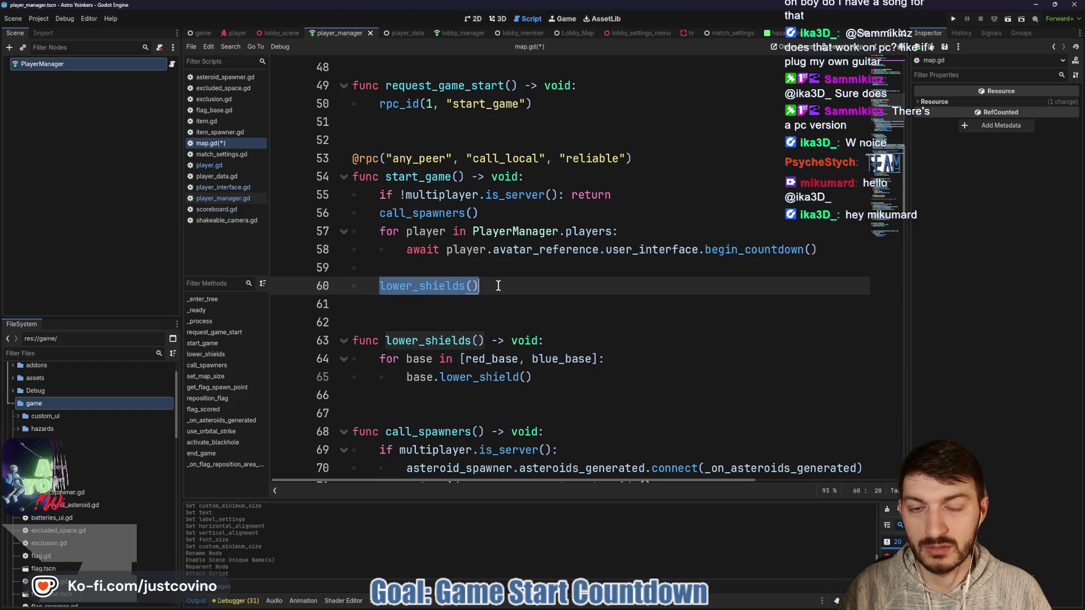
pyautogui.press('BackSpace')
pyautogui.click(496, 267)
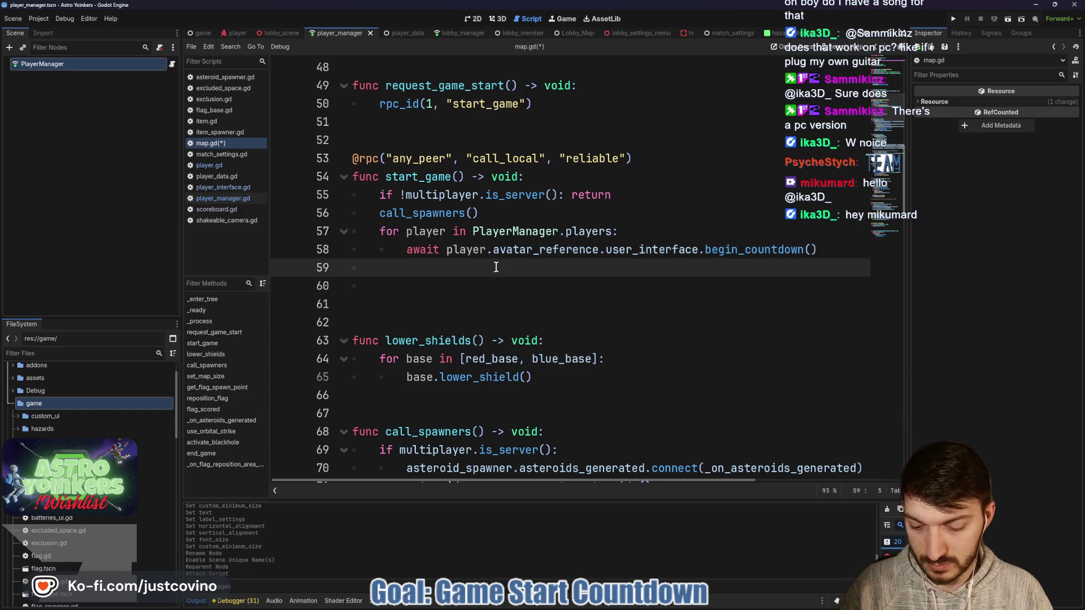
pyautogui.click(455, 283)
pyautogui.press('BackSpace')
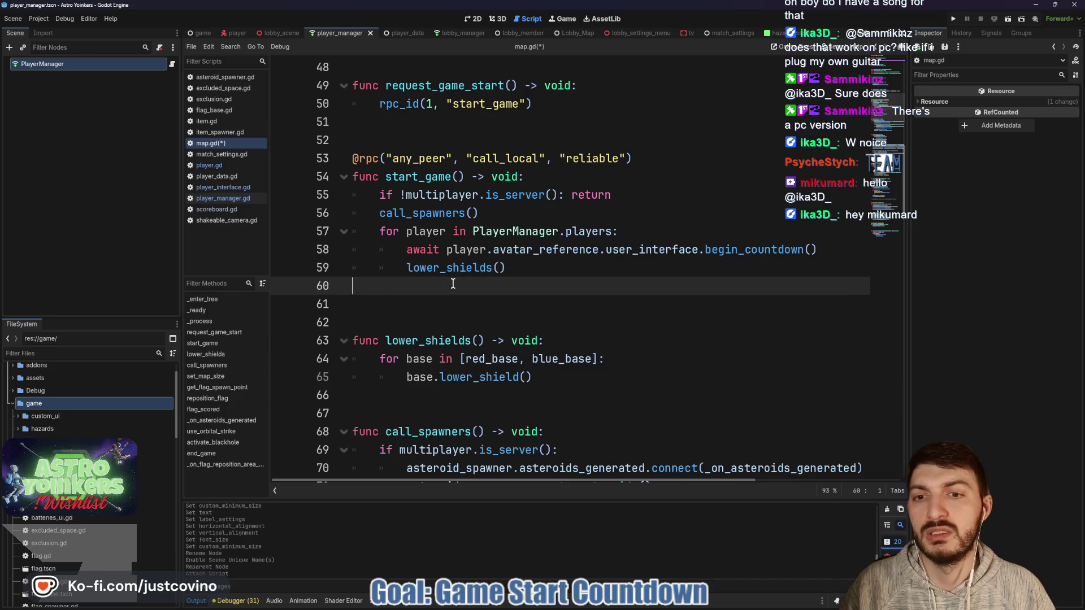
pyautogui.press('BackSpace')
pyautogui.hotkey('ctrl', 's')
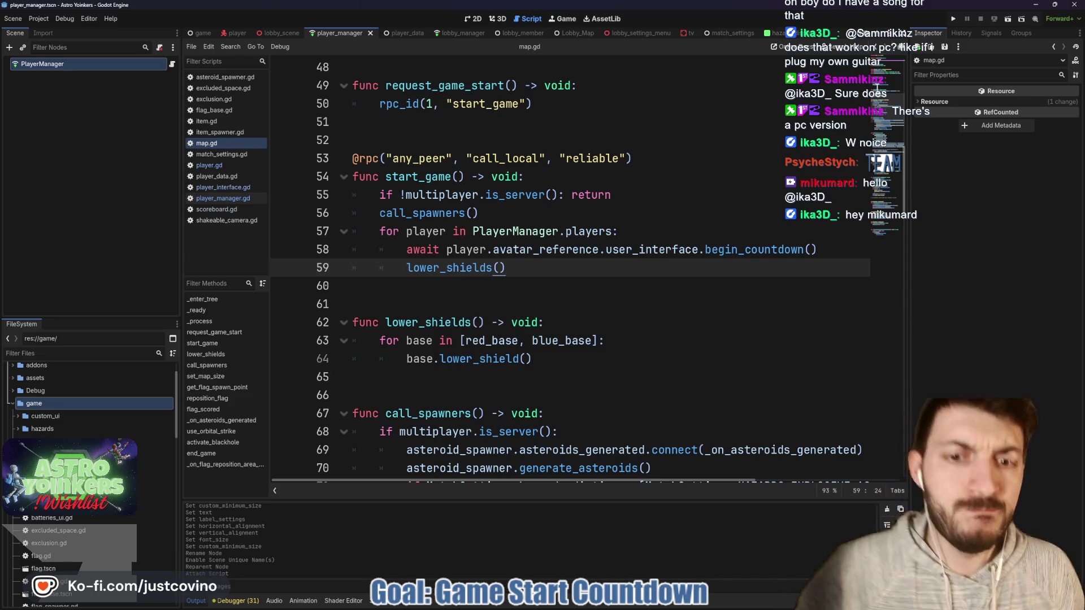
pyautogui.click(959, 19)
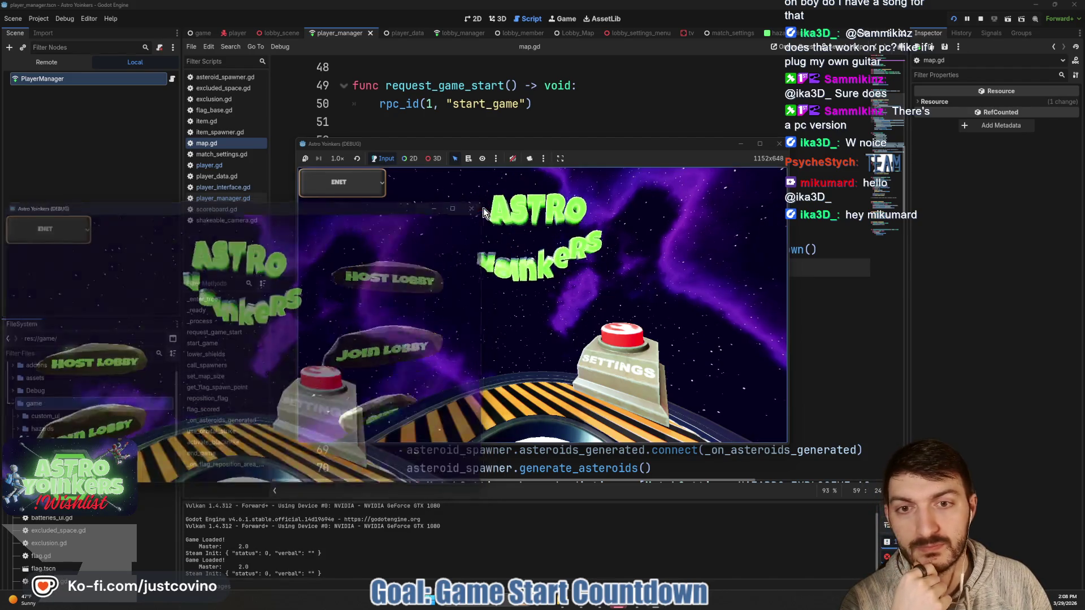
# Host a lobby, pick a lobby type, let the countdown play on the map, then stop the game.
pyautogui.click(394, 251)
pyautogui.click(544, 252)
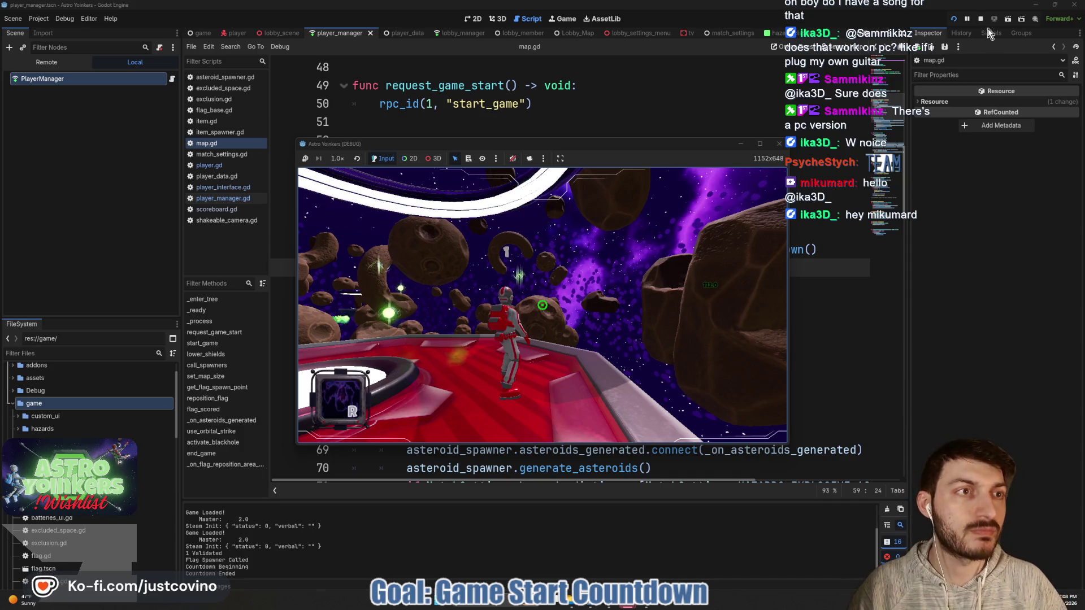
pyautogui.click(779, 143)
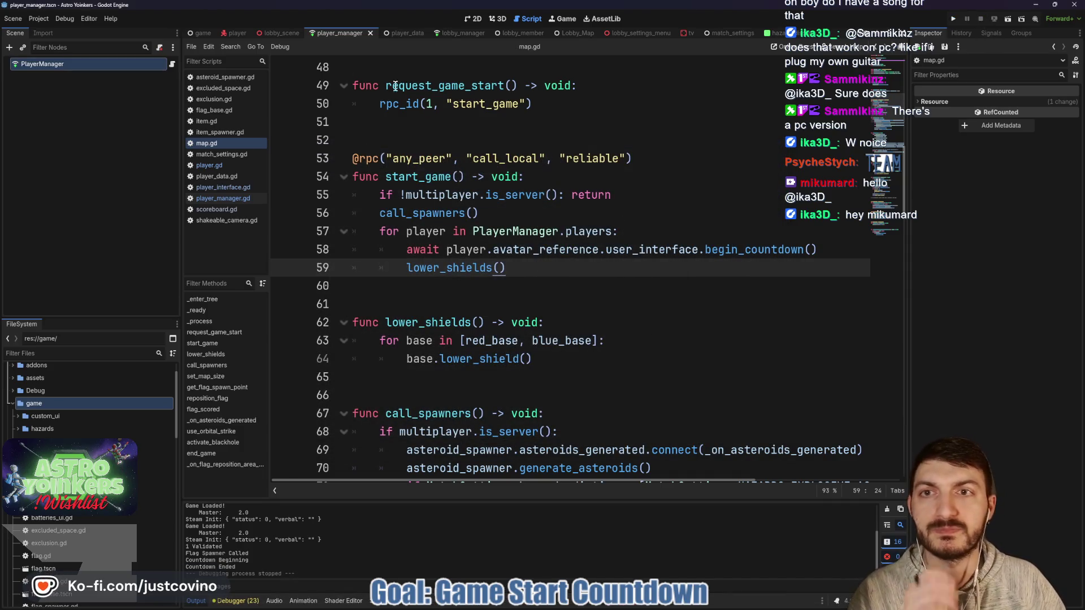
# Add Console.add_command("countdown", user_interface.begin_countdown) under the scramble command in player.gd and save.
pyautogui.click(237, 33)
pyautogui.scroll(8, 523, 226)
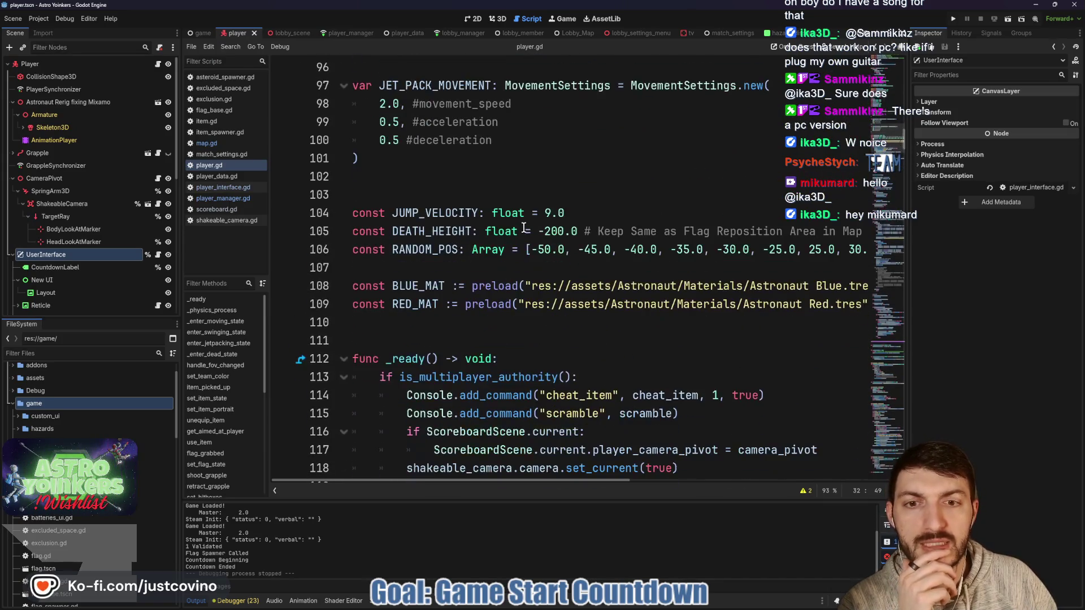
pyautogui.scroll(10, 524, 227)
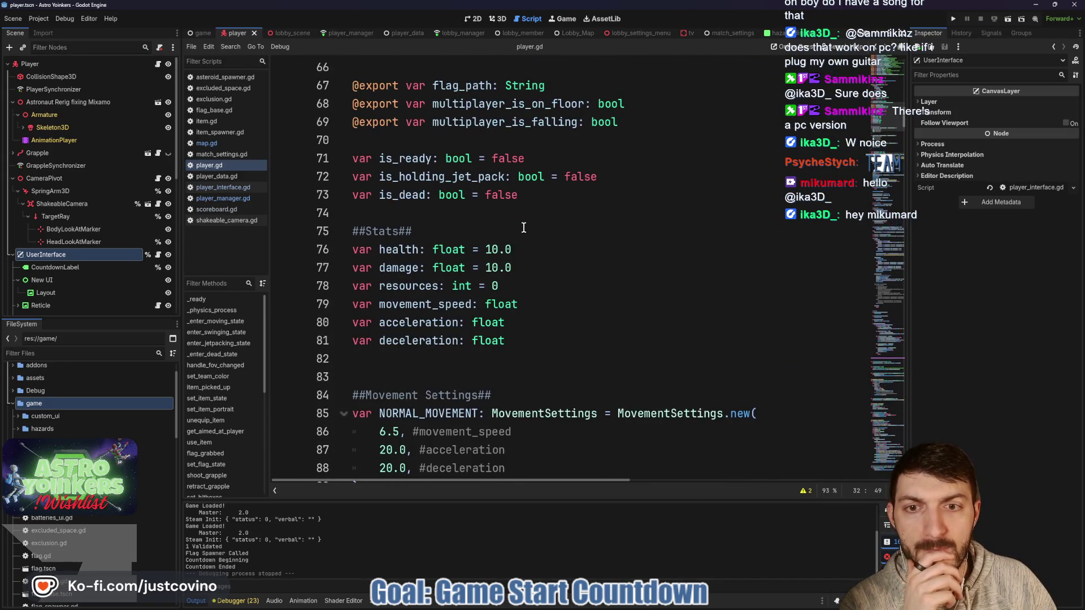
pyautogui.scroll(-13, 523, 226)
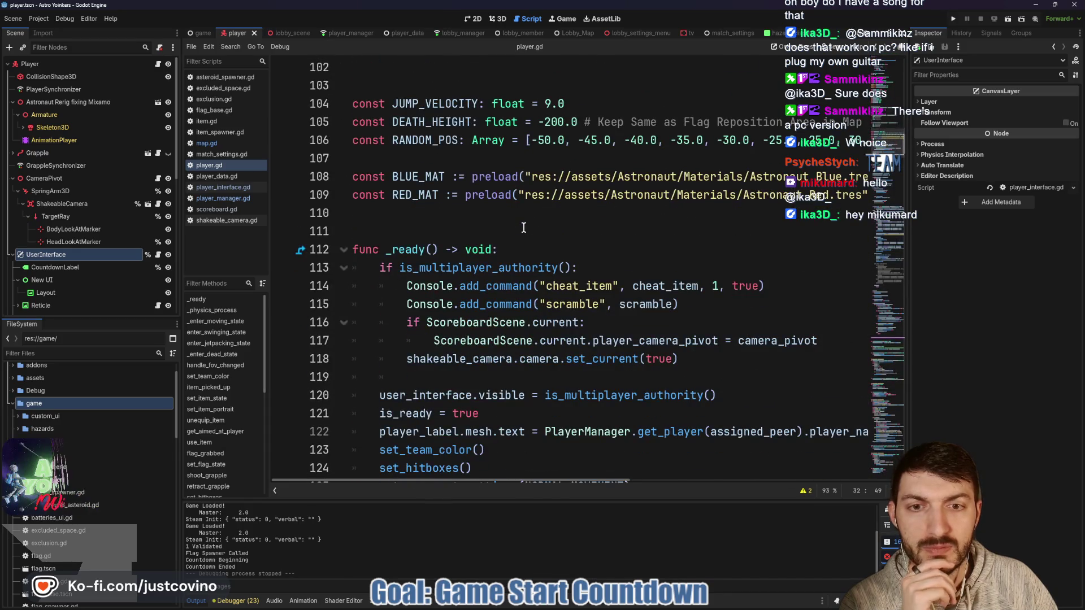
pyautogui.click(712, 251)
pyautogui.press('Return')
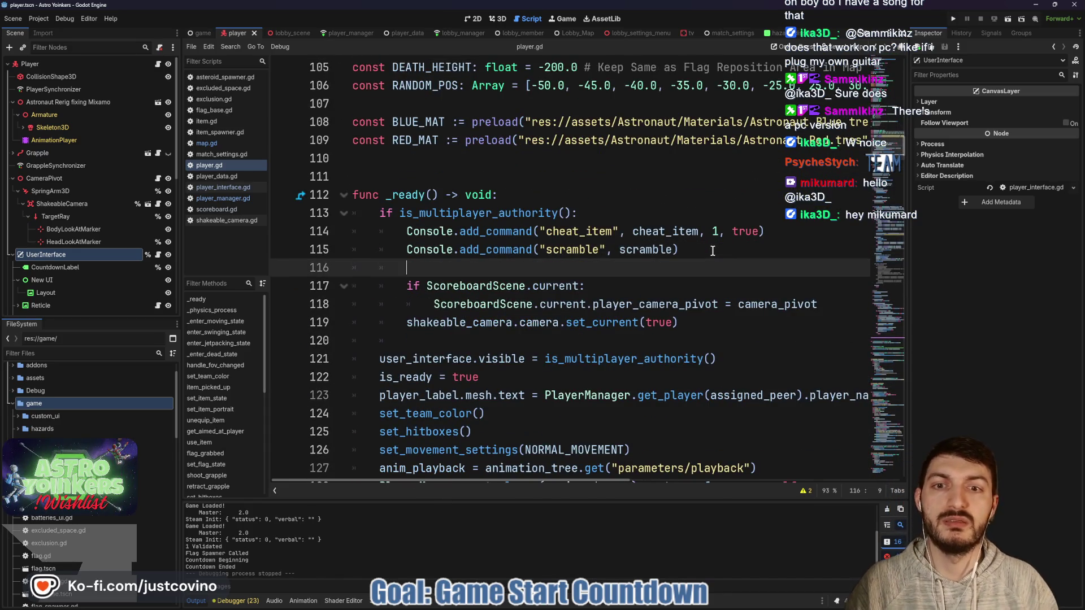
pyautogui.write('onso')
pyautogui.press('Return')
pyautogui.write('.a')
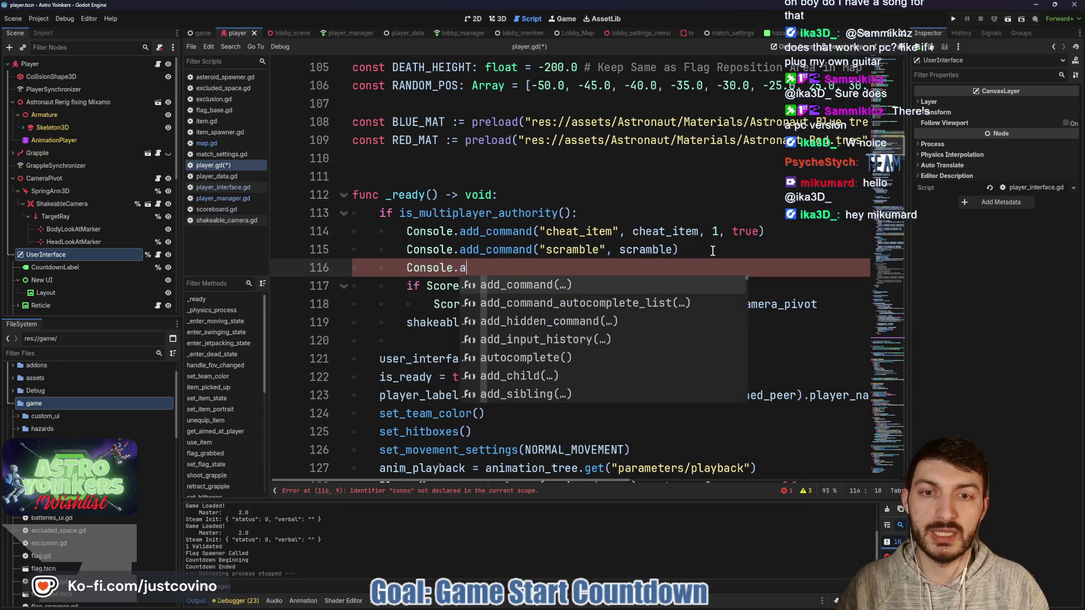
pyautogui.press('Return')
pyautogui.write('",')
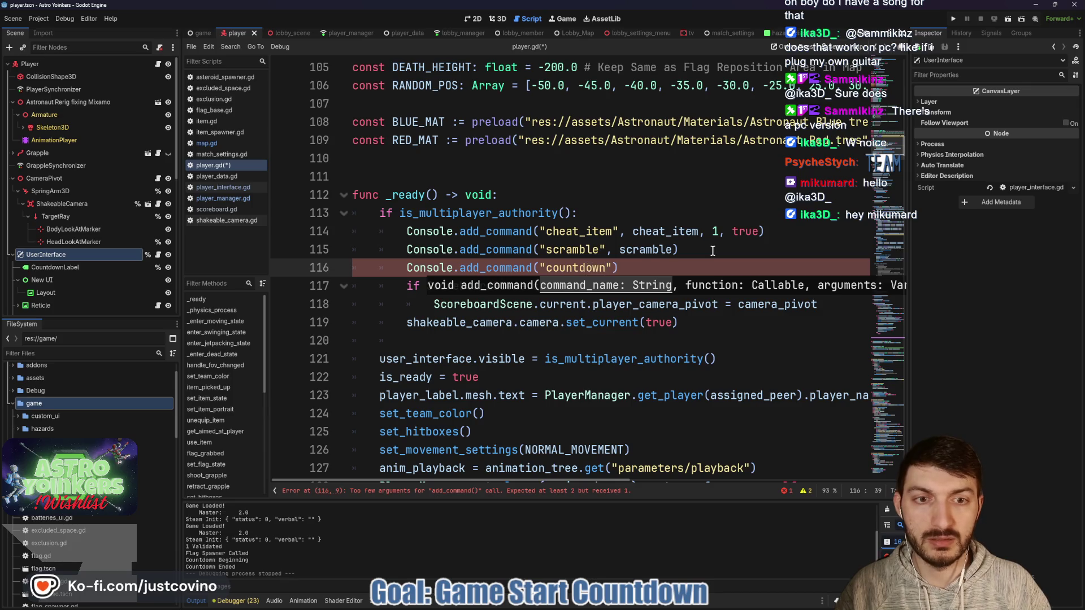
pyautogui.write(' user')
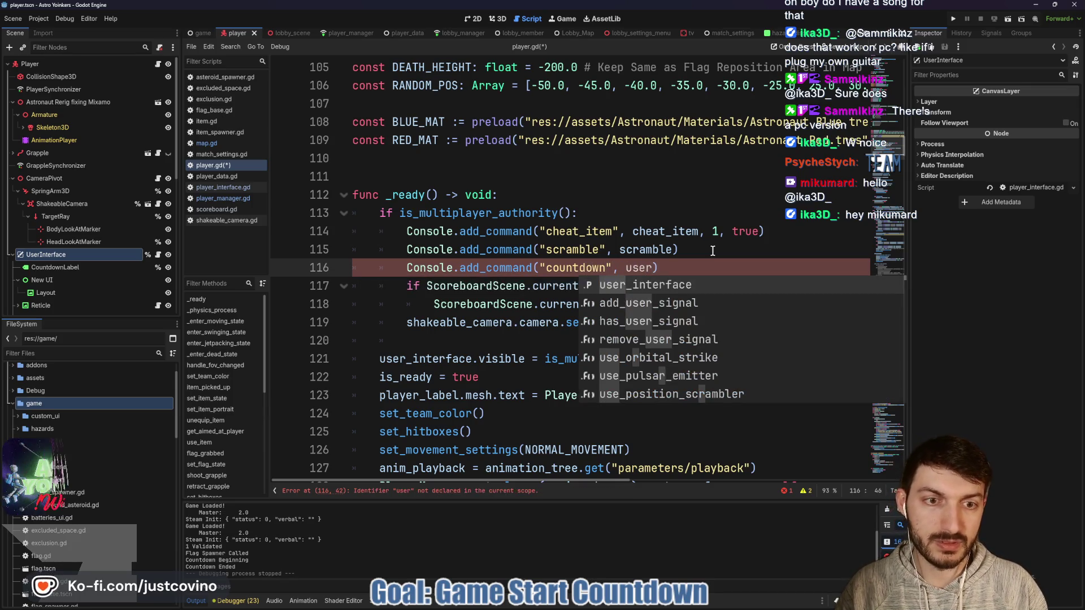
pyautogui.press('Return')
pyautogui.write('.b')
pyautogui.press('Return')
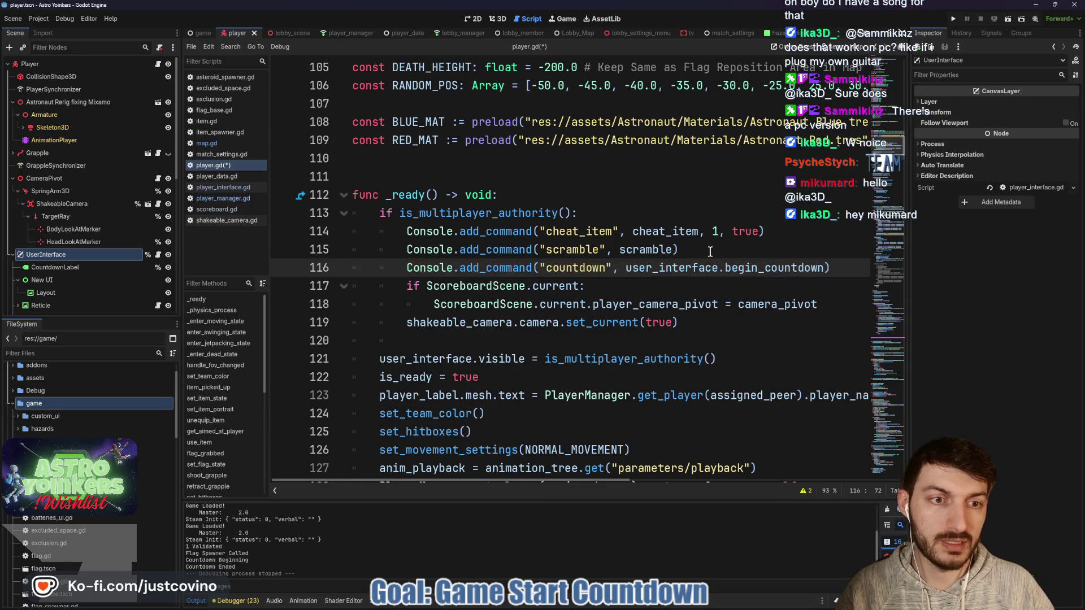
pyautogui.hotkey('ctrl', 's')
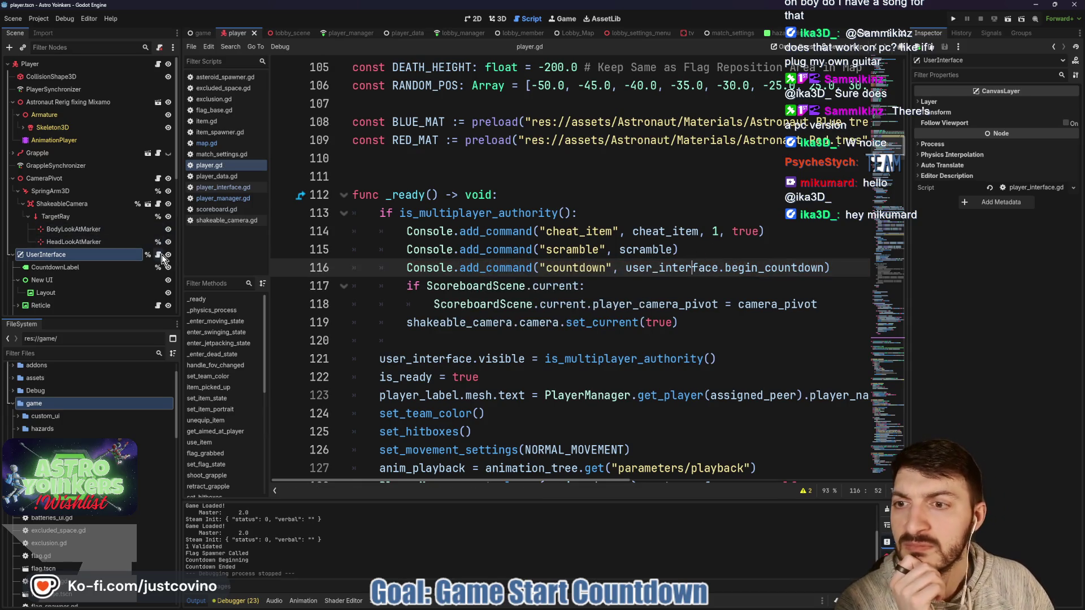
# Hide CountdownLabel by default in the player scene, save, and relaunch the game.
pyautogui.click(159, 254)
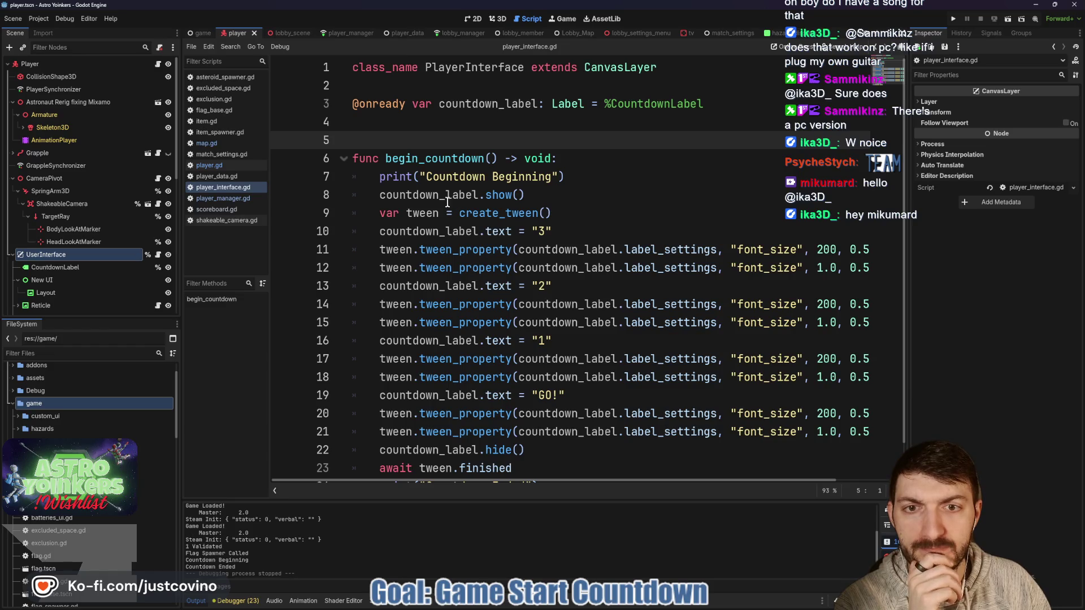
pyautogui.click(168, 268)
pyautogui.click(616, 195)
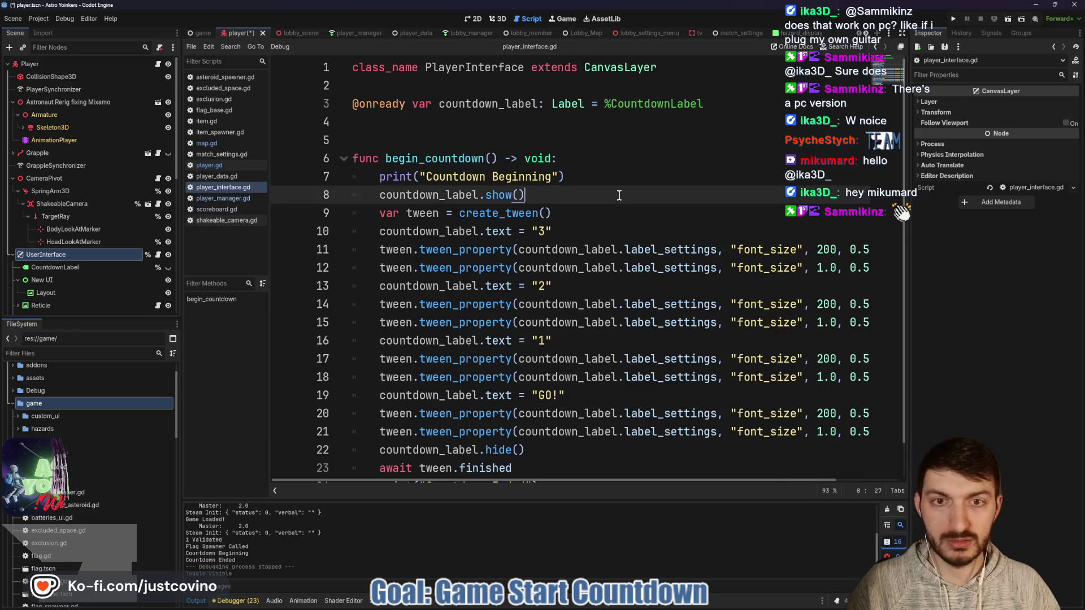
pyautogui.hotkey('ctrl', 's')
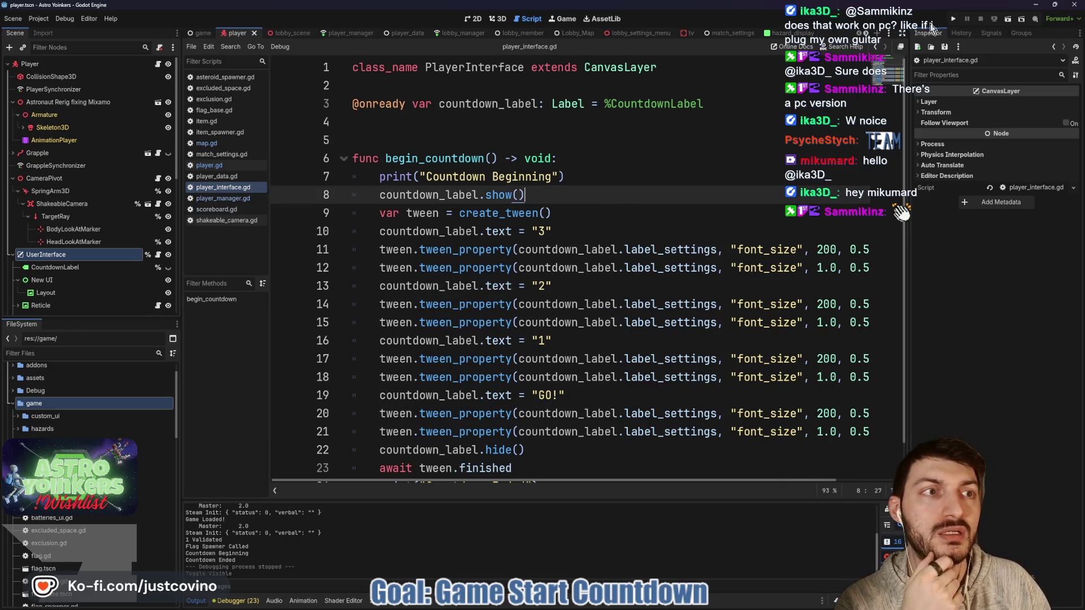
pyautogui.click(953, 19)
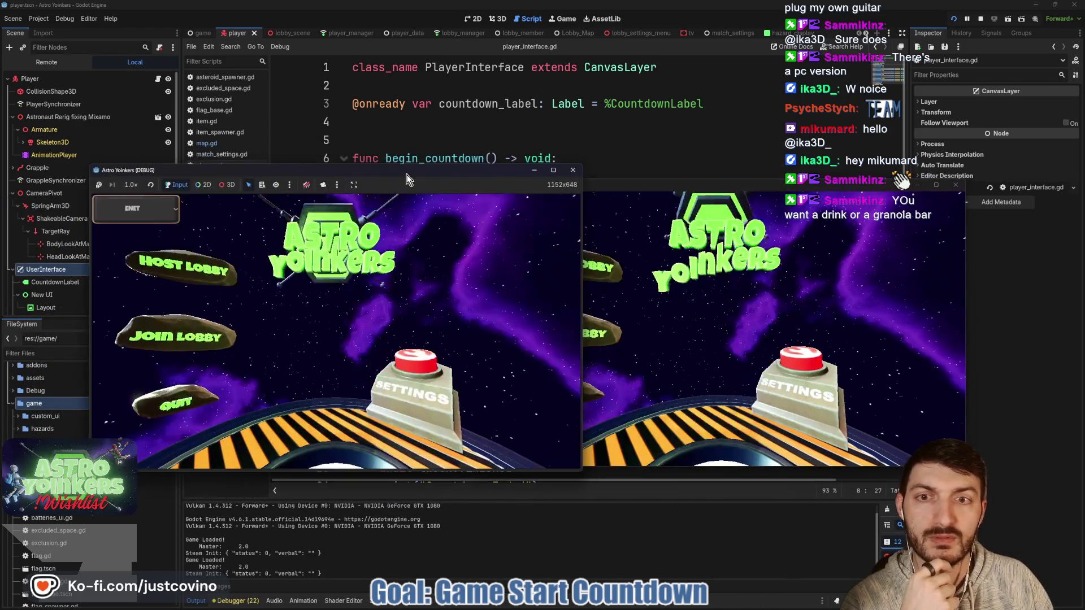
# Host a lobby in the first debug window and start the match, then move the Words On Stream window into view.
pyautogui.click(322, 285)
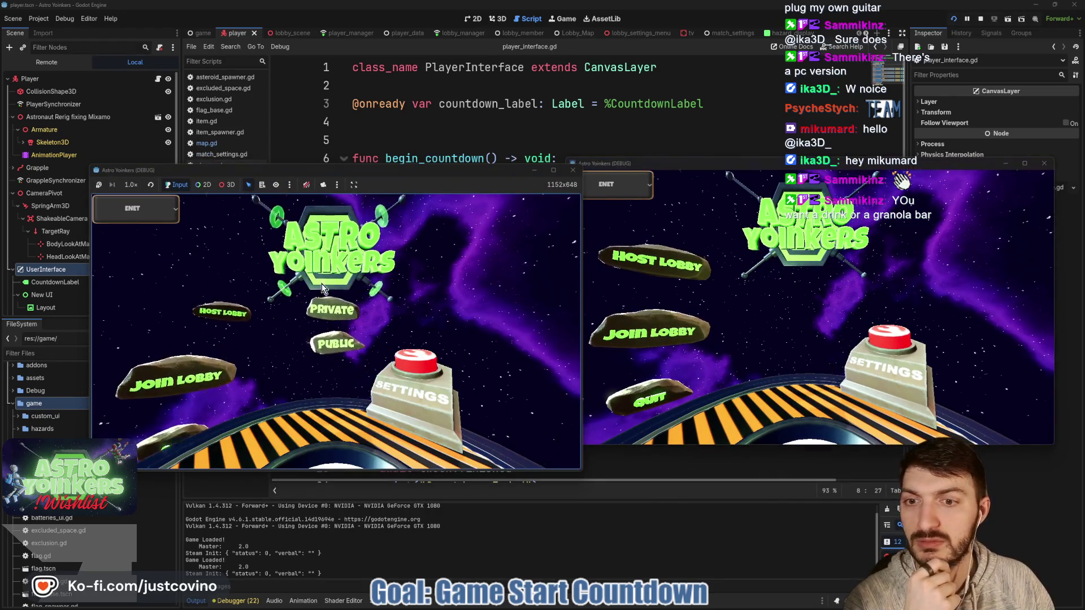
pyautogui.click(321, 287)
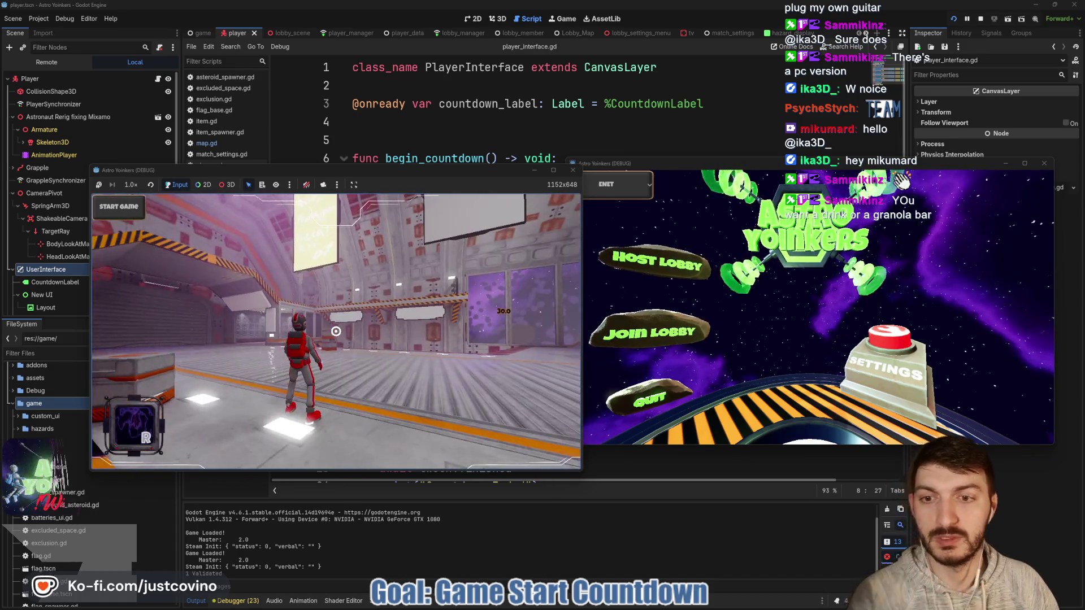
pyautogui.click(324, 314)
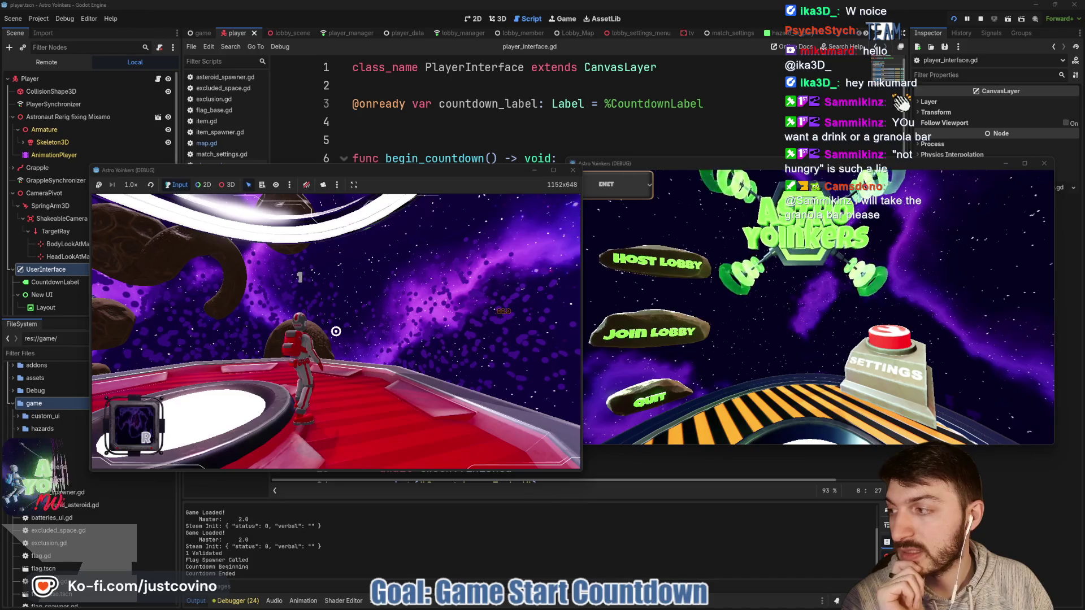
pyautogui.click(452, 164)
pyautogui.moveTo(452, 164); pyautogui.dragTo(313, 131)
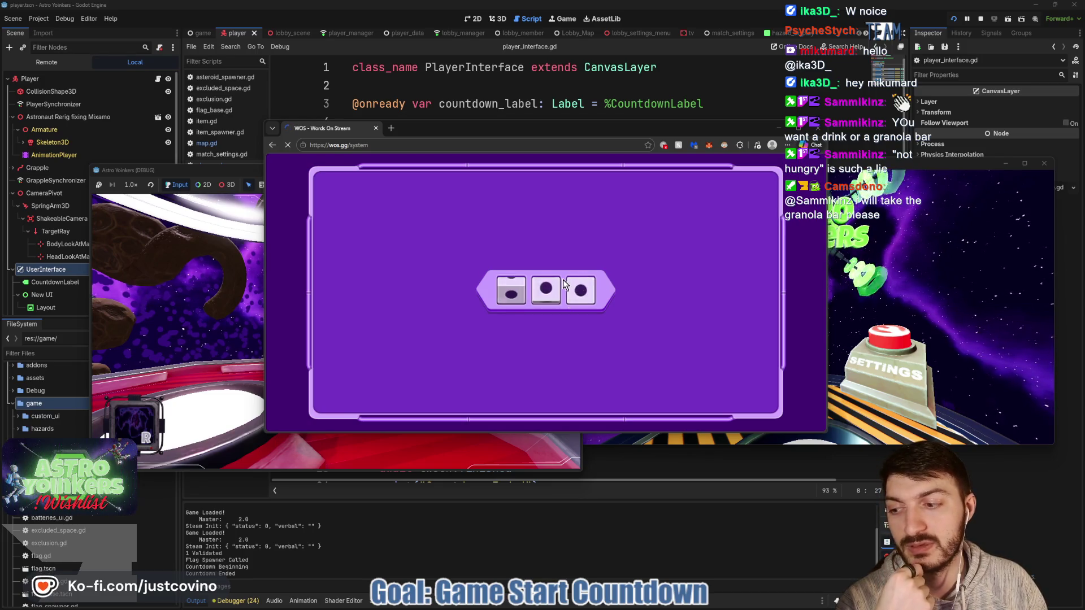
# Nudge the Words On Stream window up-left and choose Twitch under For Streamers.
pyautogui.moveTo(563, 139)
pyautogui.mouseDown()
pyautogui.moveTo(553, 118)
pyautogui.moveTo(530, 126)
pyautogui.mouseUp()
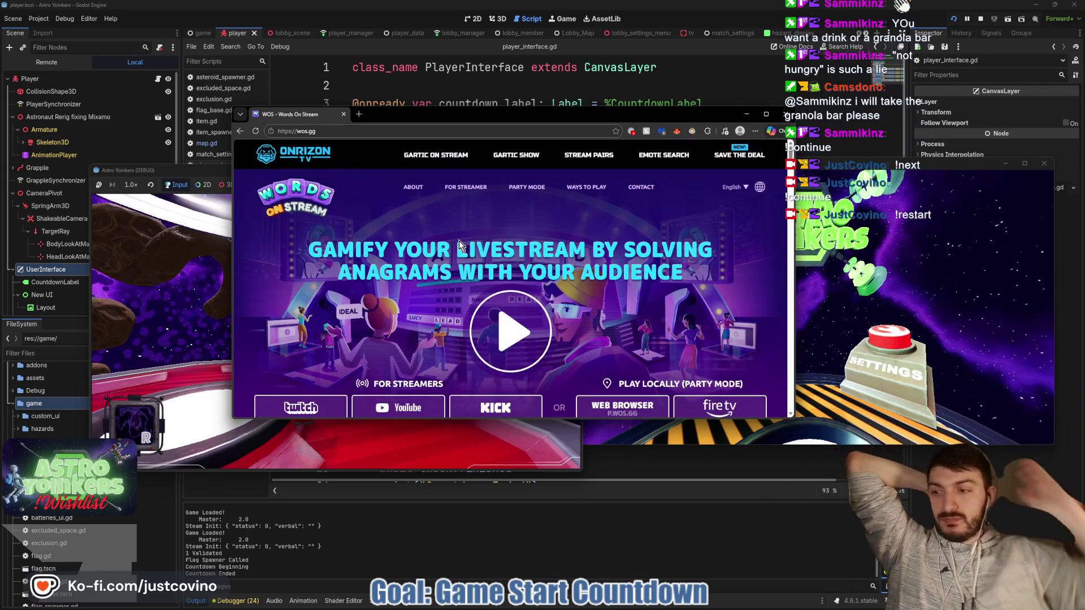
pyautogui.click(300, 406)
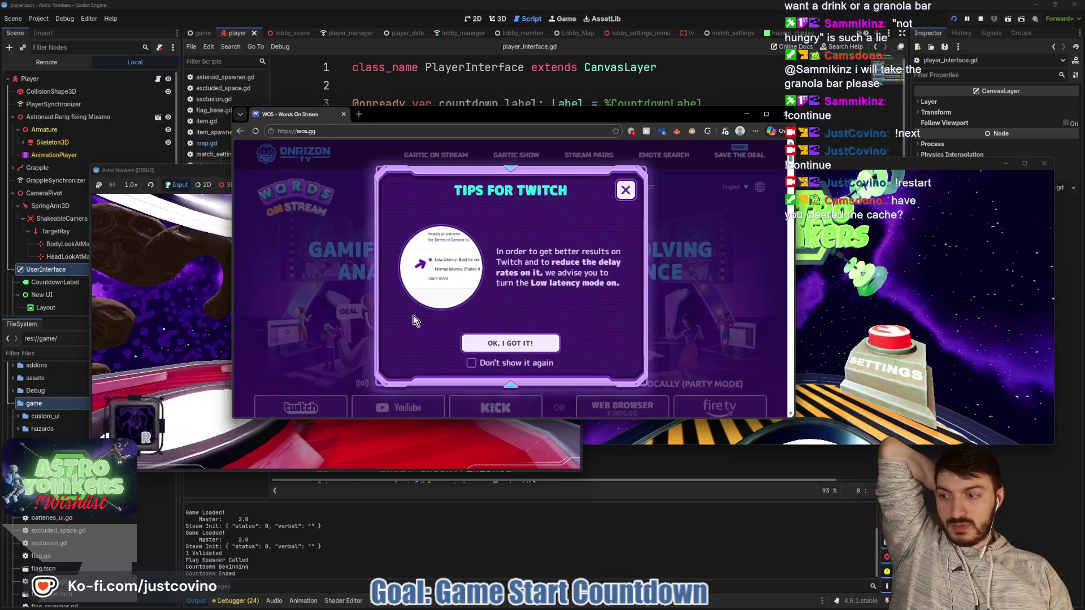
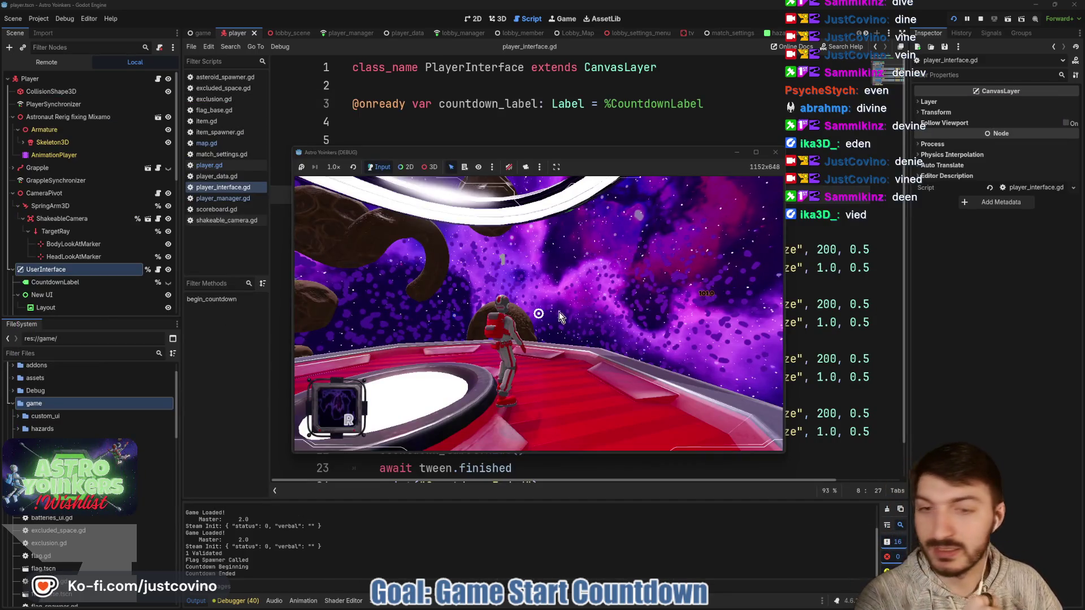
# Fire the grapple beam, then run the 'countdown' command in the game's console.
pyautogui.click(556, 318)
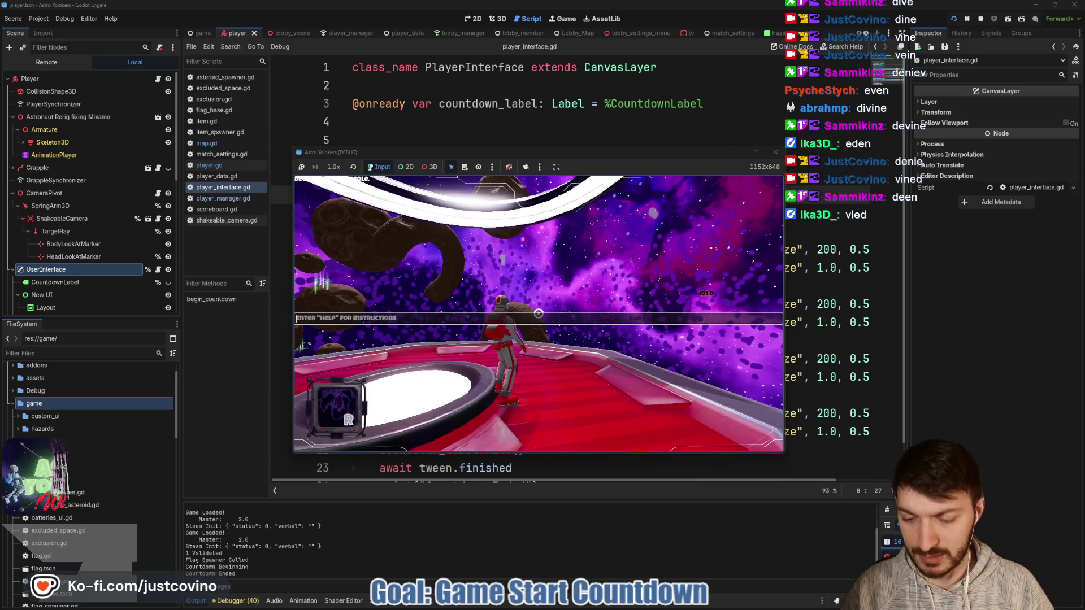
pyautogui.write('g')
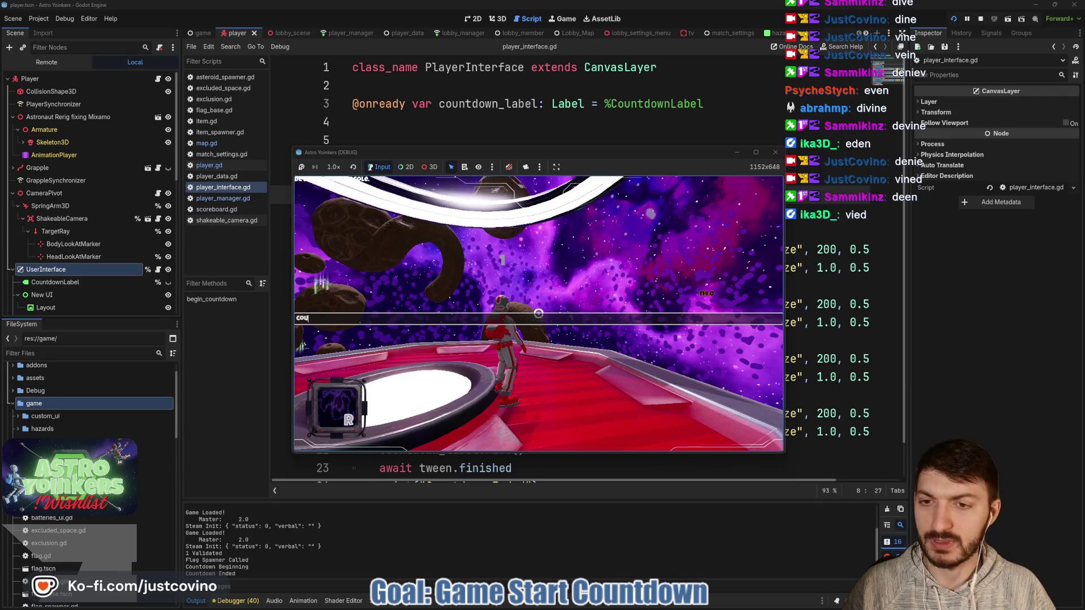
pyautogui.write('ntdown')
pyautogui.press('Return')
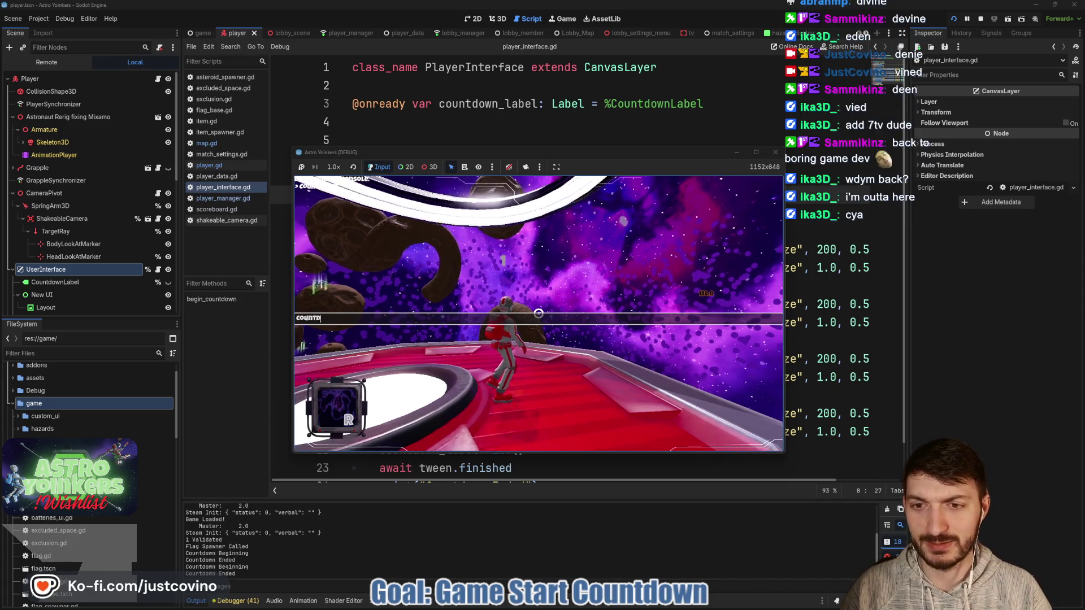
# Close the console and settings menu, walk onto the glowing pad and launch through the ring.
pyautogui.press('Return')
pyautogui.press('Escape')
pyautogui.press('Escape')
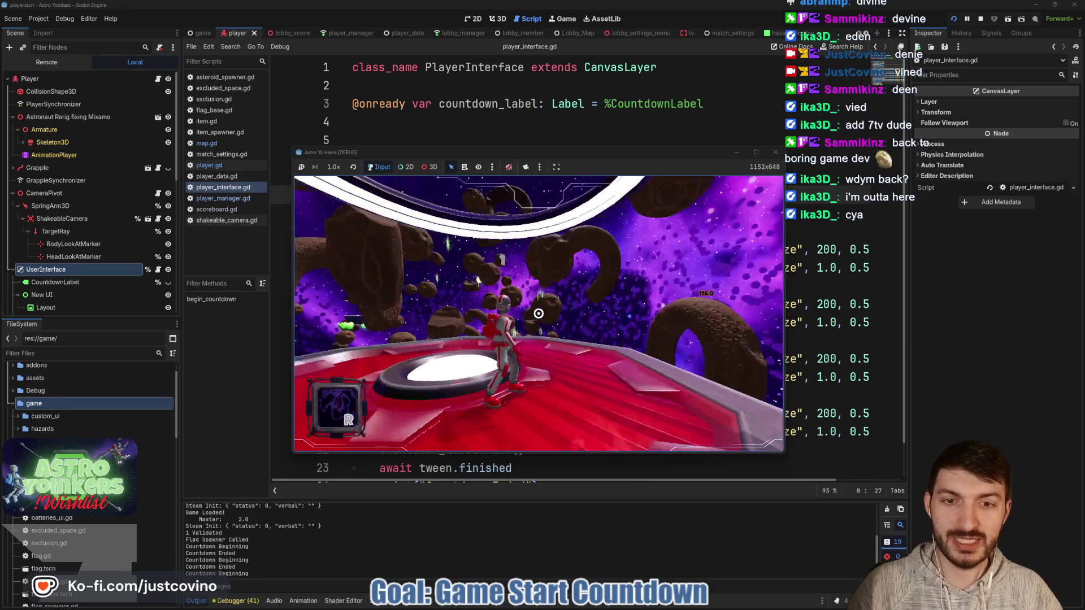
pyautogui.press('w')
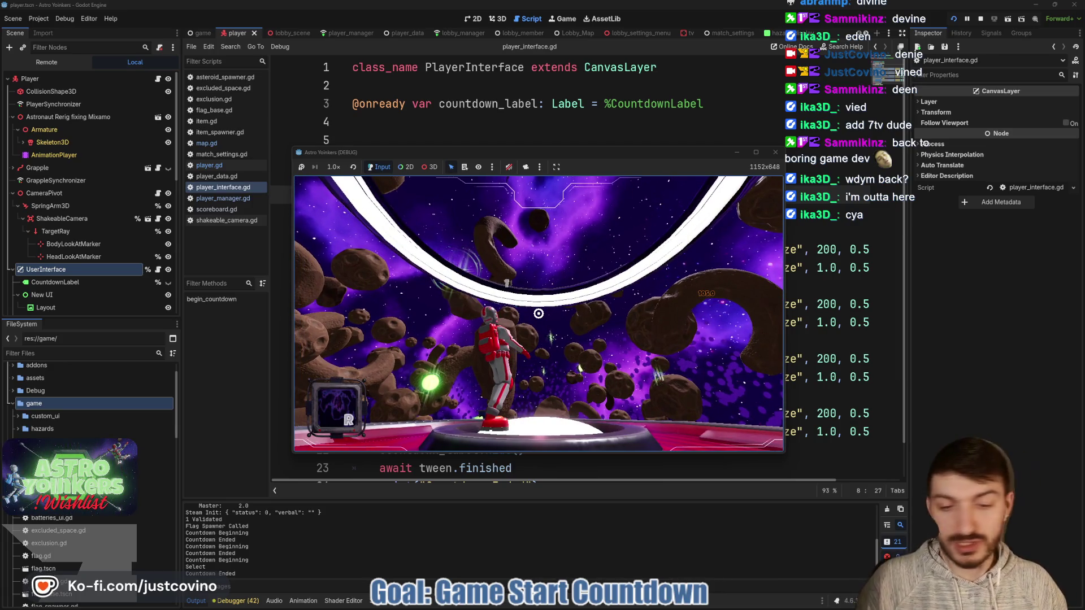
pyautogui.press('space')
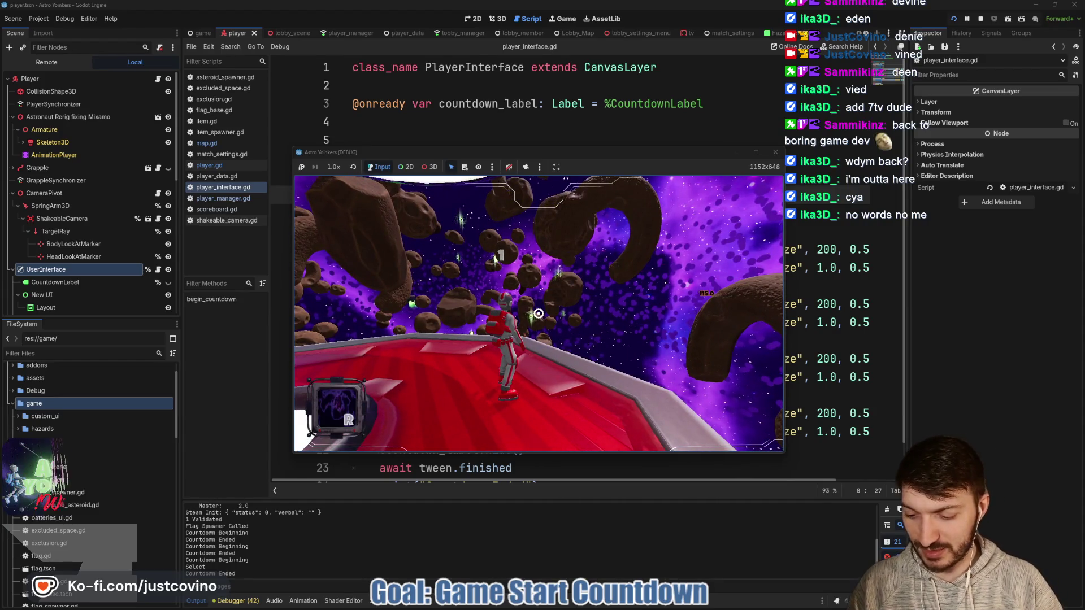
# Reopen and close the dev console, jump off the platform, and show the editor's remote scene tree.
pyautogui.press('`')
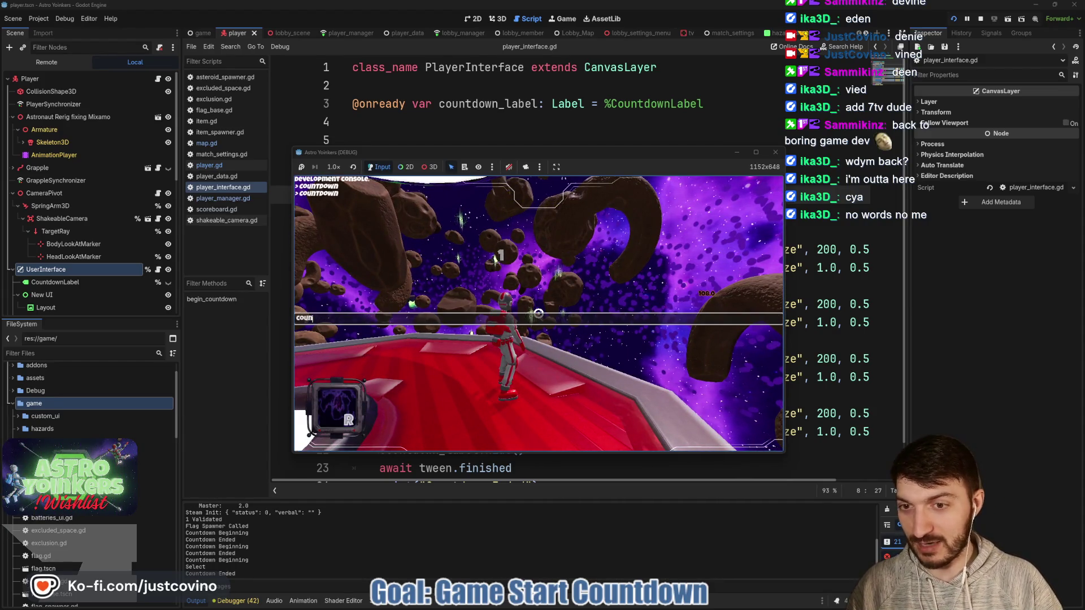
pyautogui.write('t')
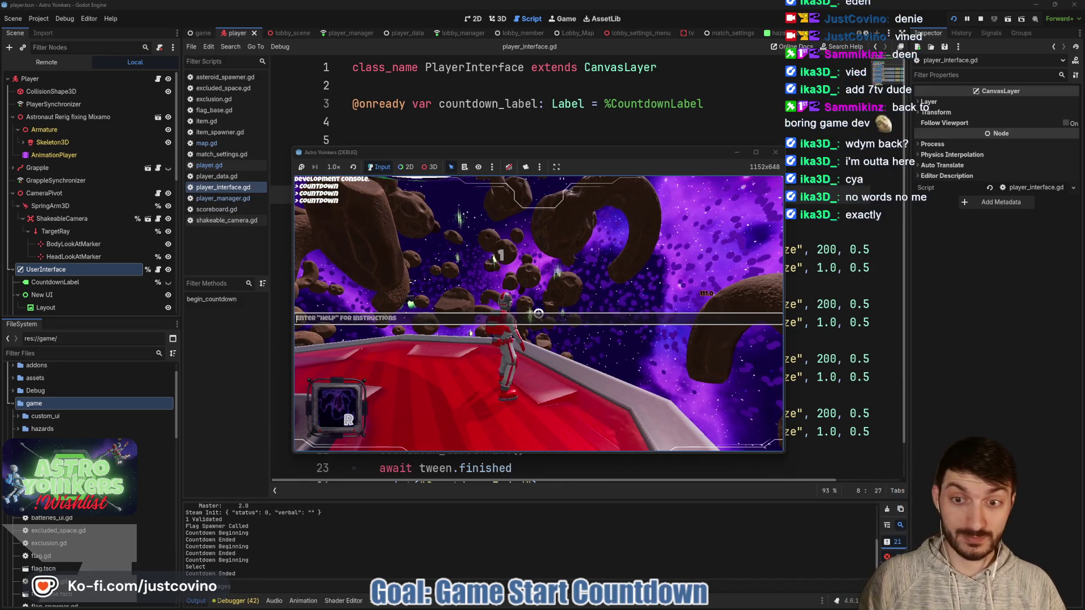
pyautogui.press('Escape')
pyautogui.press('Escape')
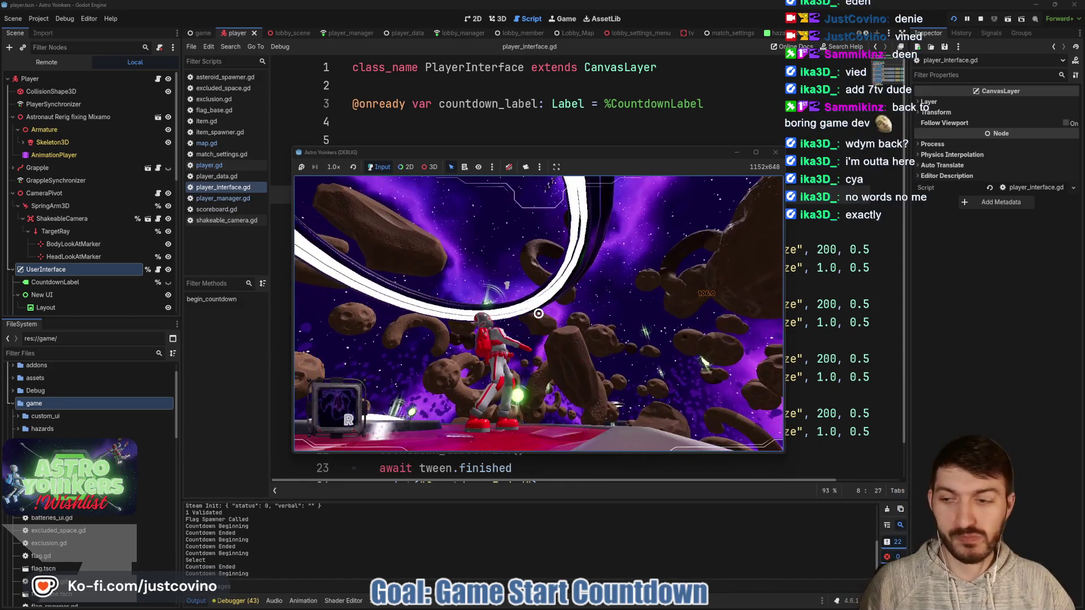
pyautogui.press('space')
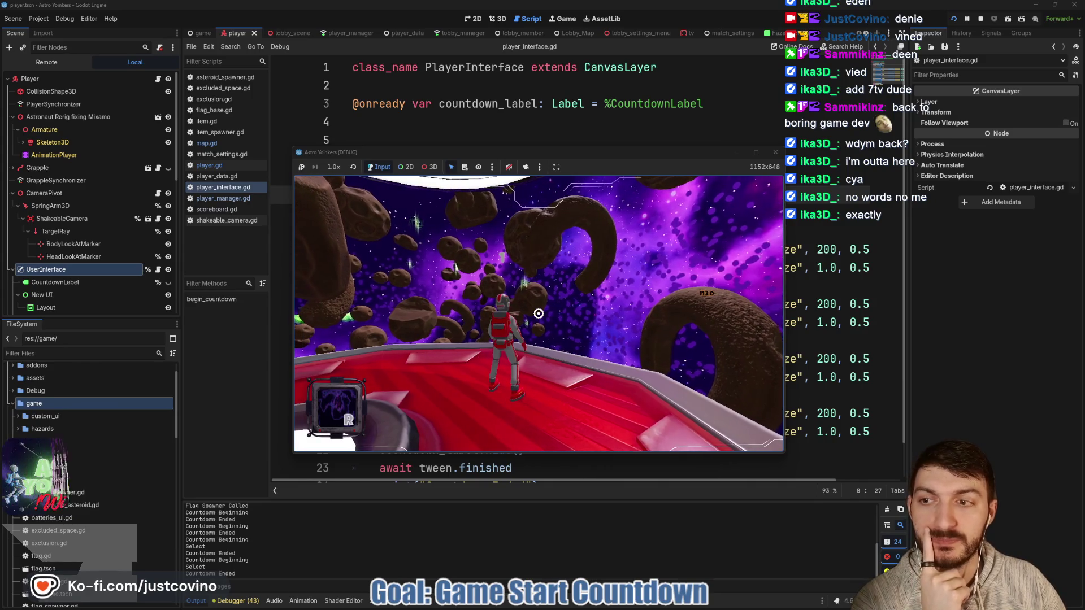
pyautogui.click(47, 62)
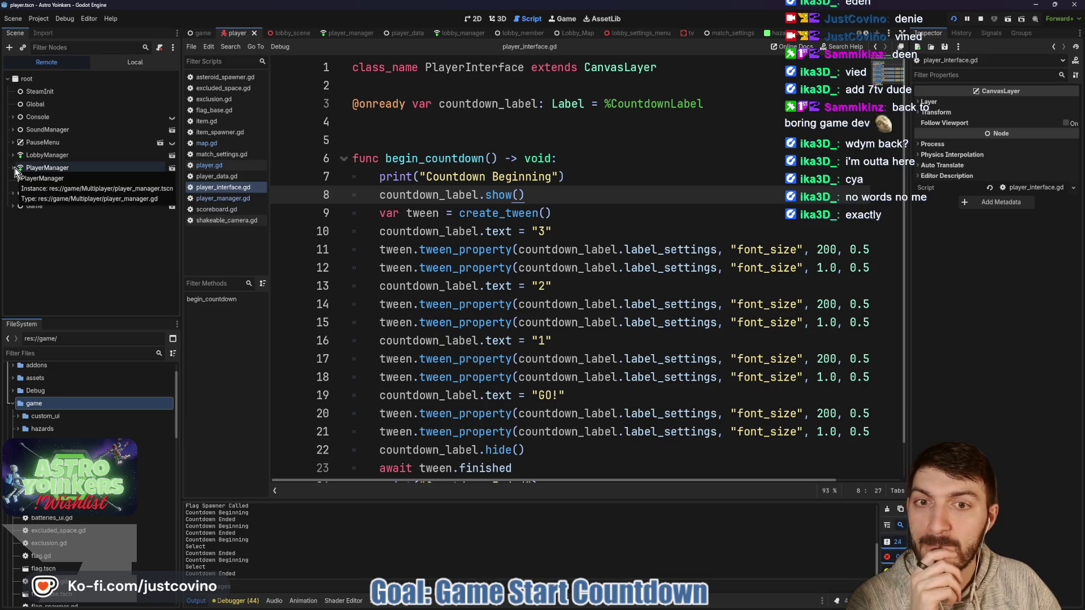
# Expand Game and its nested nodes in the live tree down to the player's UserInterface.
pyautogui.click(12, 205)
pyautogui.click(18, 219)
pyautogui.scroll(-5, 25, 243)
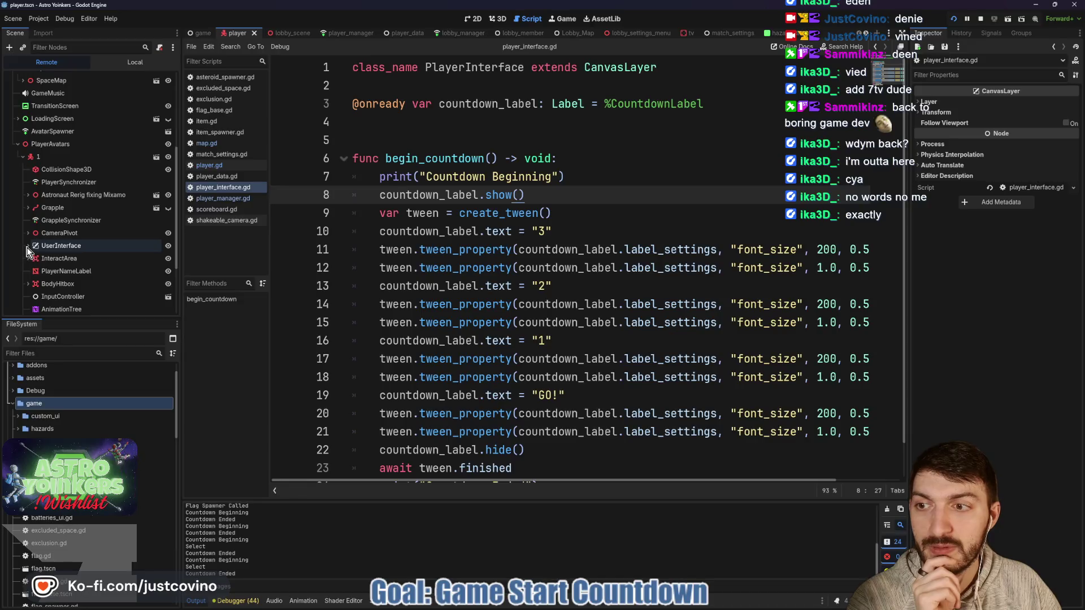
pyautogui.scroll(-2, 39, 259)
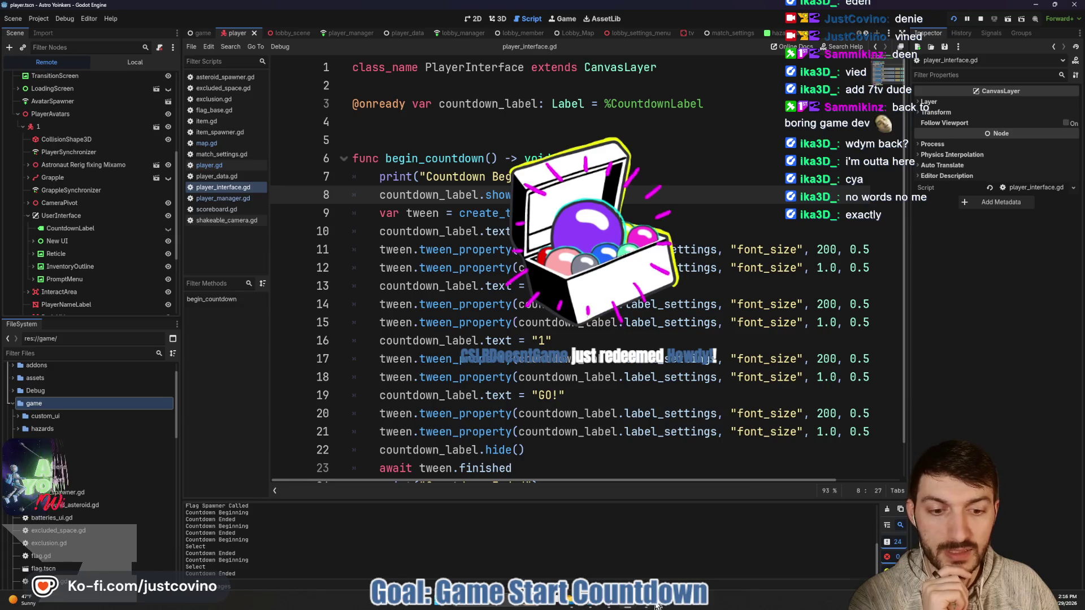
# Back in the game window, run 'countdown' from the developer console.
pyautogui.moveTo(646, 605)
pyautogui.click(676, 560)
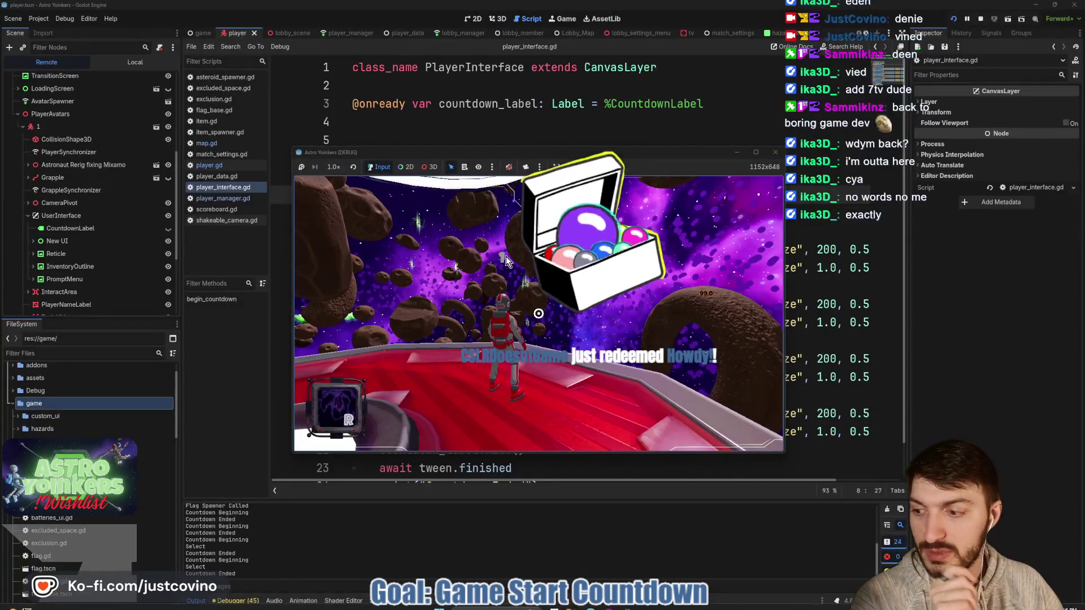
pyautogui.press('`')
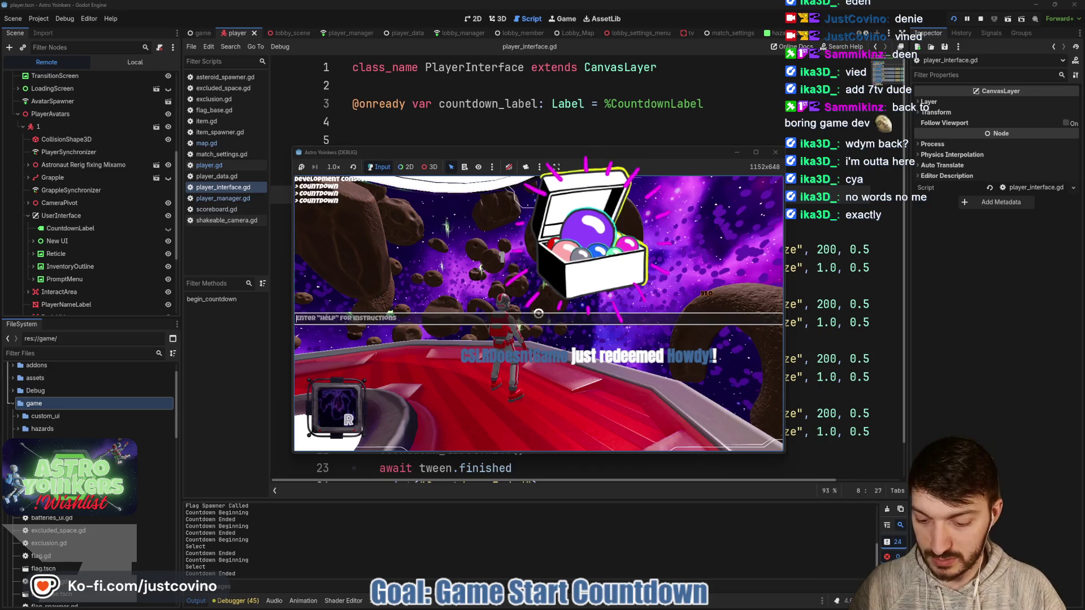
pyautogui.write('countdown')
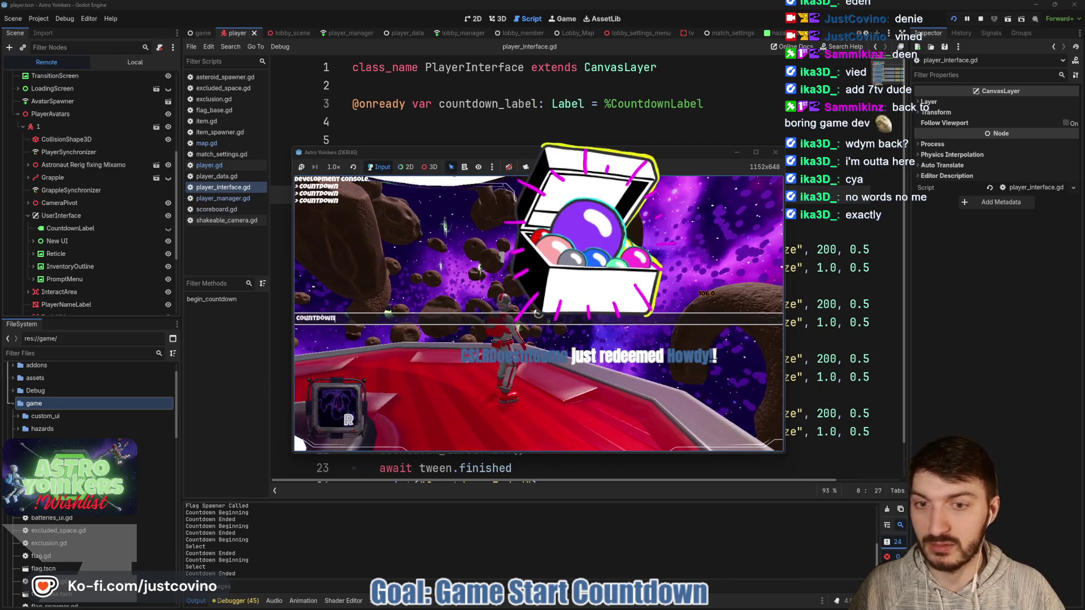
pyautogui.press('Return')
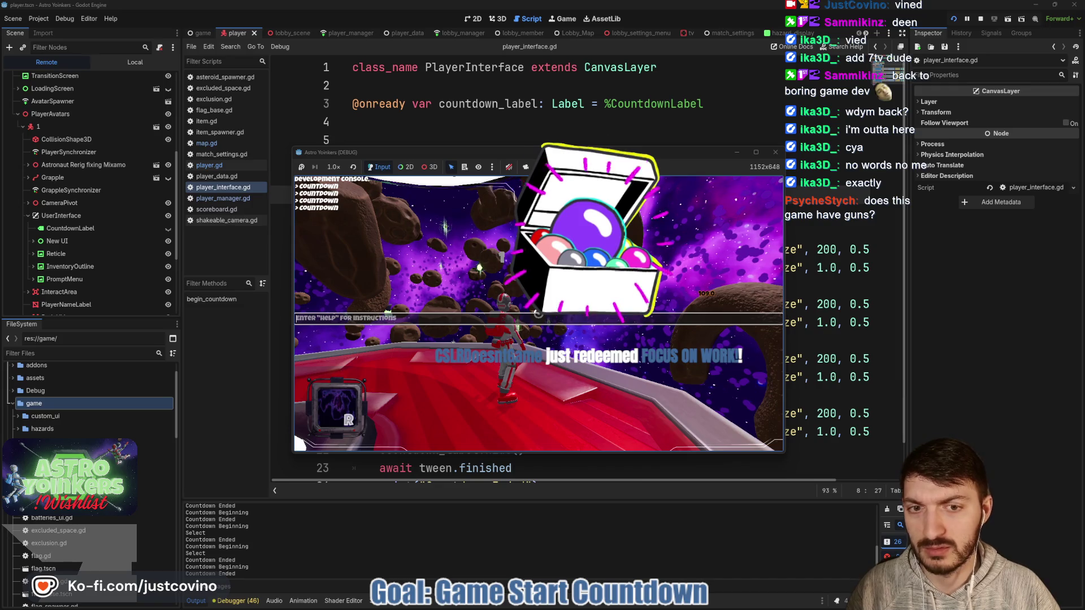
# Run the countdown command again, close the console, and stop the game with F8.
pyautogui.write('down')
pyautogui.press('Return')
pyautogui.press('Escape')
pyautogui.press('Escape')
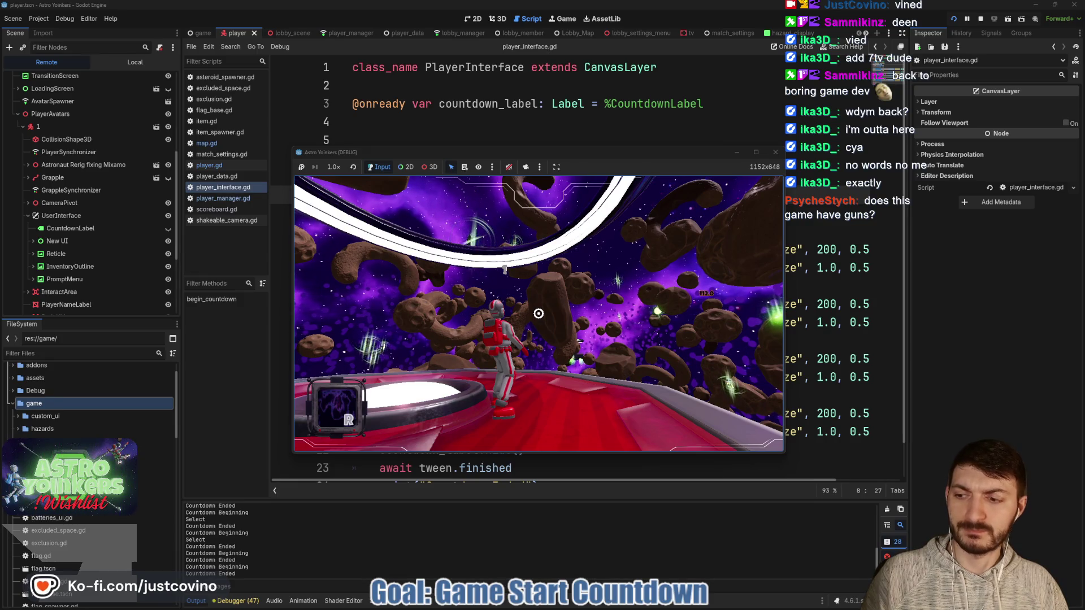
pyautogui.press('F8')
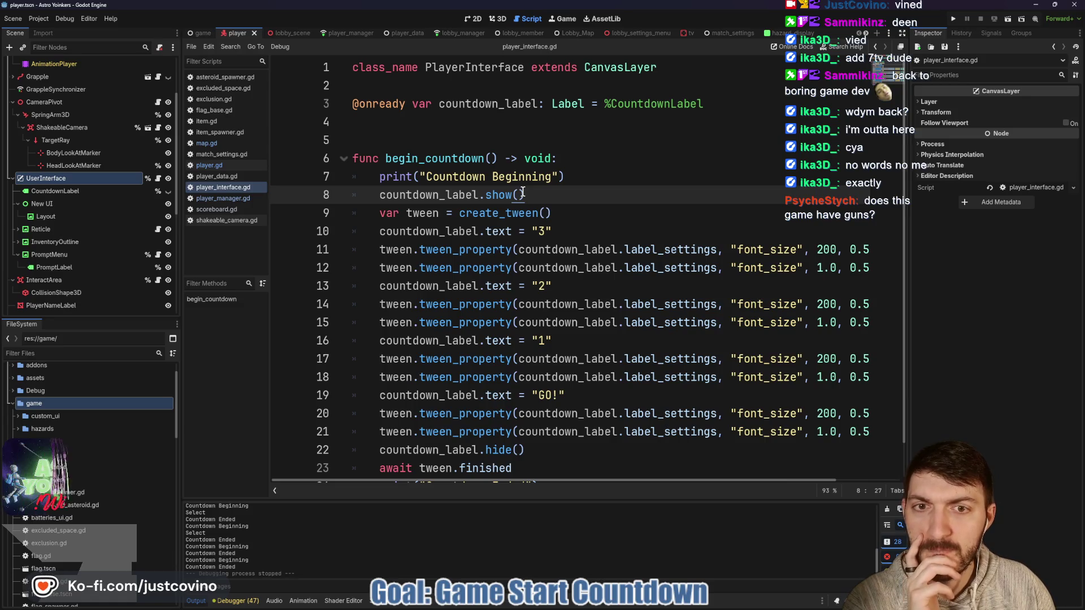
# Below countdown_label.show(), add print("Visibility: ", countdown_label.visible) and save player_interface.gd.
pyautogui.moveTo(526, 194); pyautogui.dragTo(371, 191)
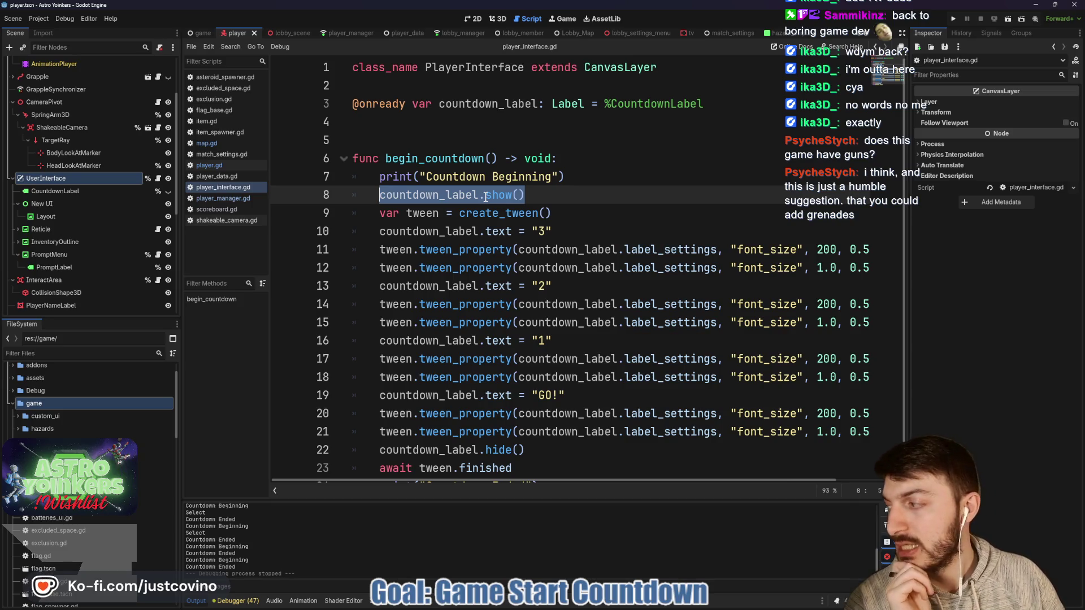
pyautogui.moveTo(486, 197)
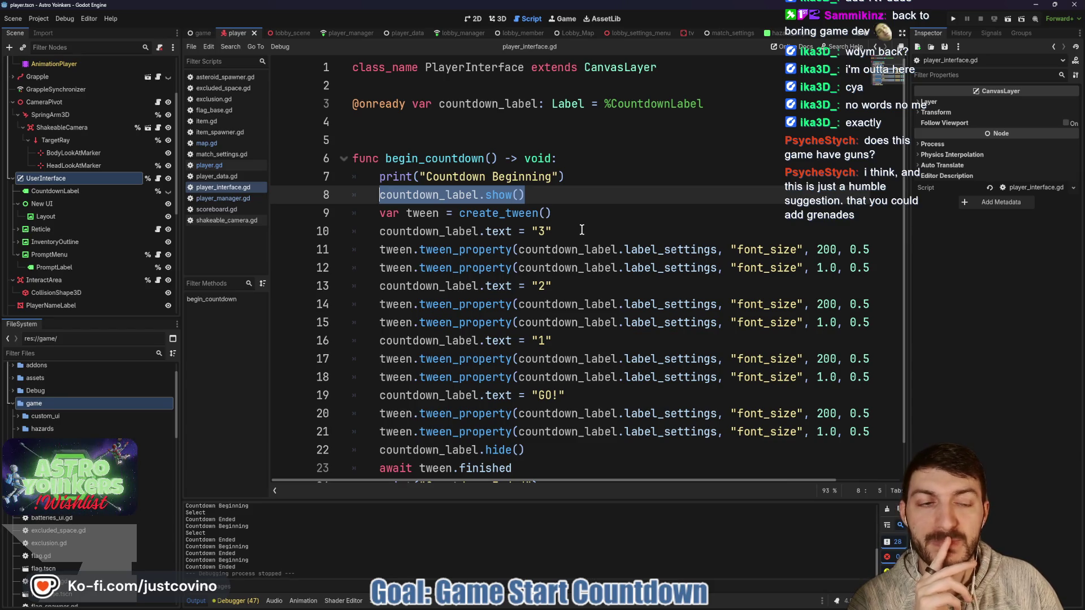
pyautogui.scroll(-1, 582, 230)
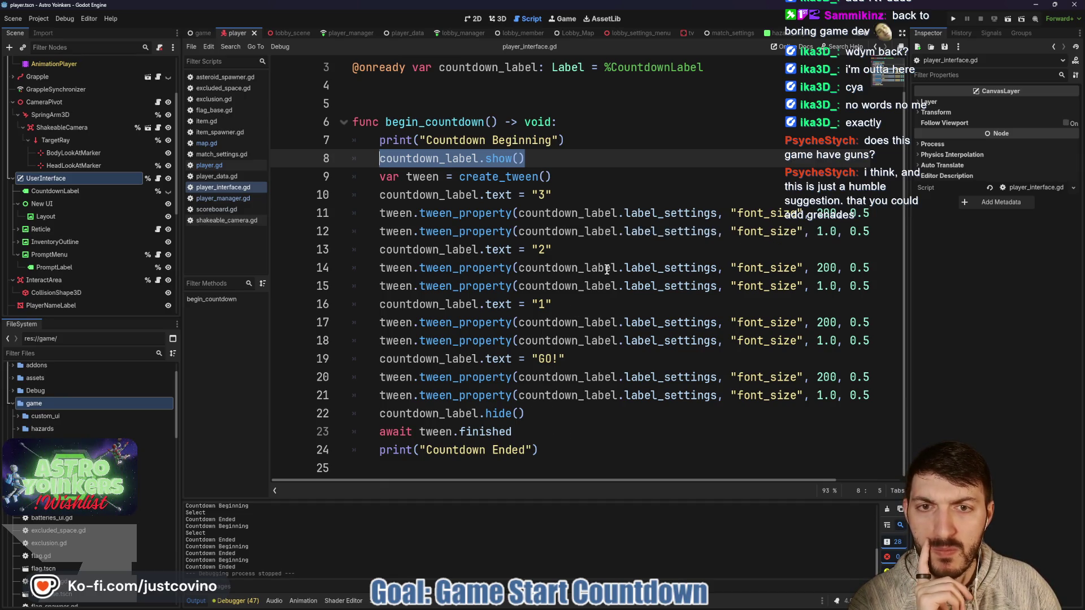
pyautogui.click(546, 158)
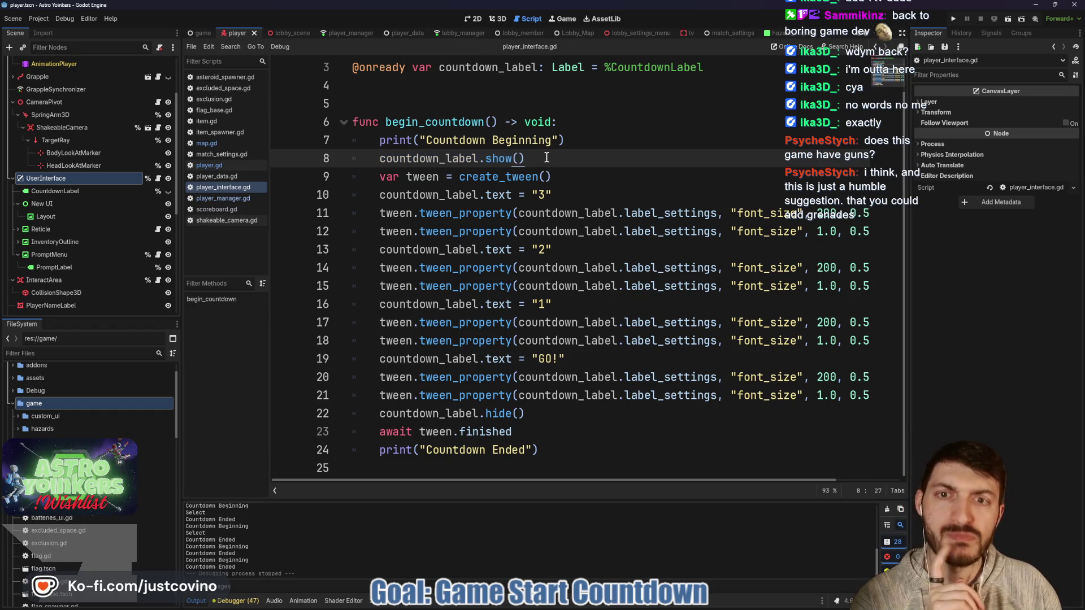
pyautogui.press('Return')
pyautogui.write('print("Visi')
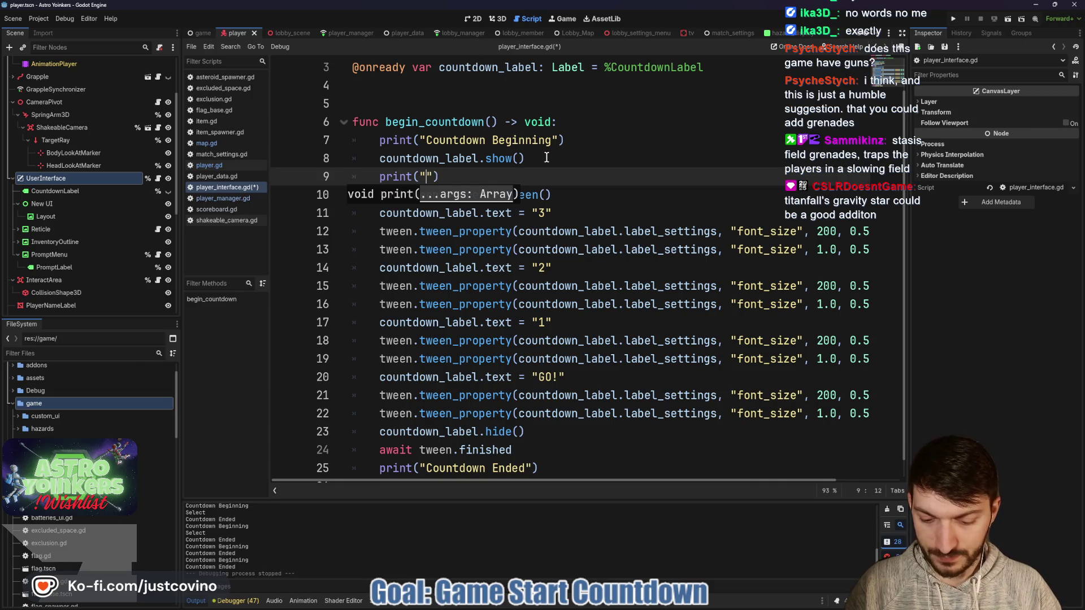
pyautogui.write('bility: "')
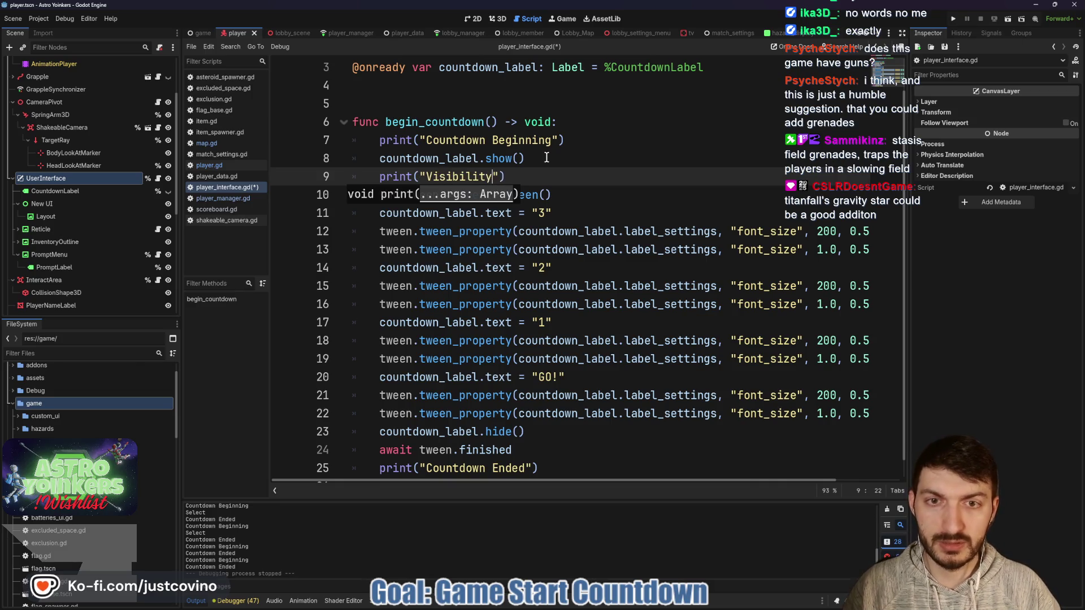
pyautogui.write(', countdown_label')
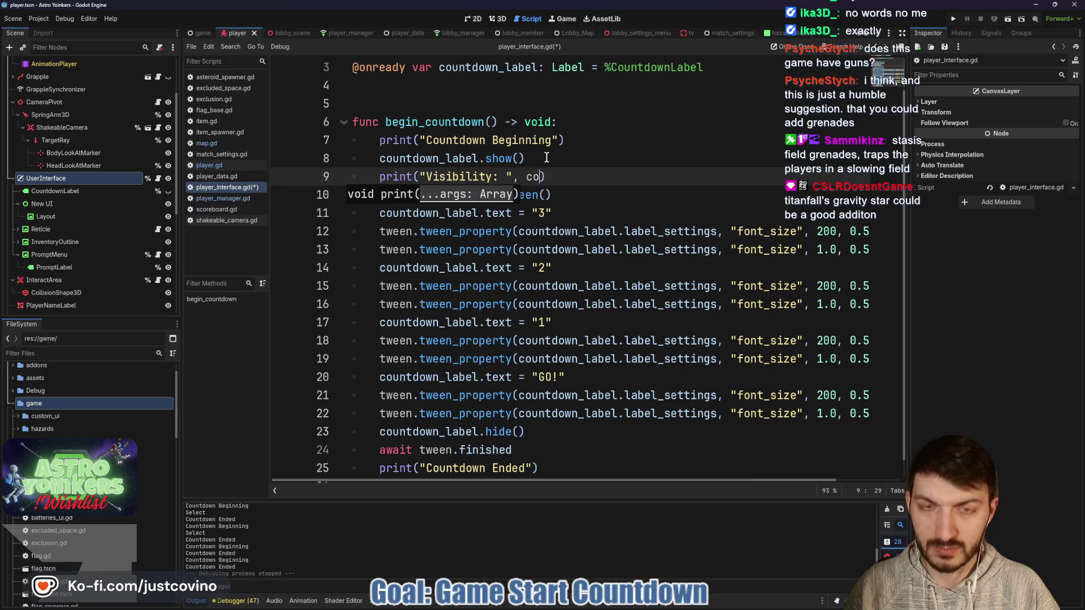
pyautogui.write('.visi')
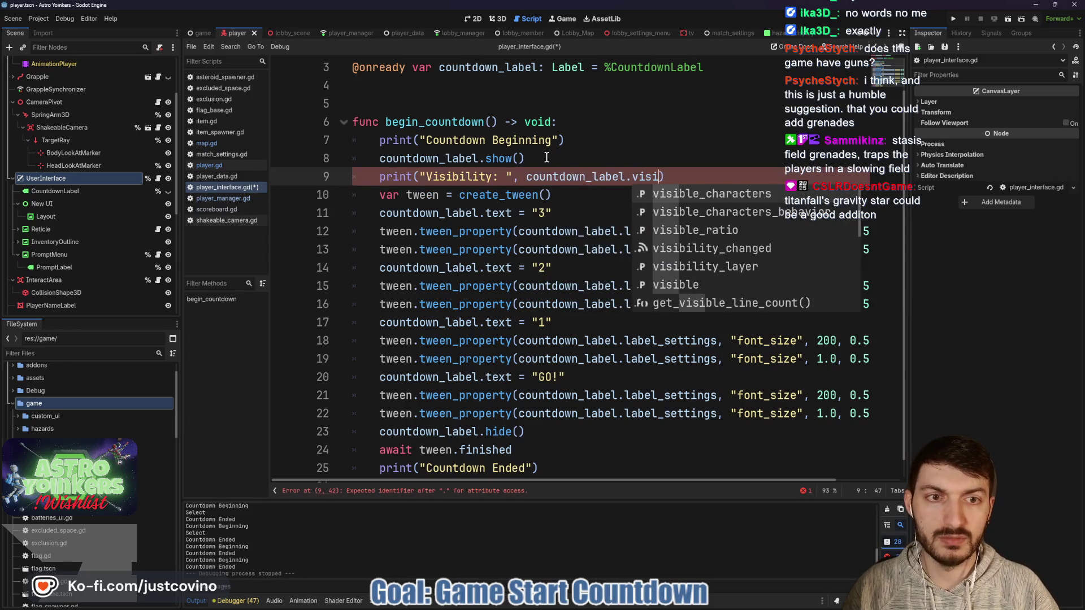
pyautogui.press('Return')
pyautogui.press('BackSpace')
pyautogui.press('BackSpace')
pyautogui.press('BackSpace')
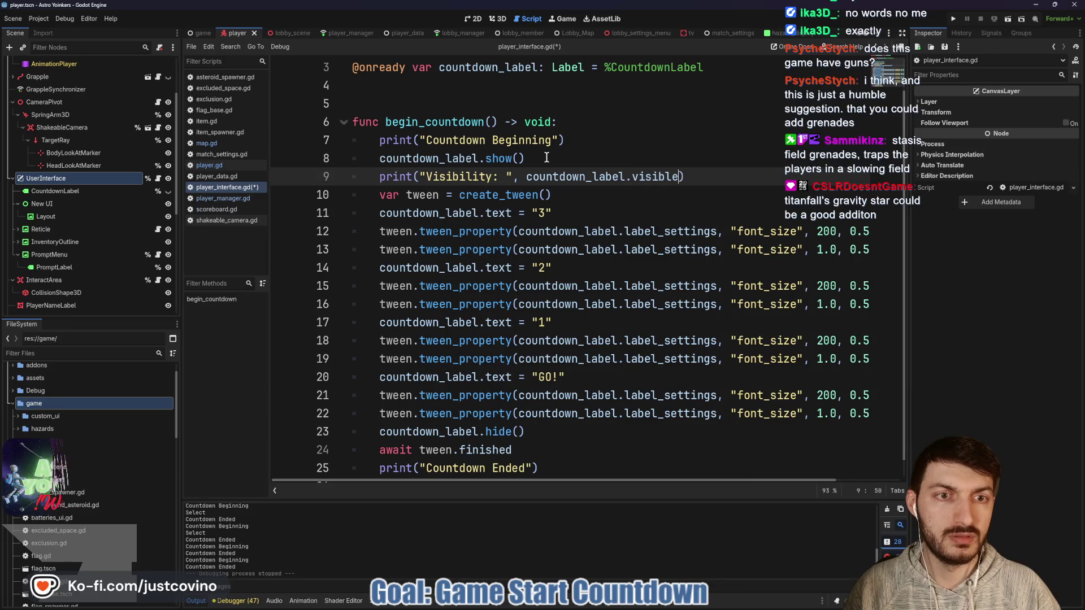
pyautogui.hotkey('ctrl', 's')
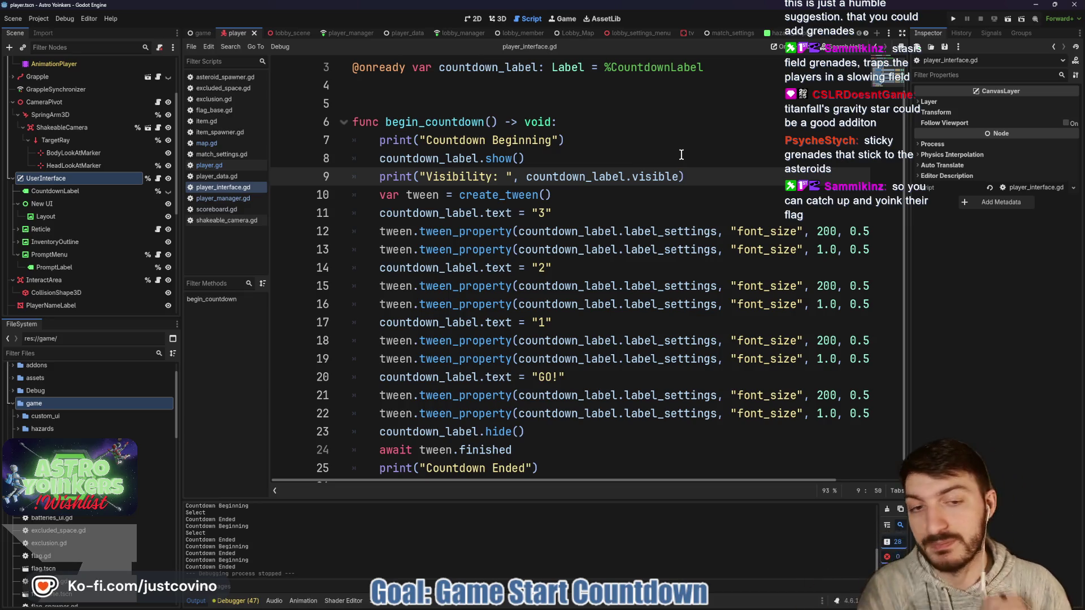
pyautogui.click(600, 606)
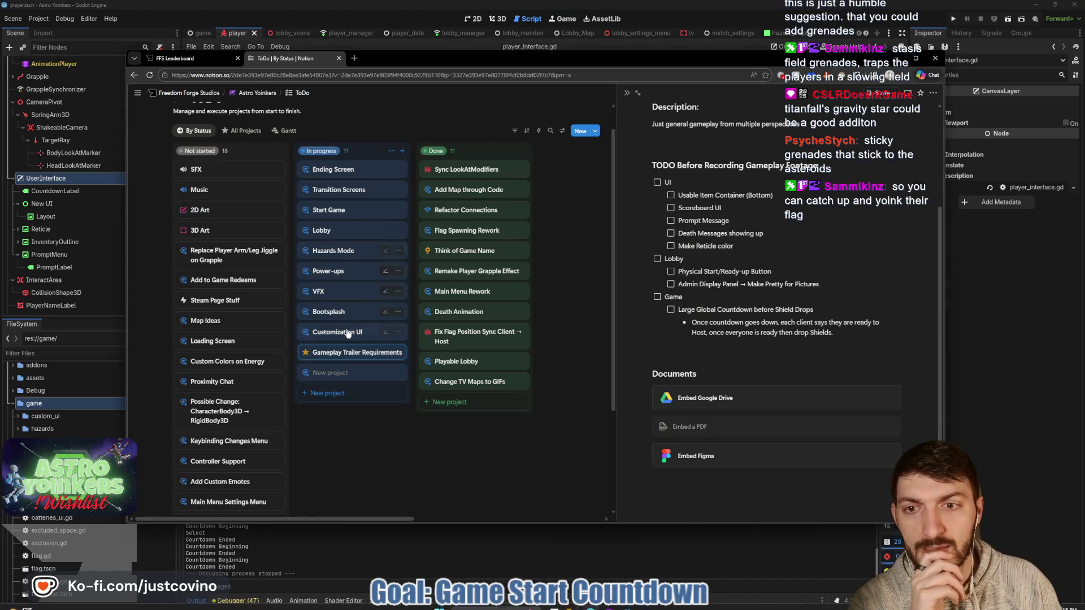
# On the Power-ups page, add a Stasis Grenade to-do with an indented description bullet.
pyautogui.click(334, 271)
pyautogui.scroll(-3, 786, 339)
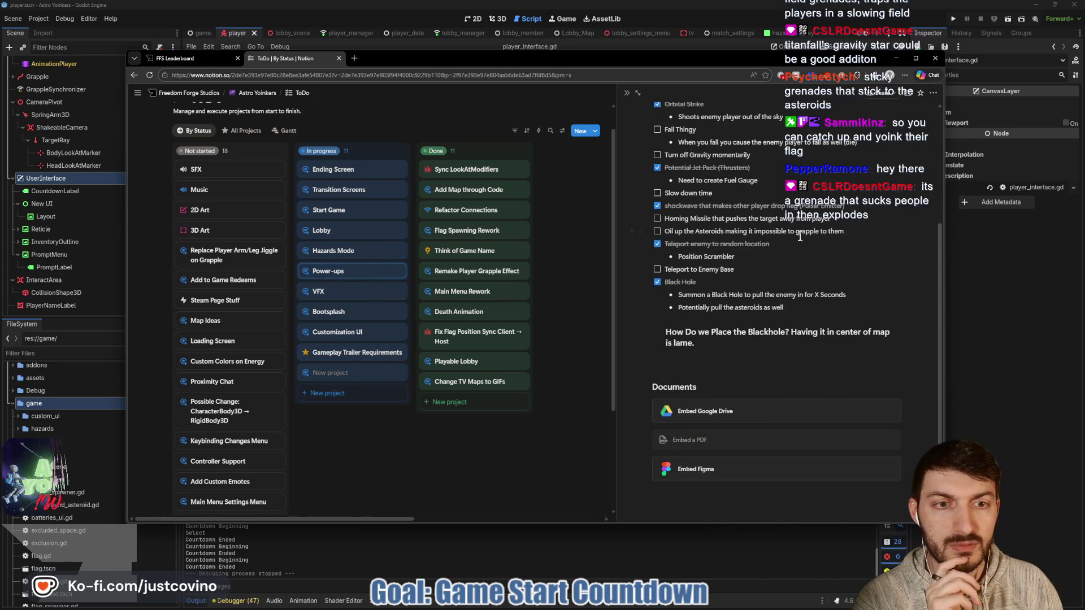
pyautogui.click(873, 233)
pyautogui.press('Return')
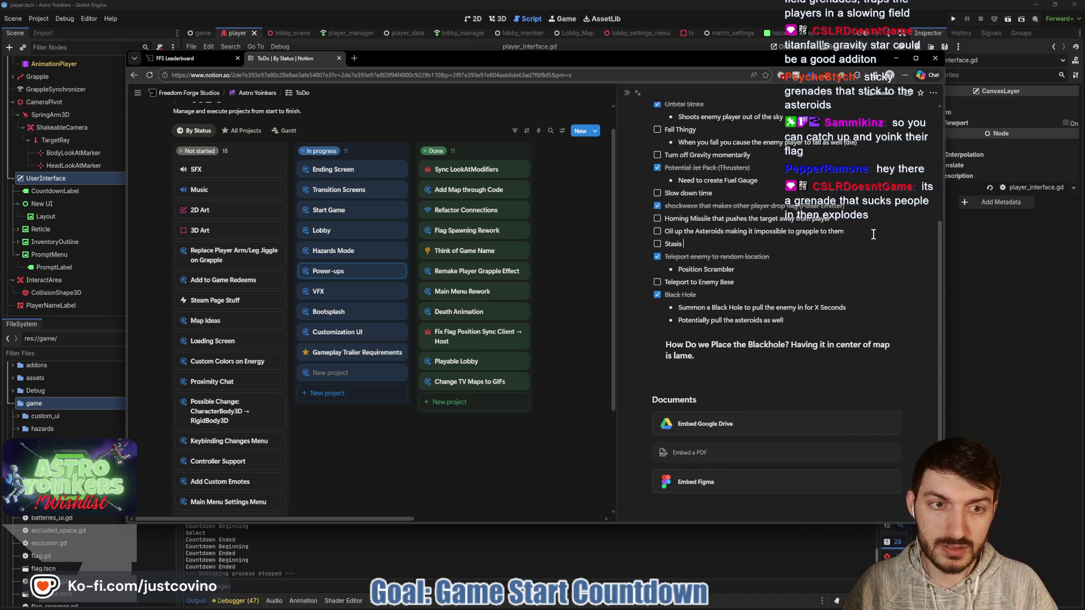
pyautogui.write('Grend')
pyautogui.write('de')
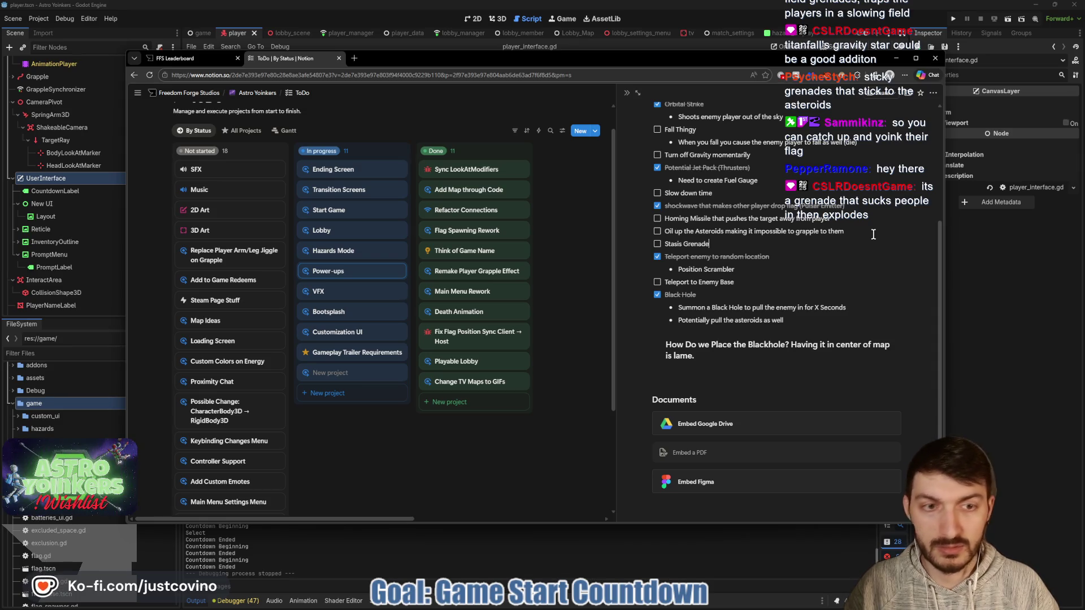
pyautogui.press('Return')
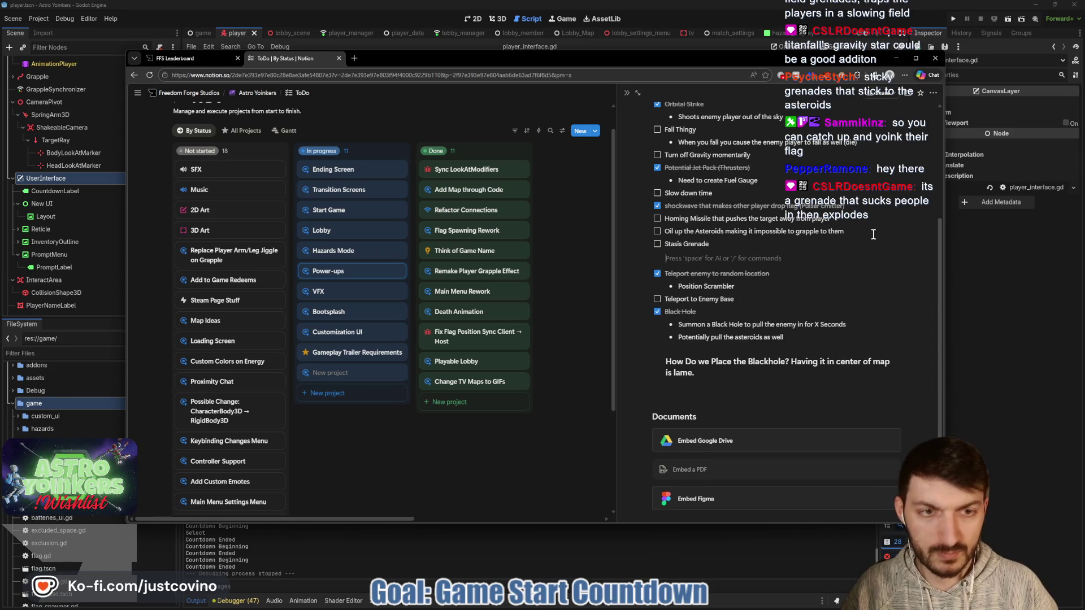
pyautogui.write('-')
pyautogui.press('Tab')
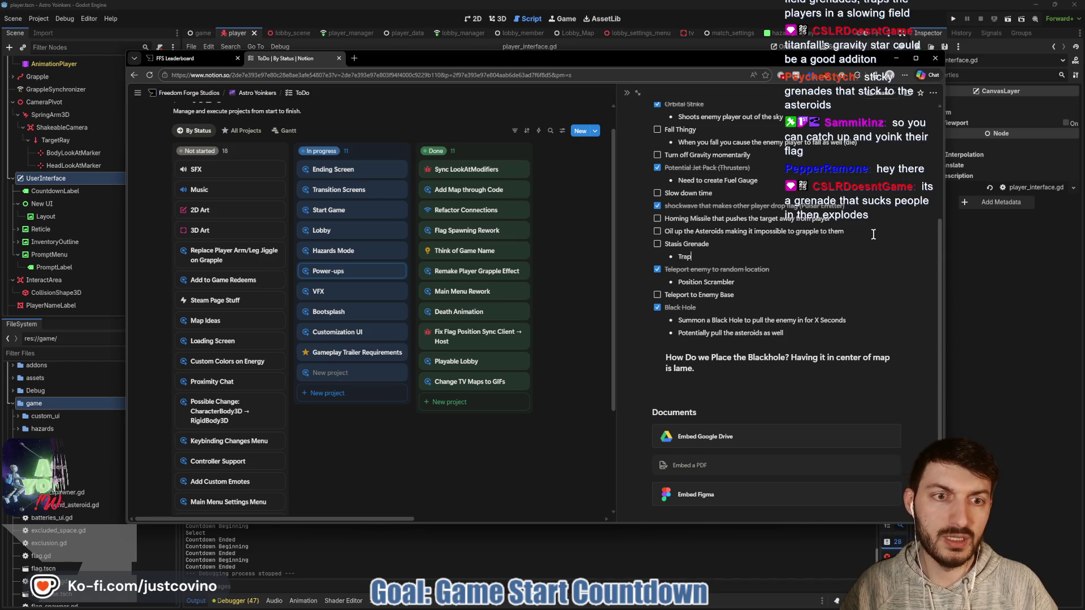
pyautogui.write('T')
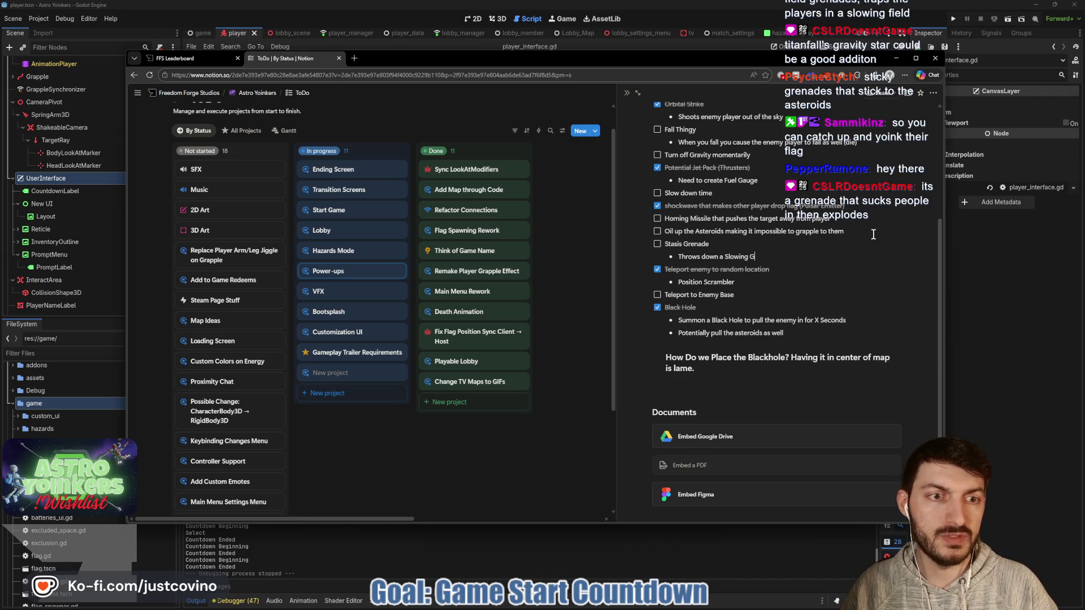
pyautogui.write('ield that slows all players within')
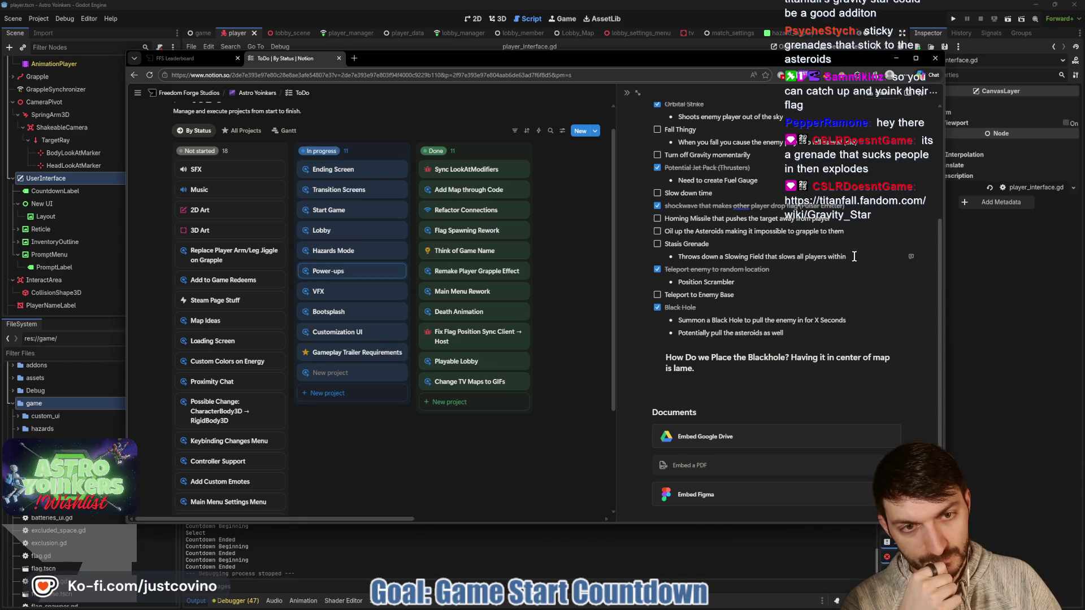
# Add a Gravity Thing to-do with the indented bullet 'Suck players in, then explode'.
pyautogui.click(844, 231)
pyautogui.press('Return')
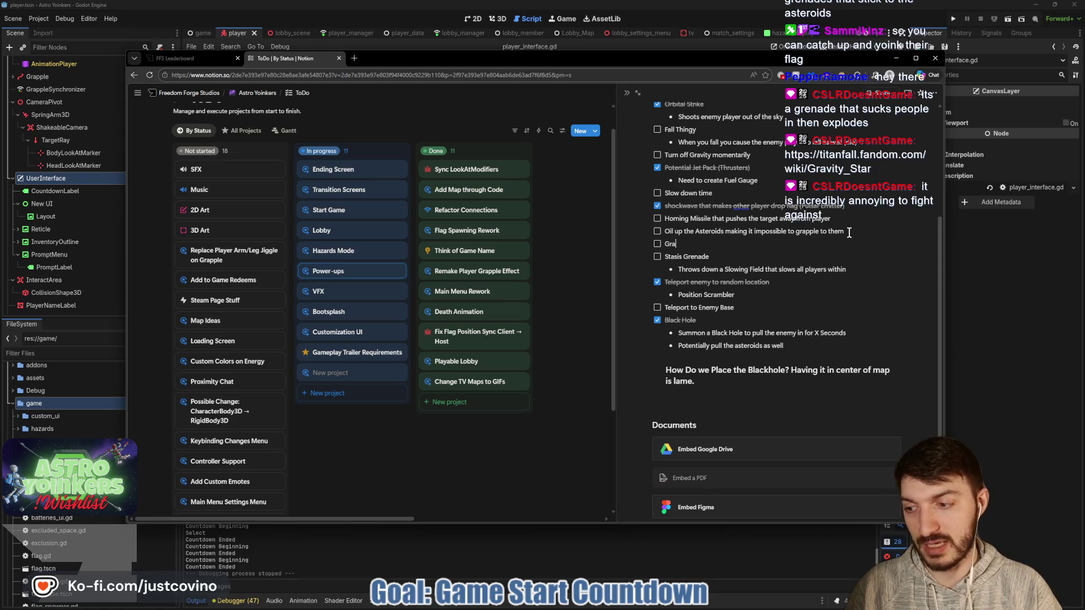
pyautogui.write('vity Thing:')
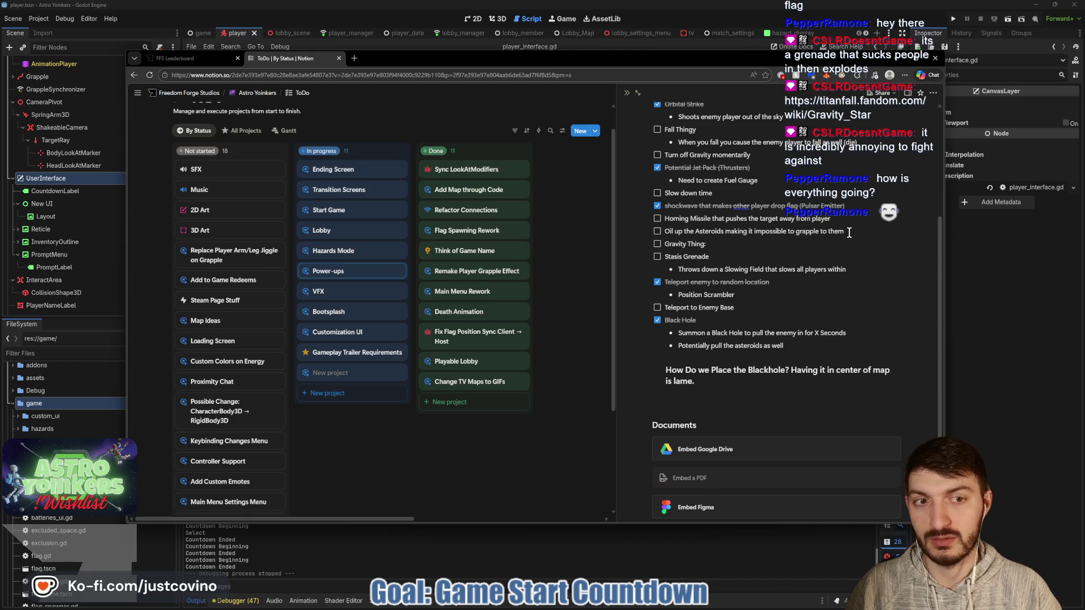
pyautogui.press('Return')
pyautogui.press('Tab')
pyautogui.write('- ')
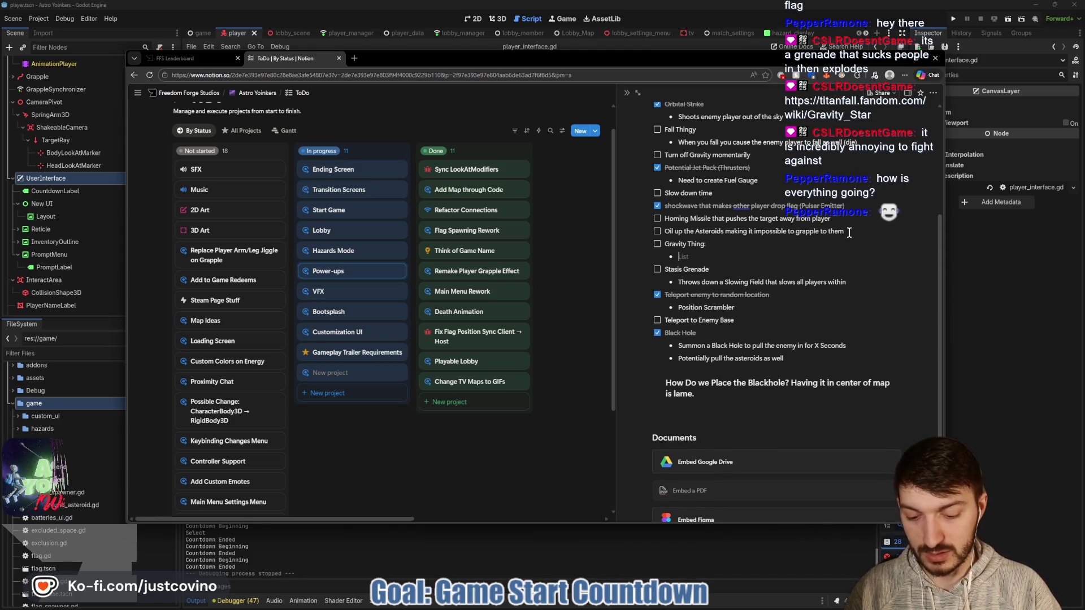
pyautogui.write('Suck players in, then')
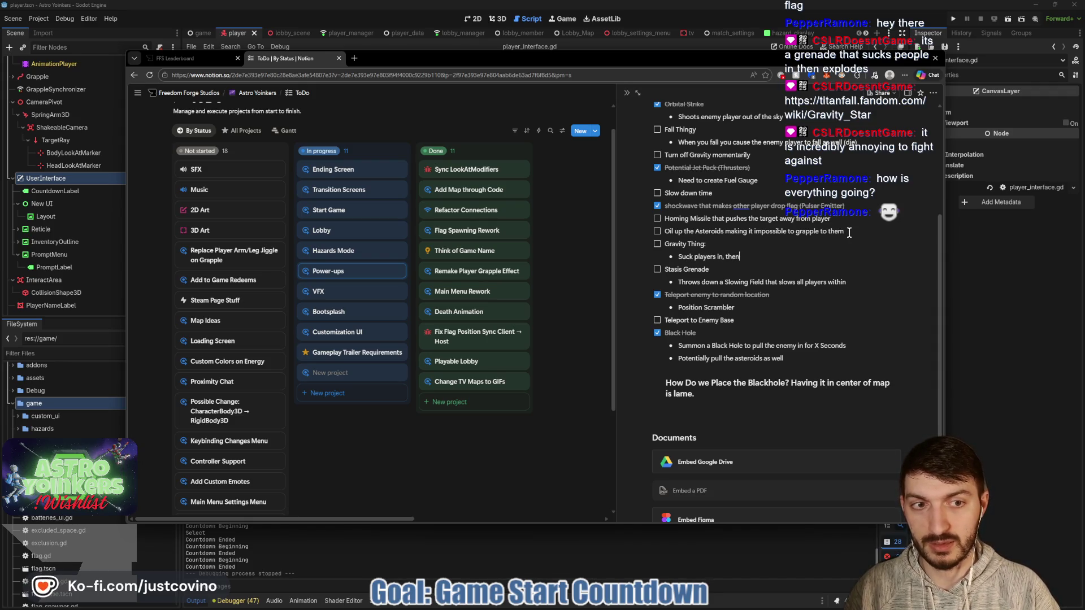
pyautogui.write(' explode')
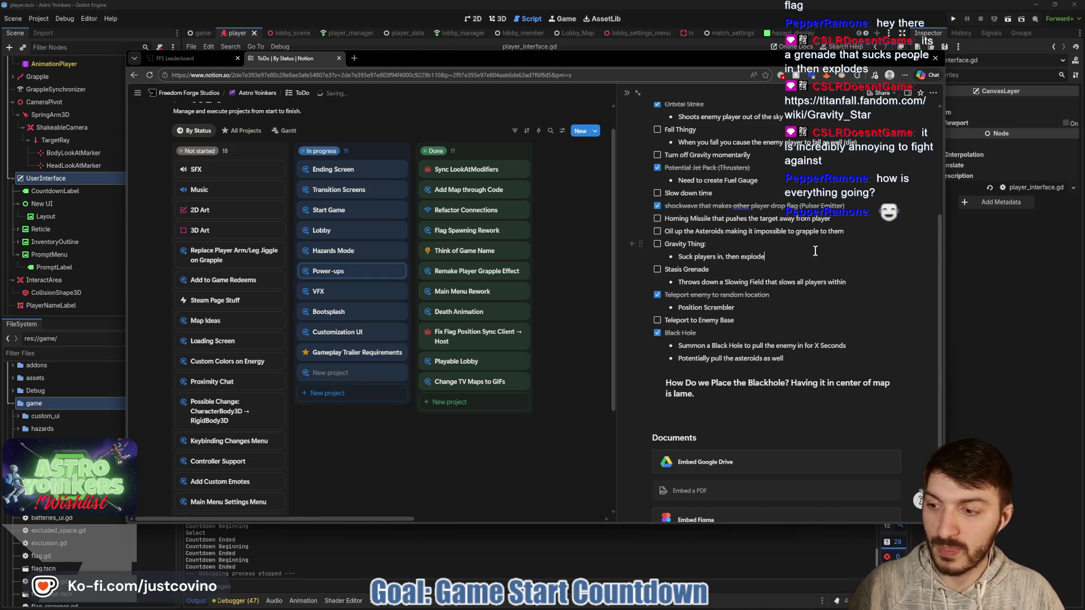
pyautogui.click(993, 389)
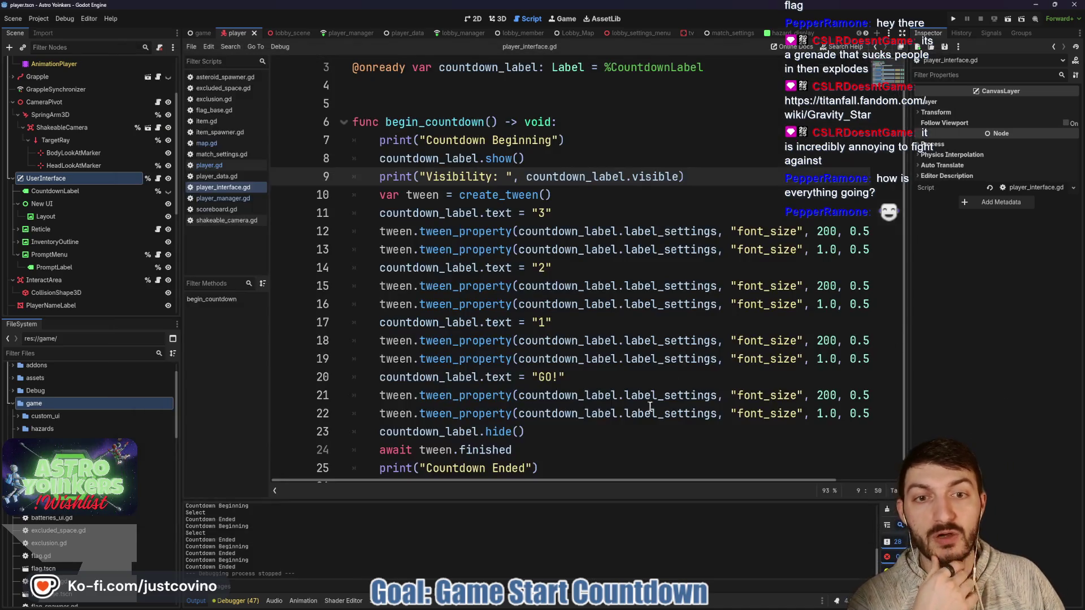
# Bring up the Astro Yoinkers Steam store page, scroll through it, then close it.
pyautogui.click(633, 605)
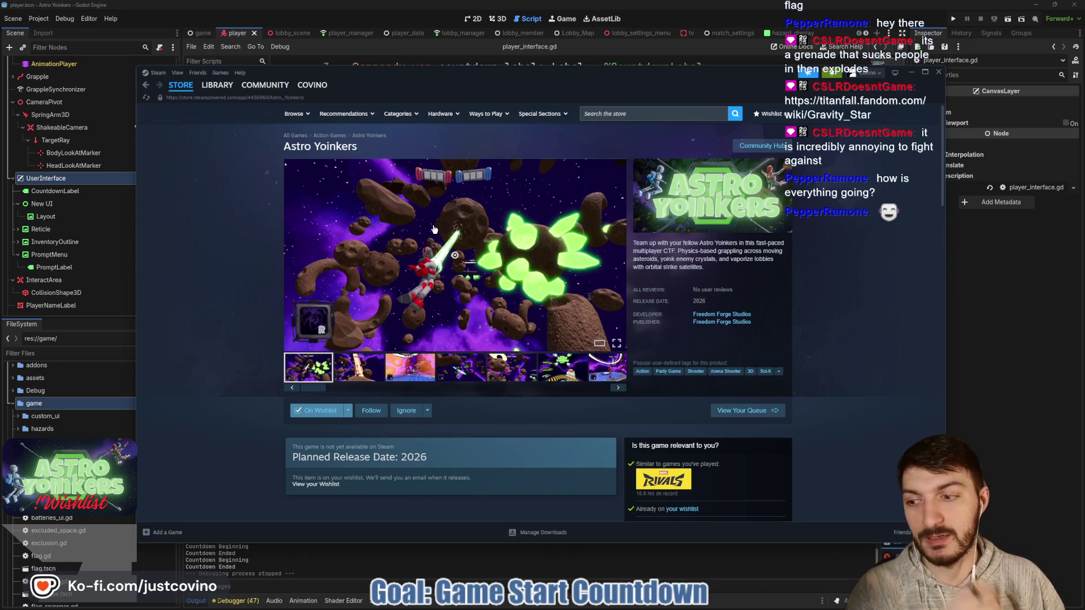
pyautogui.scroll(-3, 429, 311)
pyautogui.scroll(3, 481, 355)
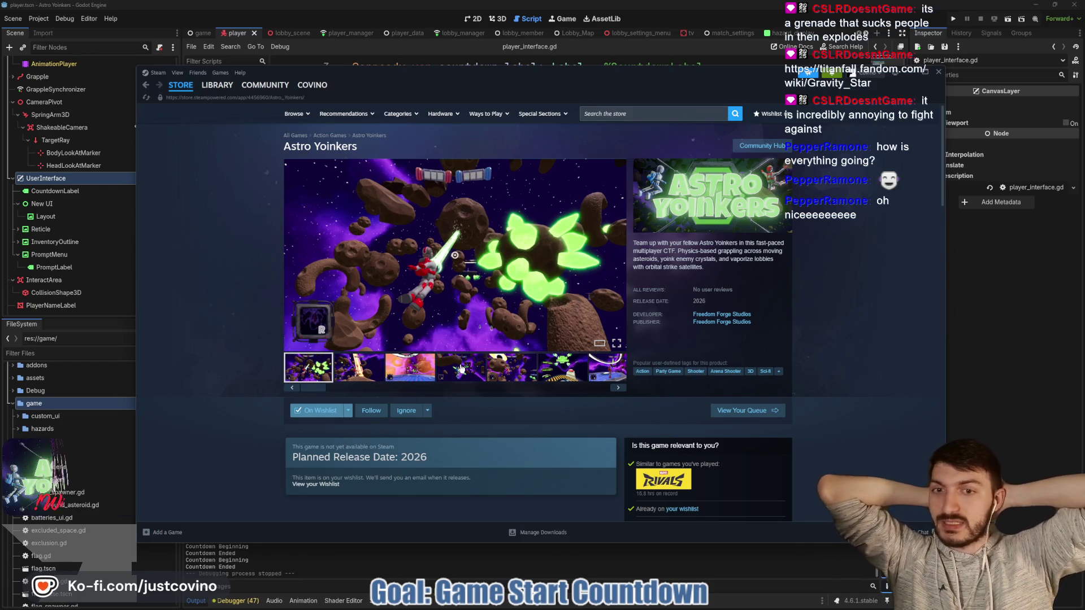
pyautogui.click(1039, 345)
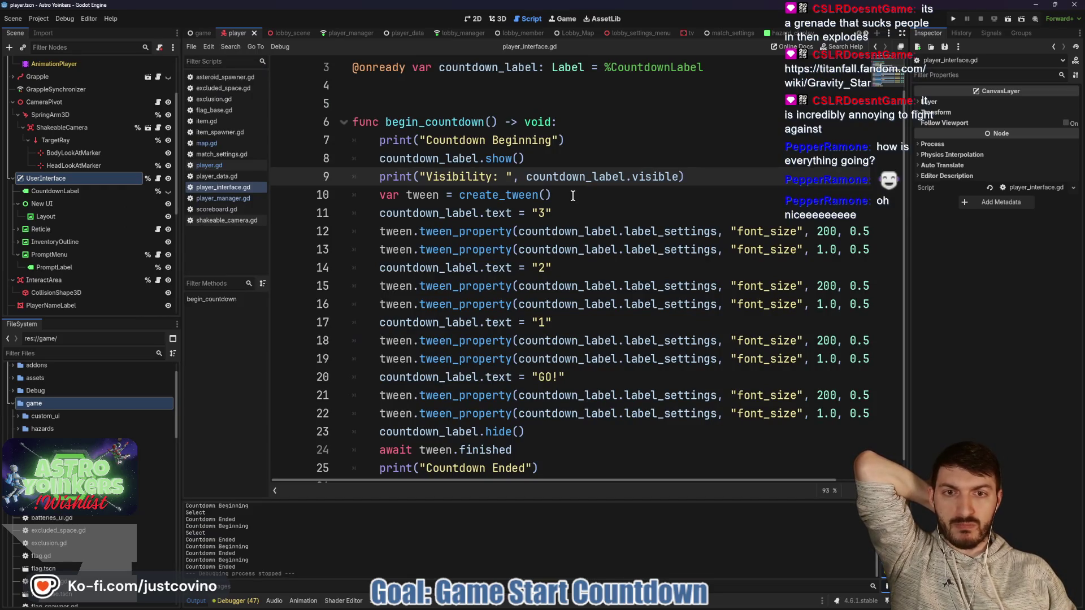
# Copy the visibility print line below await tween.finished, fix its indentation, and save the script.
pyautogui.moveTo(685, 177); pyautogui.dragTo(353, 176)
pyautogui.hotkey('ctrl', 'c')
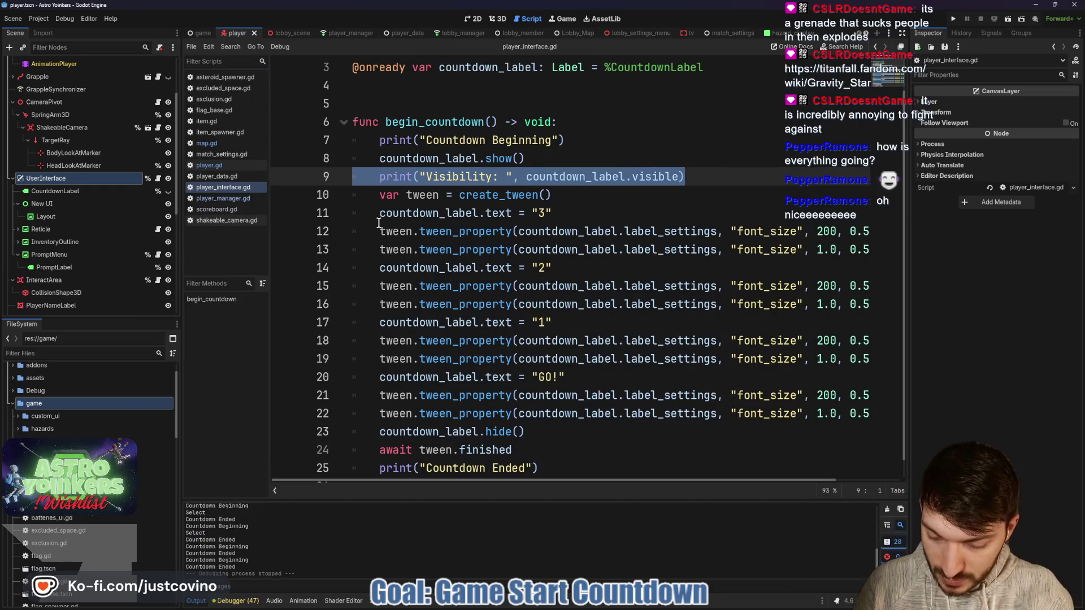
pyautogui.scroll(-1, 586, 363)
pyautogui.click(540, 432)
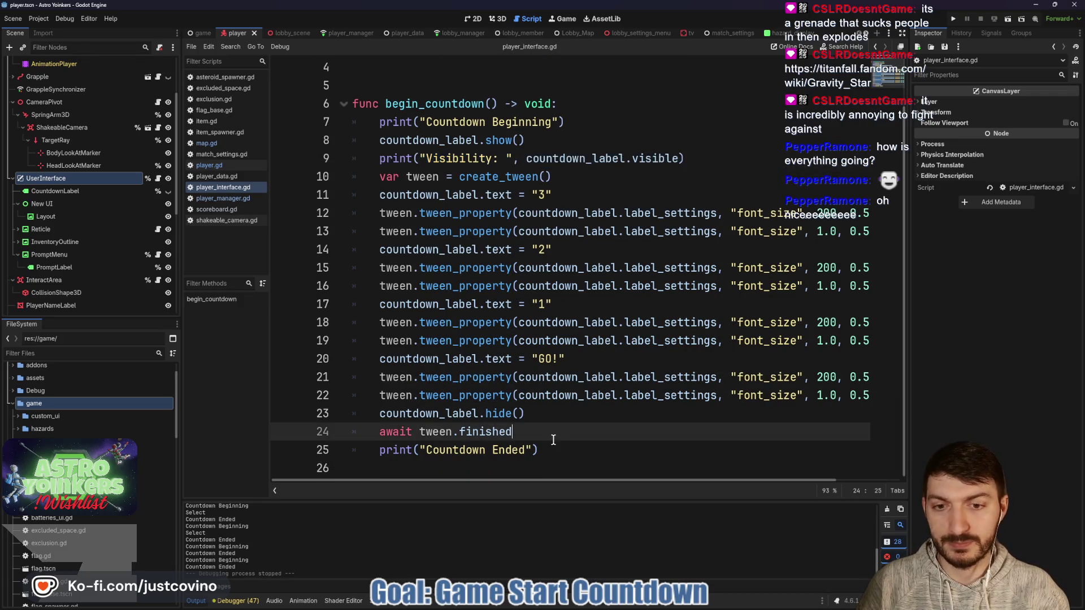
pyautogui.press('Return')
pyautogui.hotkey('ctrl', 'v')
pyautogui.press('Home')
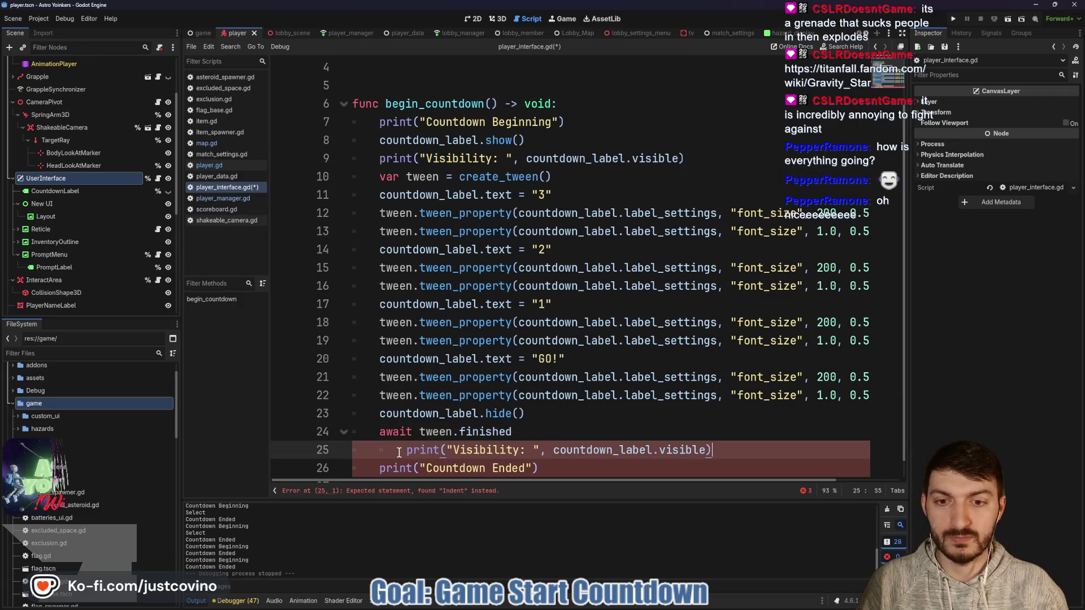
pyautogui.press('BackSpace')
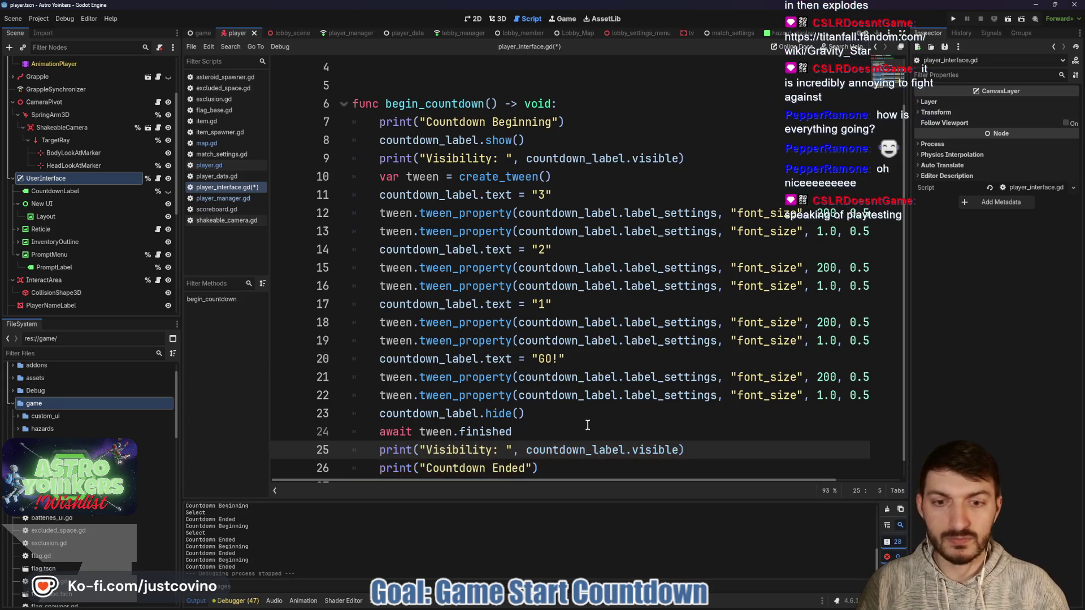
pyautogui.click(587, 425)
pyautogui.hotkey('ctrl', 's')
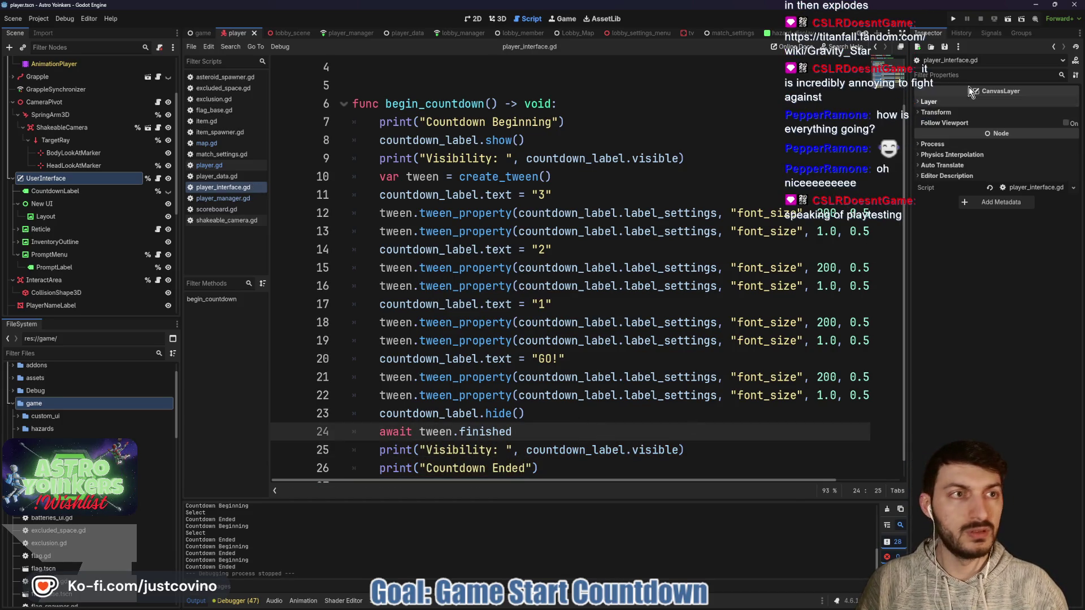
pyautogui.click(953, 18)
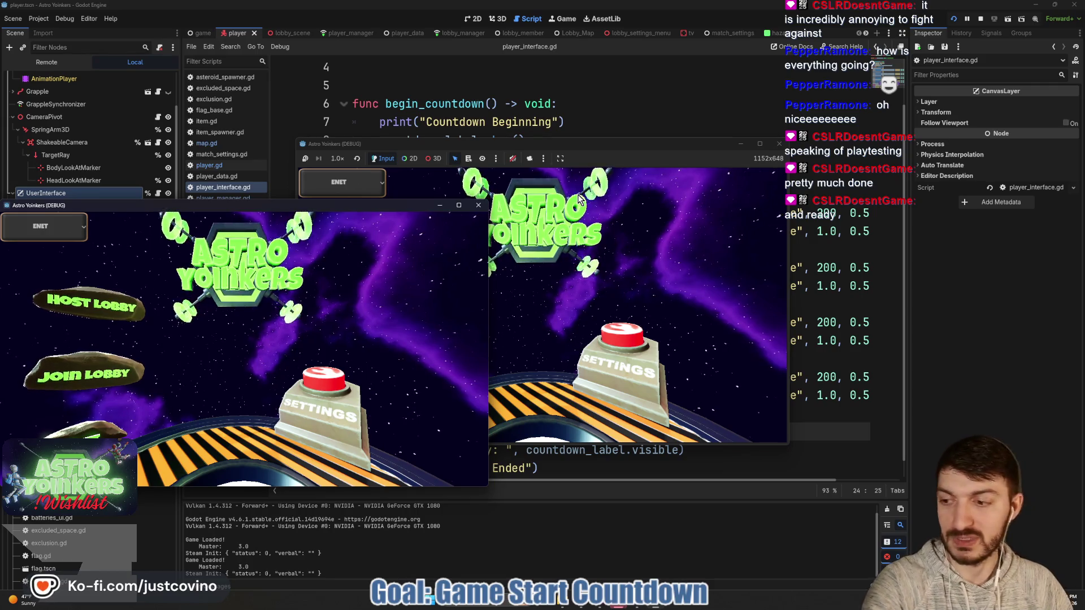
# Host a lobby in the second game window, walk to the Asteroid Map and start the match.
pyautogui.click(561, 146)
pyautogui.click(409, 252)
pyautogui.click(530, 257)
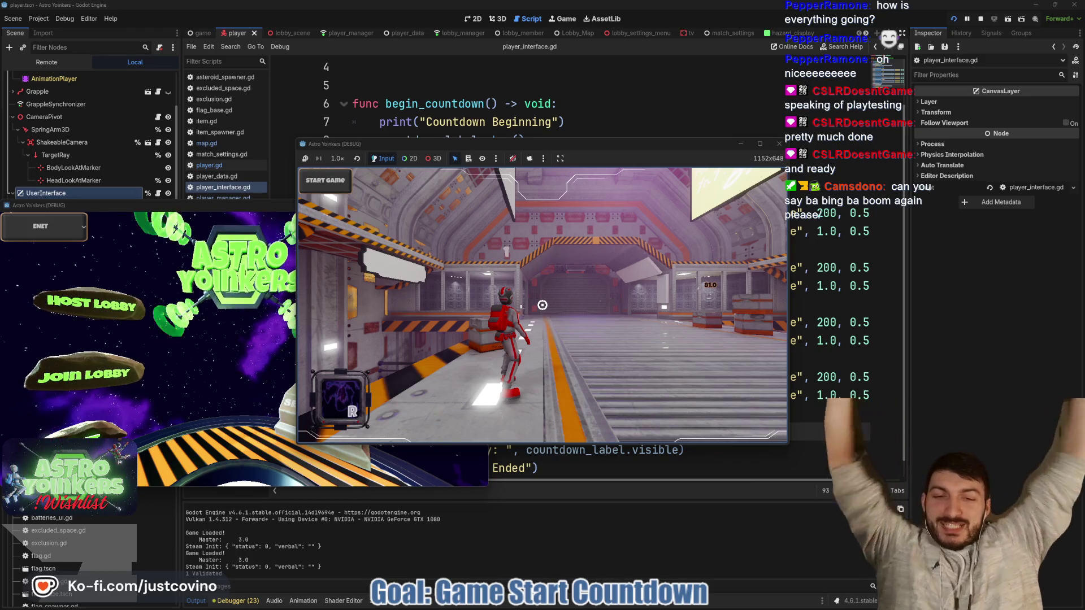
pyautogui.moveTo(542, 305)
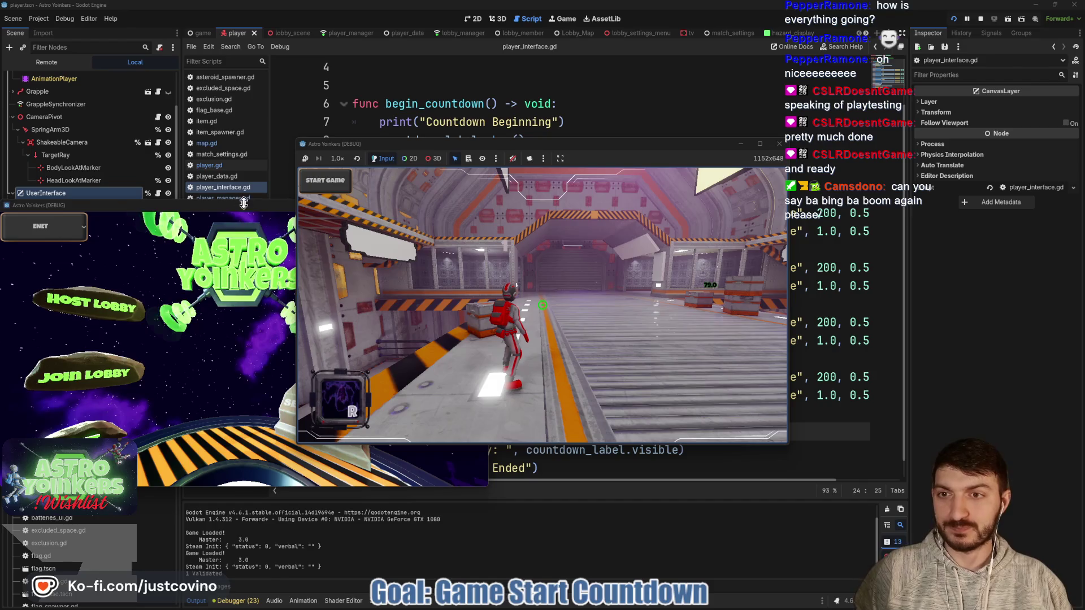
pyautogui.hotkey('alt', 'Tab')
pyautogui.press('w')
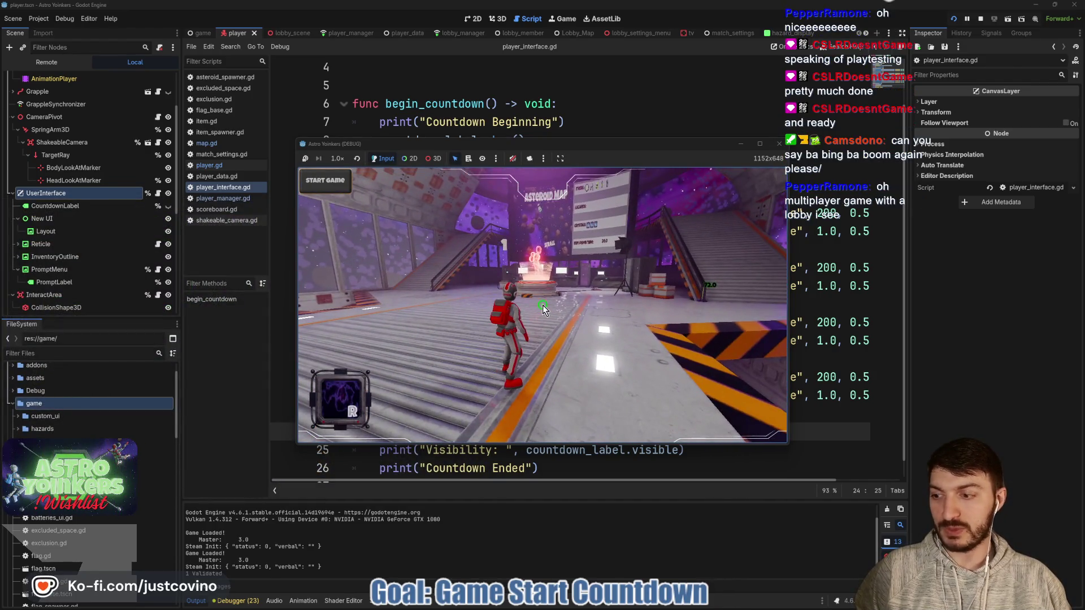
pyautogui.click(327, 180)
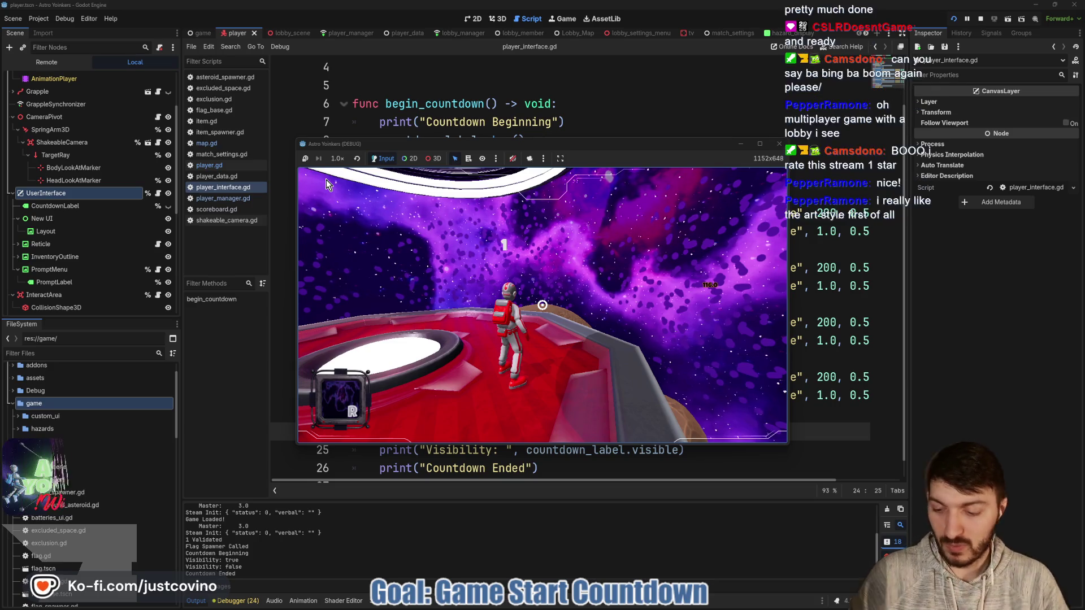
pyautogui.press('`')
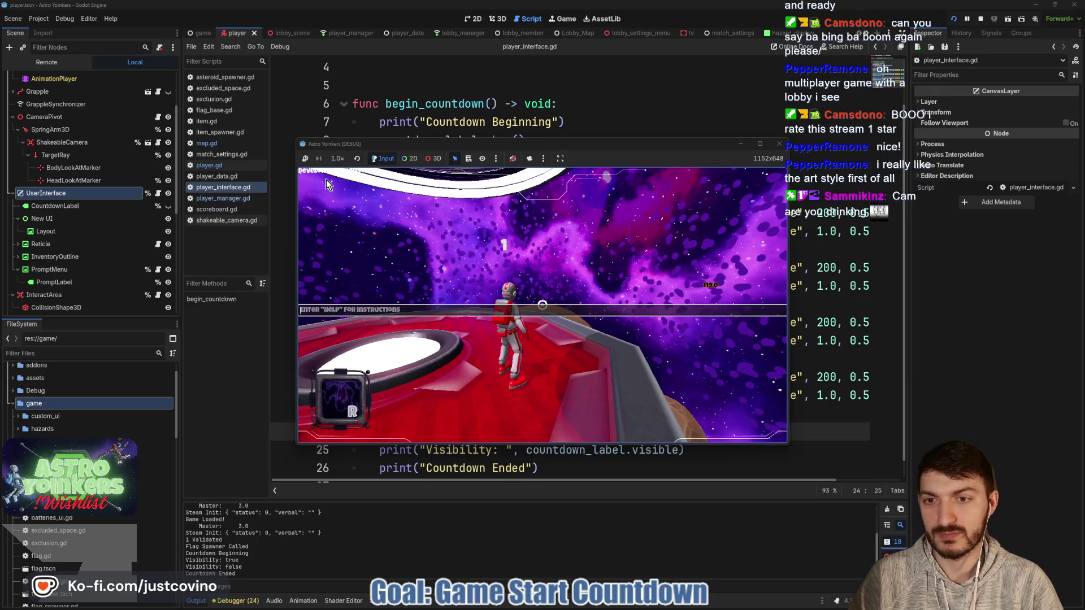
pyautogui.press('Escape')
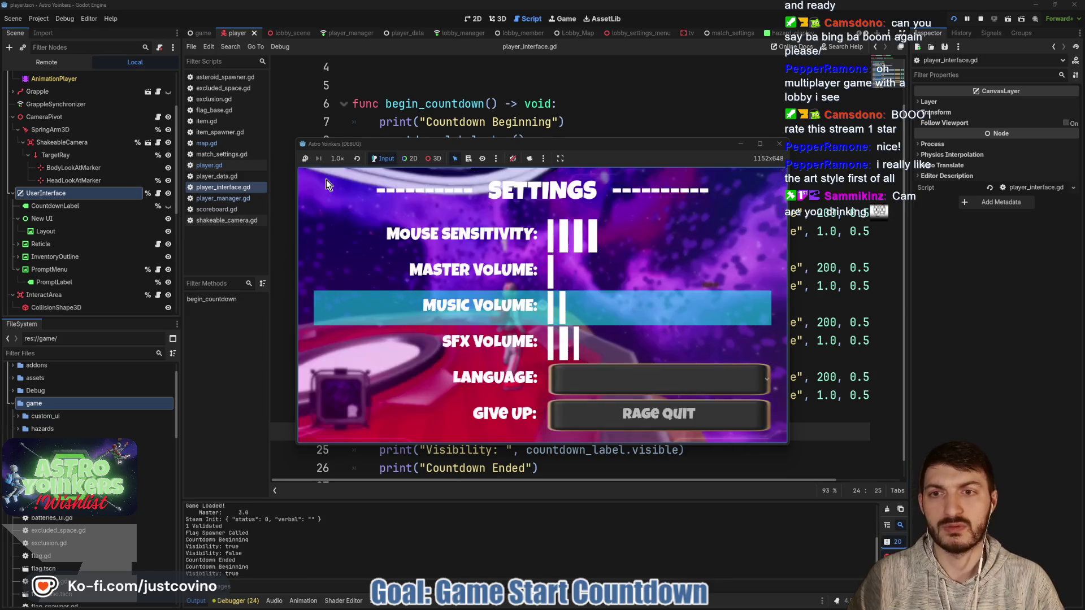
pyautogui.press('Escape')
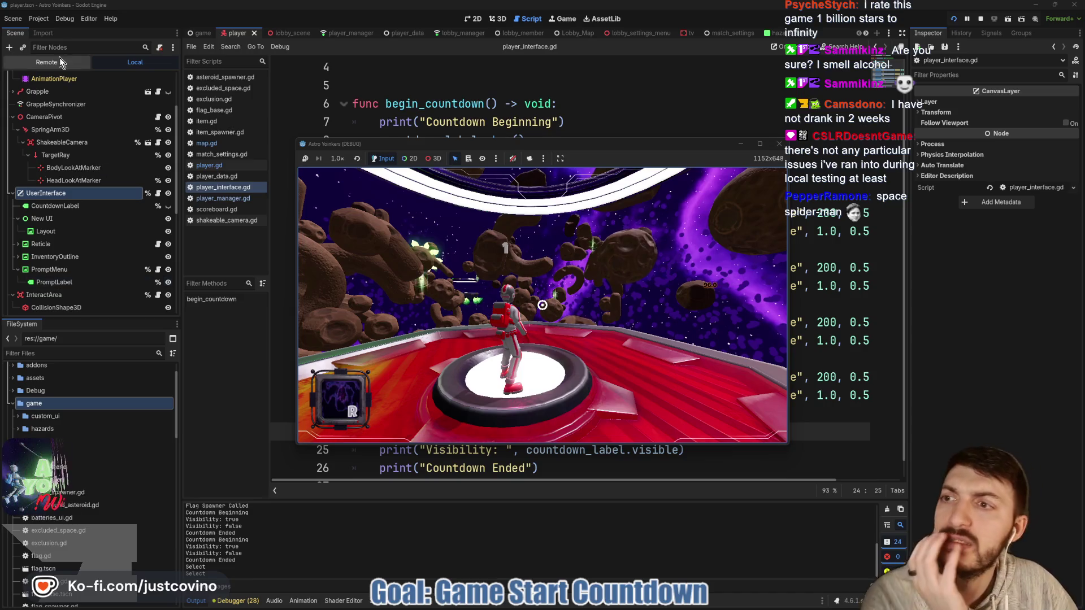
# Expand PlayerAvatars > 1 > UserInterface in the remote tree to show CountdownLabel, then return to the game.
pyautogui.click(61, 62)
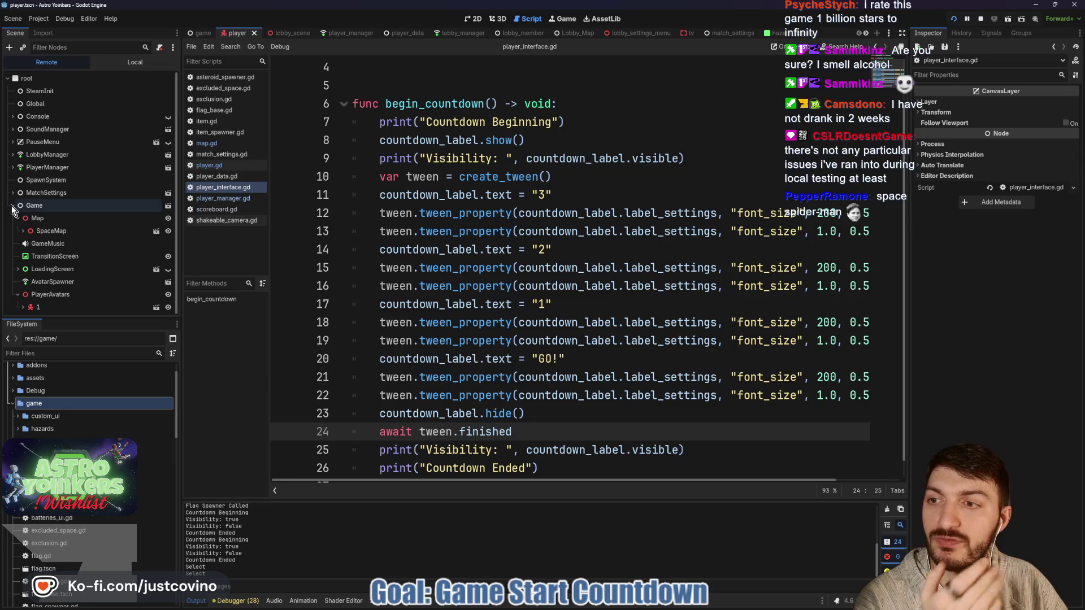
pyautogui.click(24, 307)
pyautogui.scroll(-3, 95, 278)
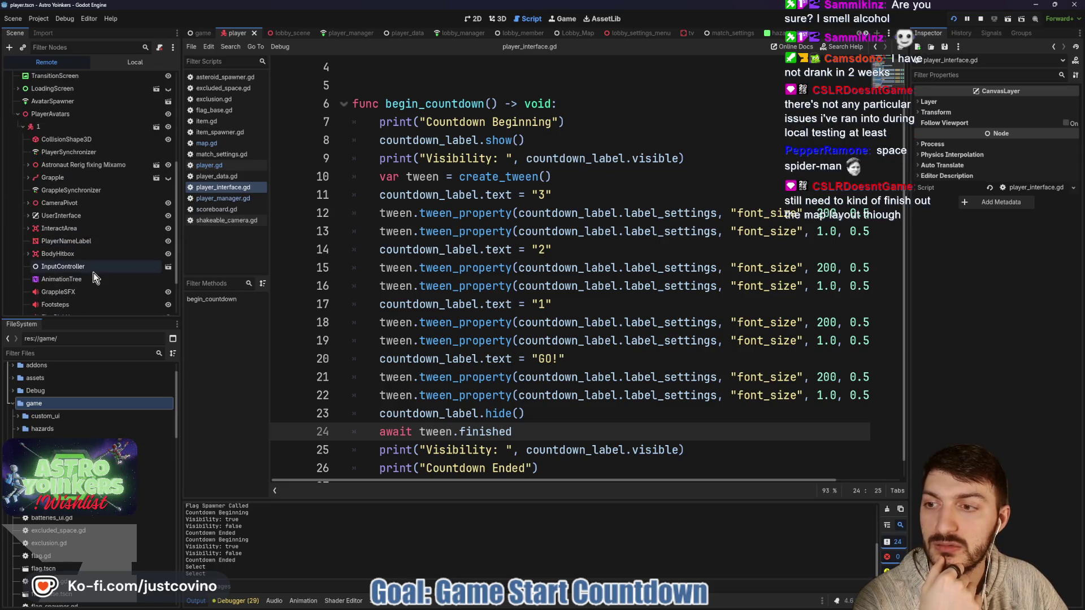
pyautogui.click(28, 215)
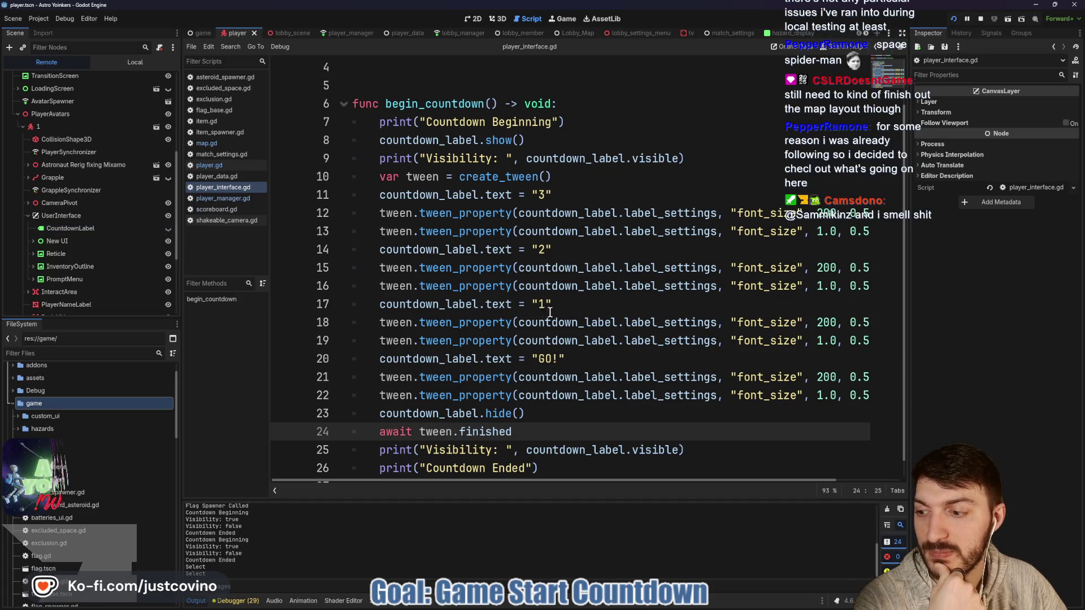
pyautogui.moveTo(633, 608)
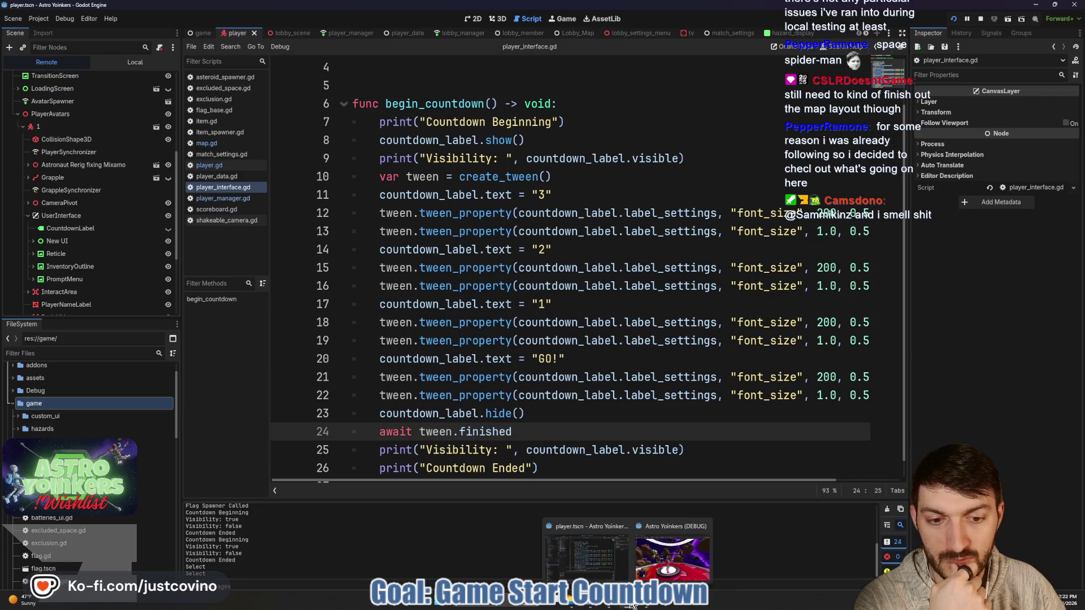
pyautogui.click(672, 551)
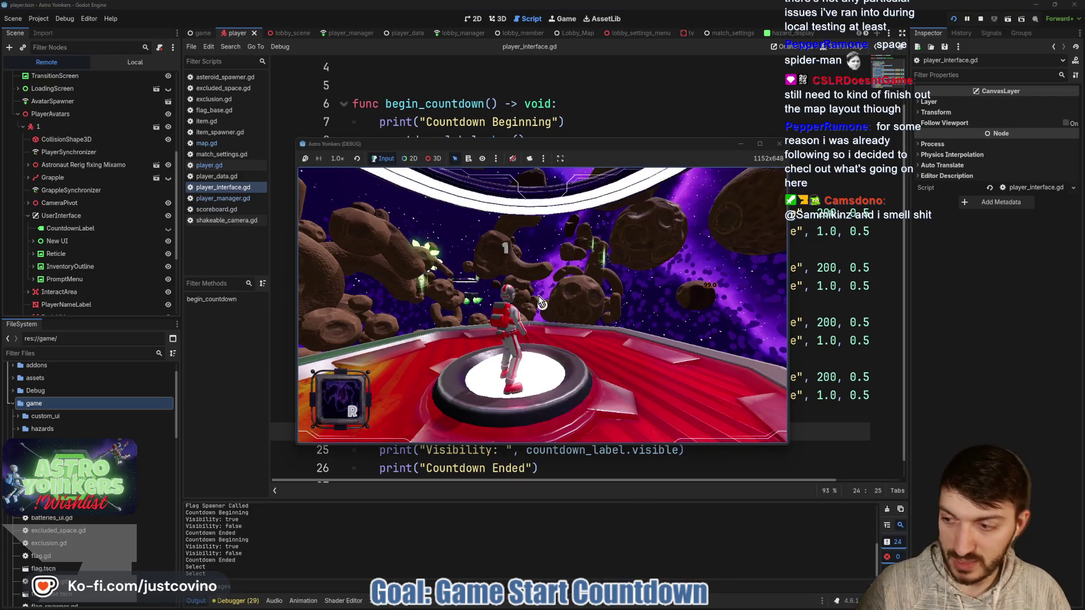
# Run 'countdown' from the game's developer console, then close the console and settings menu.
pyautogui.click(547, 306)
pyautogui.press('`')
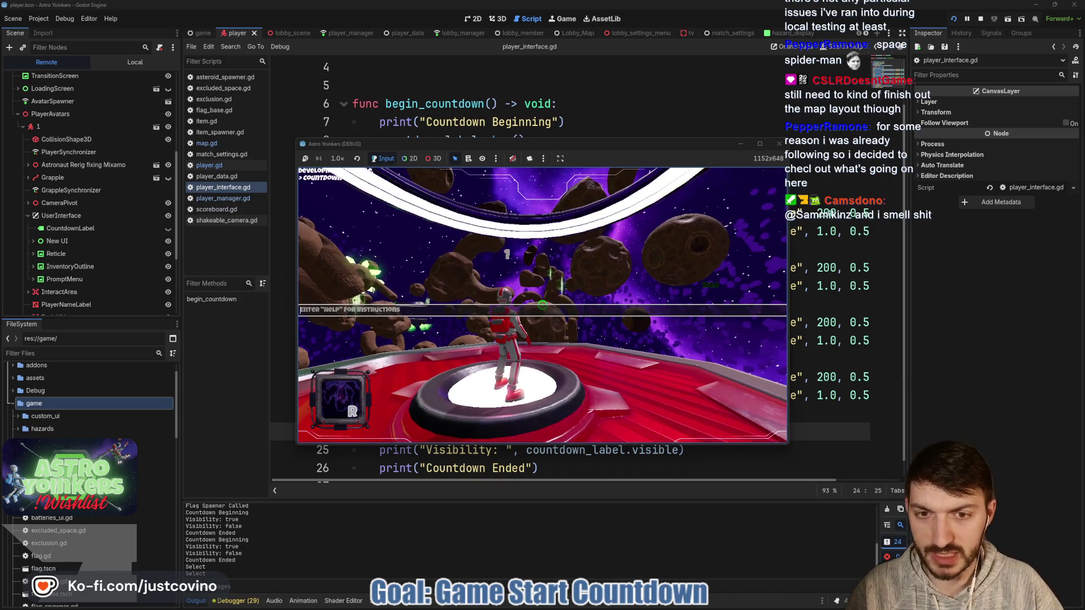
pyautogui.write('cou')
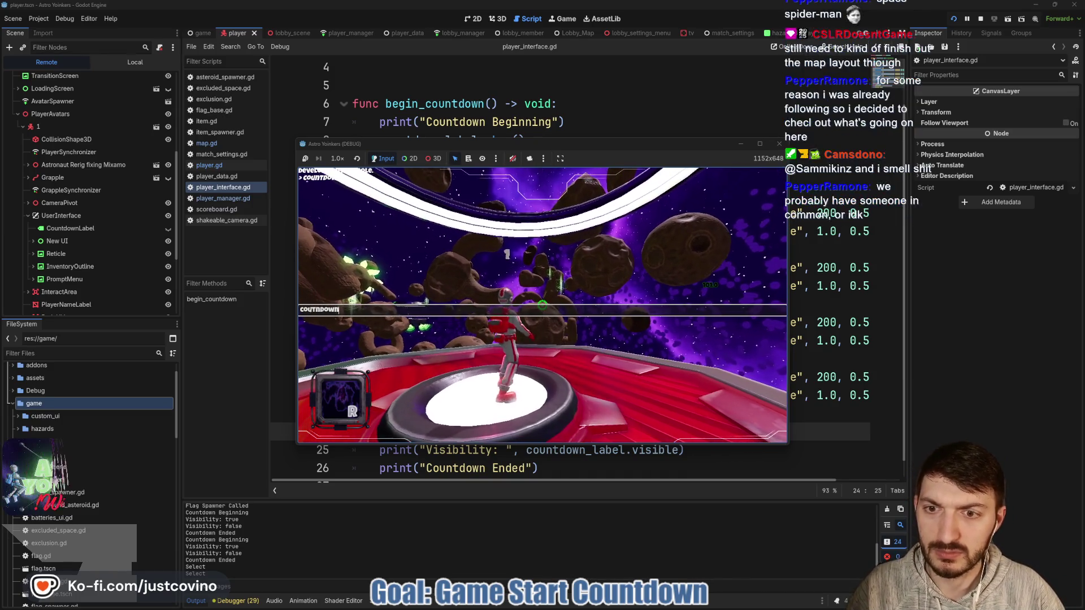
pyautogui.write('ntdown')
pyautogui.press('Return')
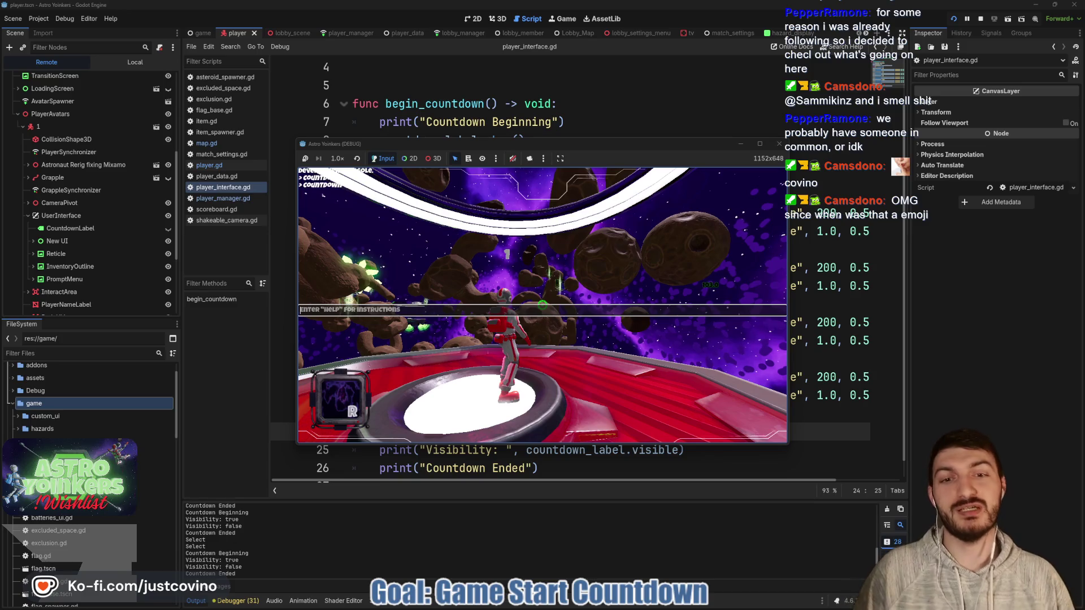
pyautogui.press('Escape')
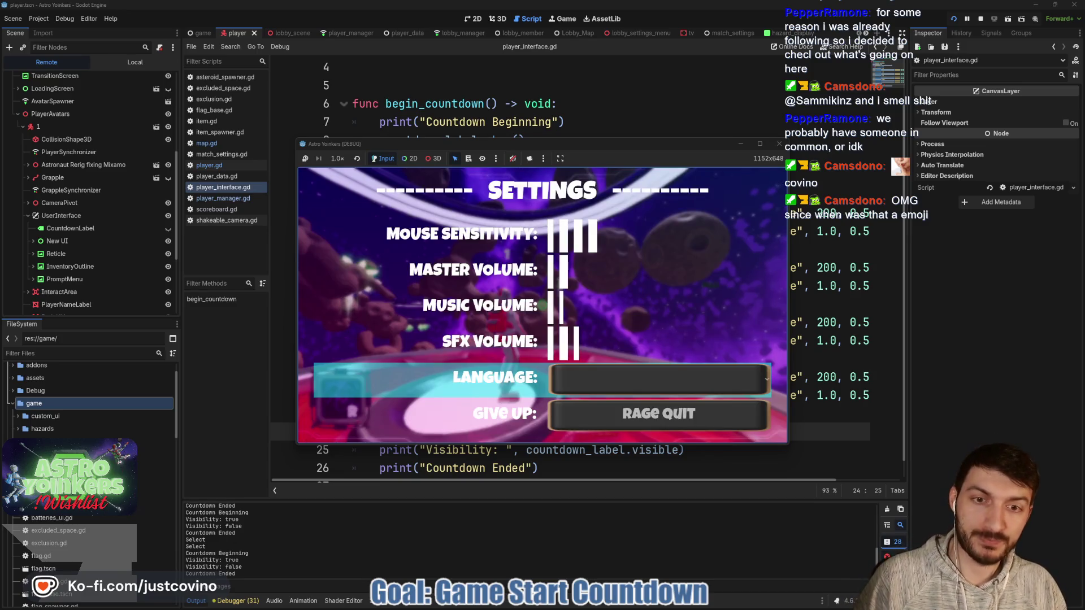
pyautogui.press('Escape')
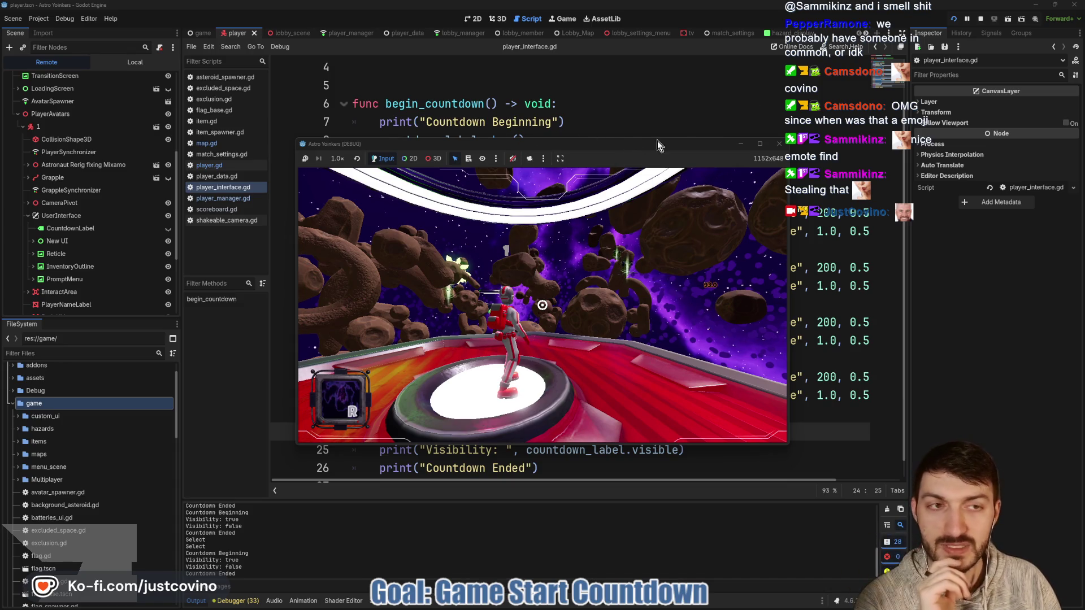
# Stop the running game and select the line 25 visibility print statement.
pyautogui.click(981, 20)
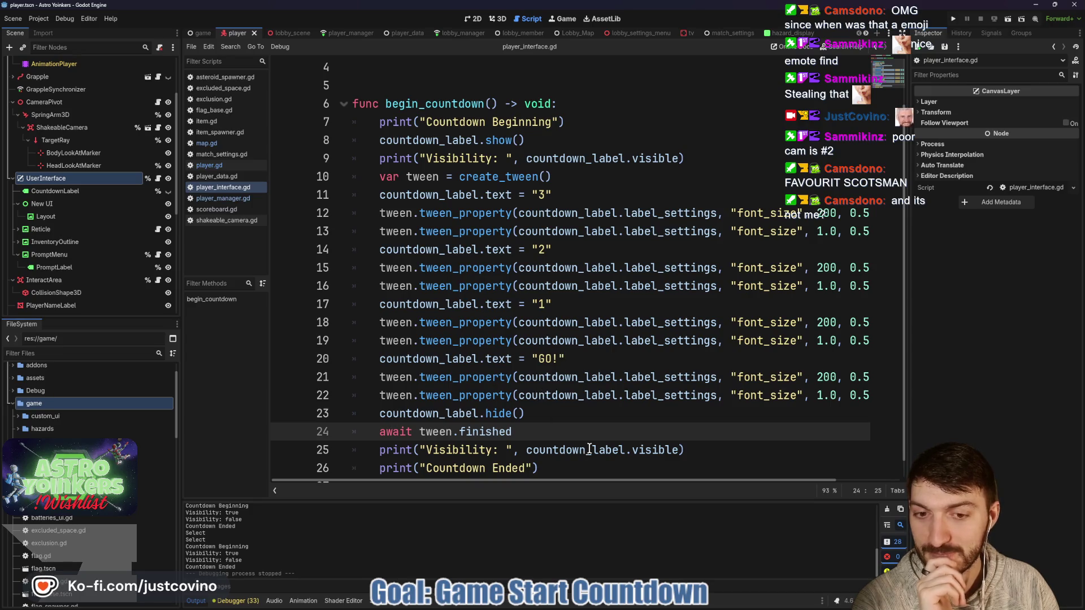
pyautogui.click(588, 450)
pyautogui.moveTo(670, 453)
pyautogui.moveTo(684, 450); pyautogui.dragTo(379, 450)
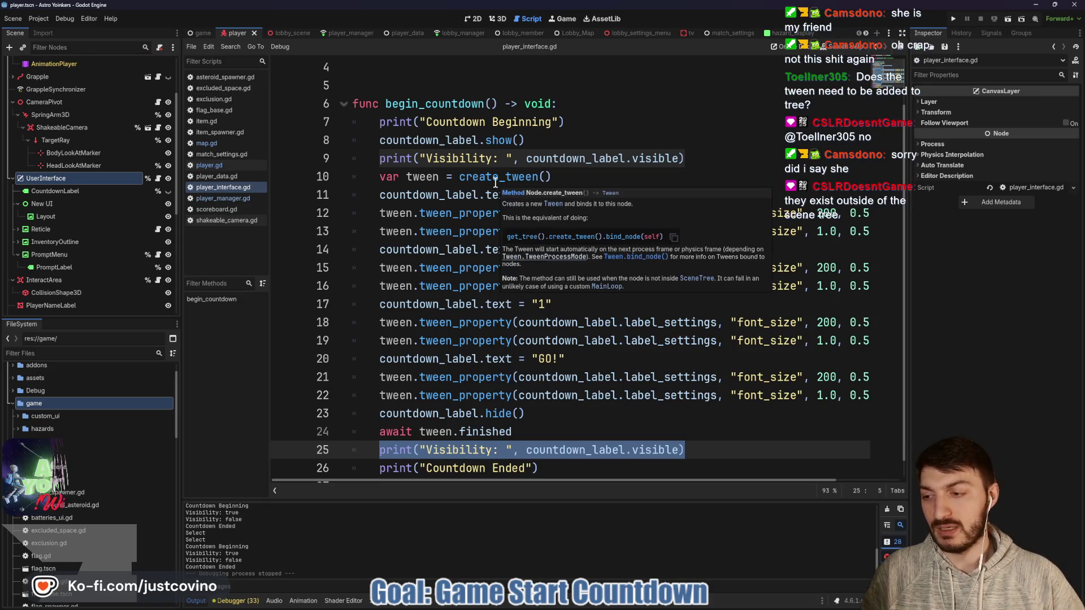
pyautogui.moveTo(495, 183)
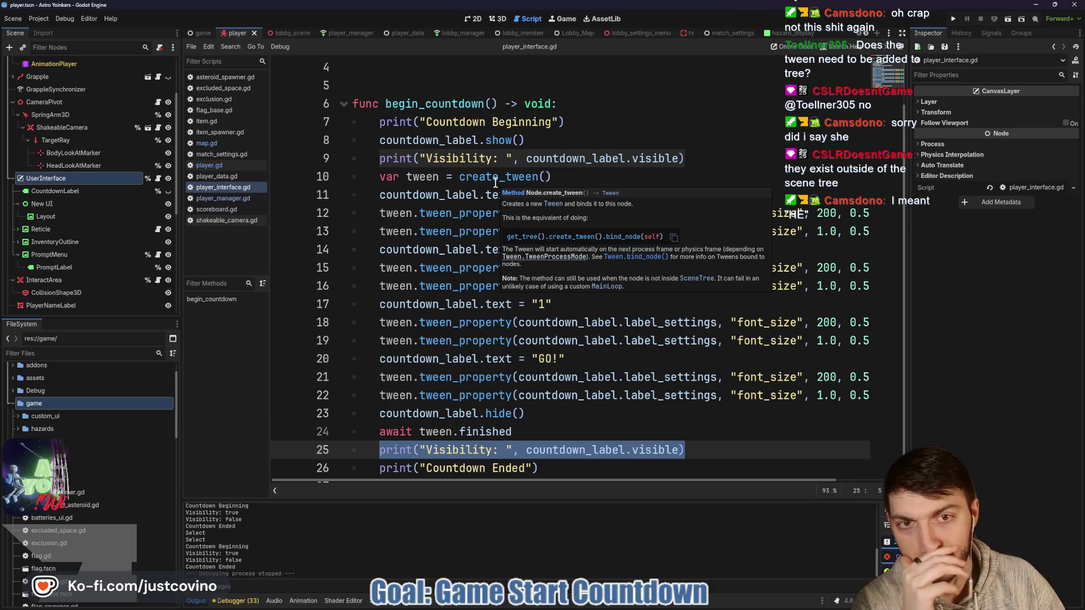
pyautogui.click(552, 137)
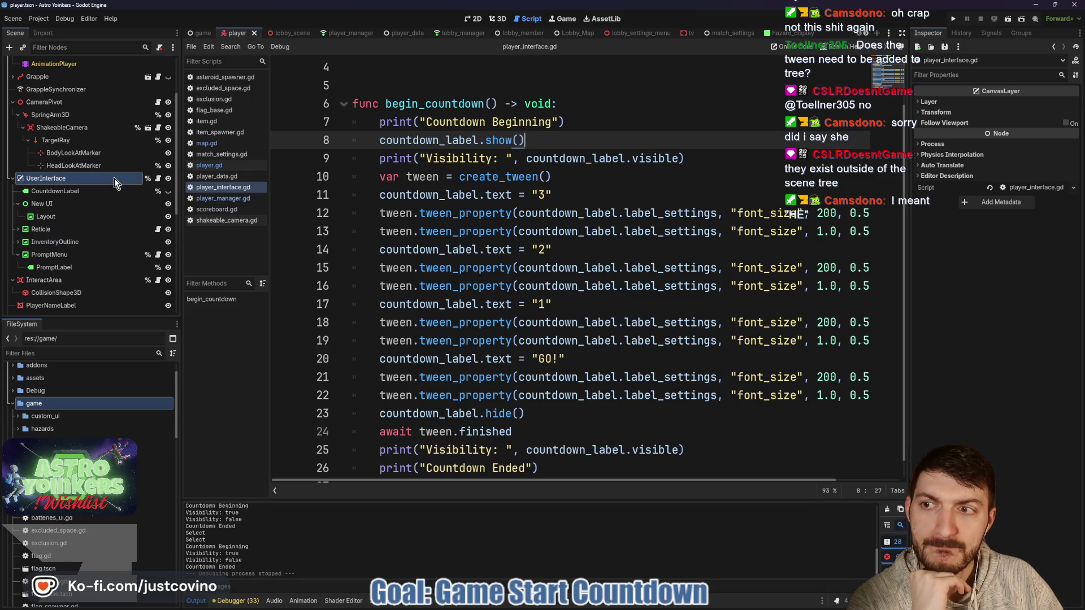
# Open player.gd and scroll through _ready and _physics_process to find the countdown command.
pyautogui.scroll(2, 427, 215)
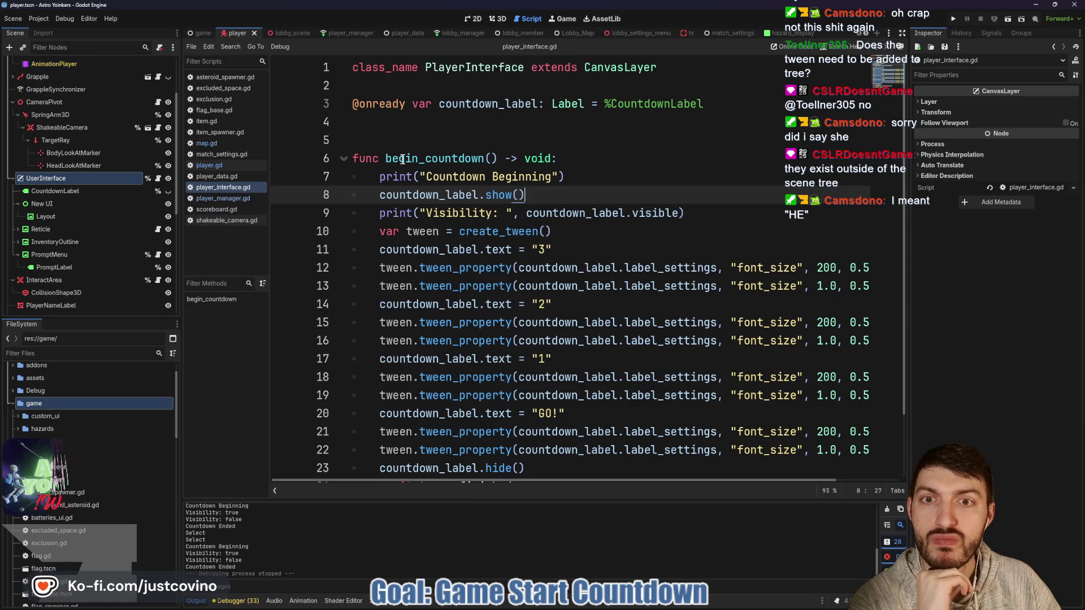
pyautogui.scroll(2, 155, 102)
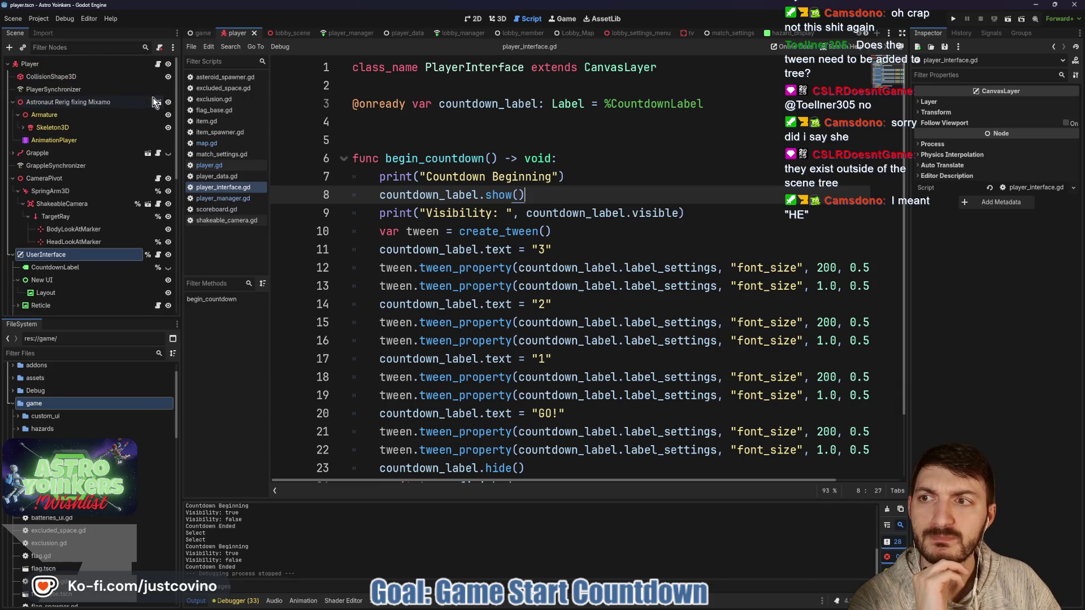
pyautogui.click(159, 64)
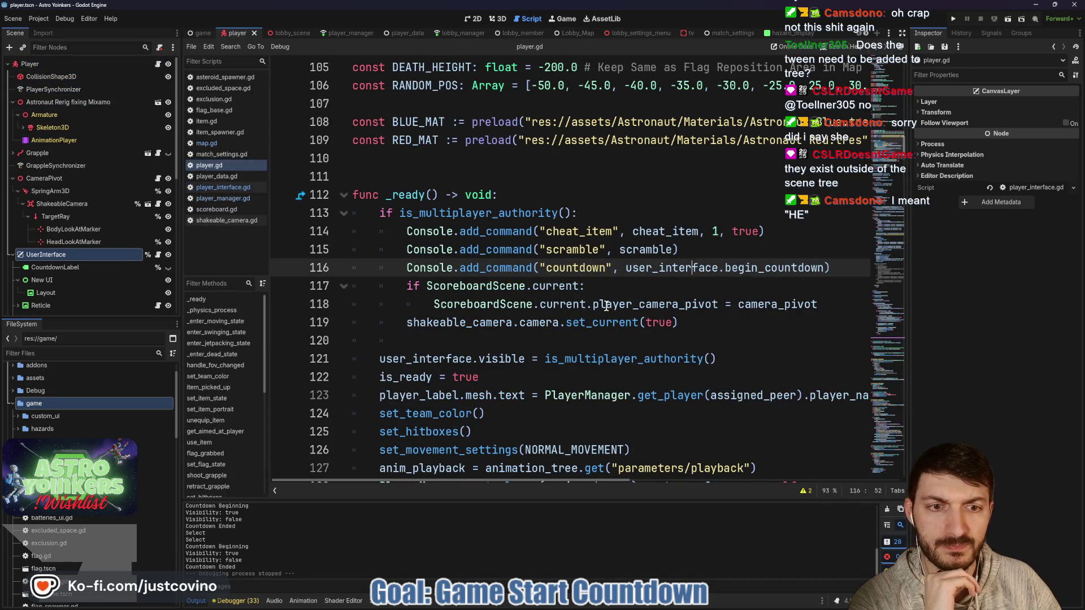
pyautogui.scroll(-4, 576, 294)
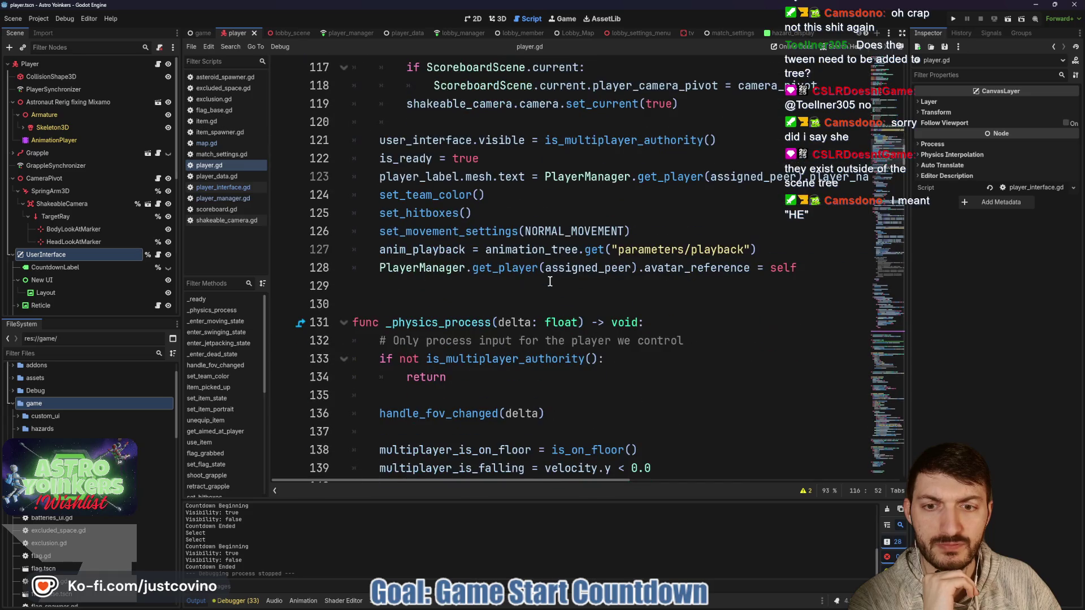
pyautogui.scroll(-3, 550, 282)
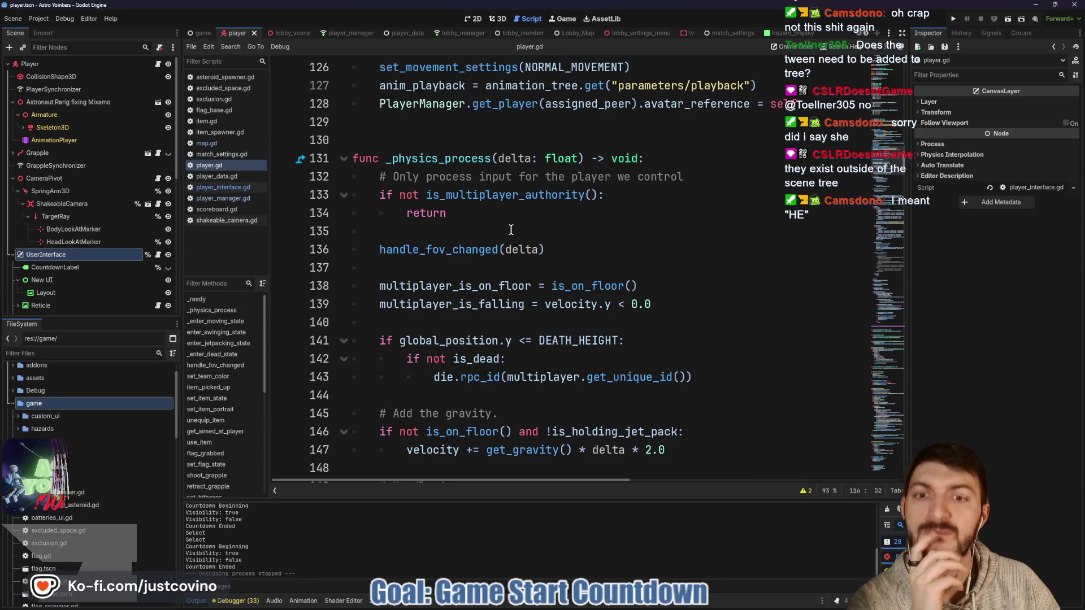
pyautogui.scroll(-4, 511, 230)
pyautogui.scroll(-3, 460, 247)
pyautogui.scroll(9, 469, 258)
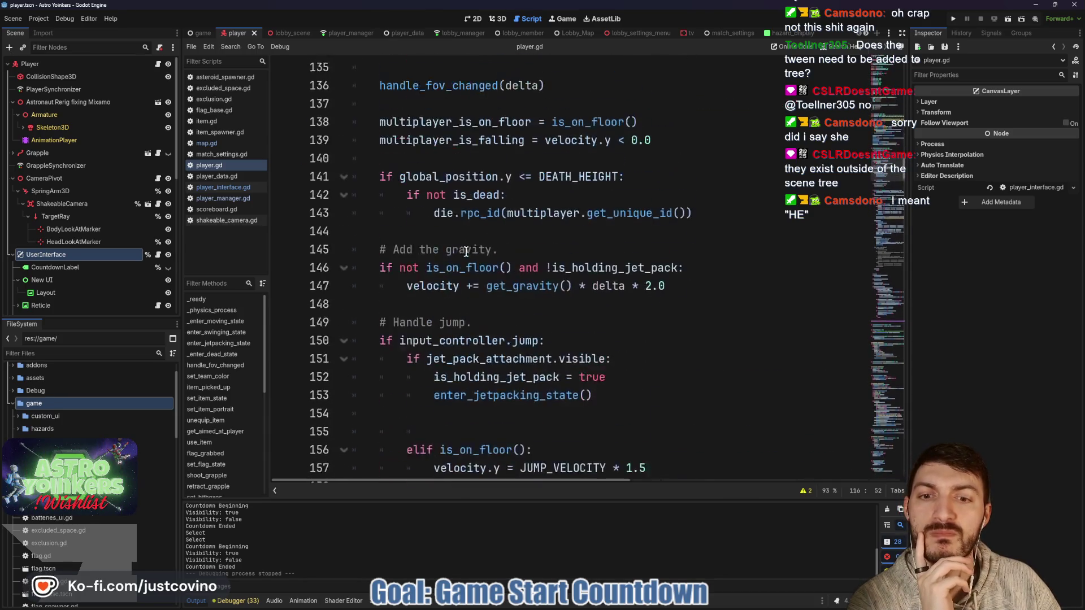
pyautogui.scroll(2, 474, 265)
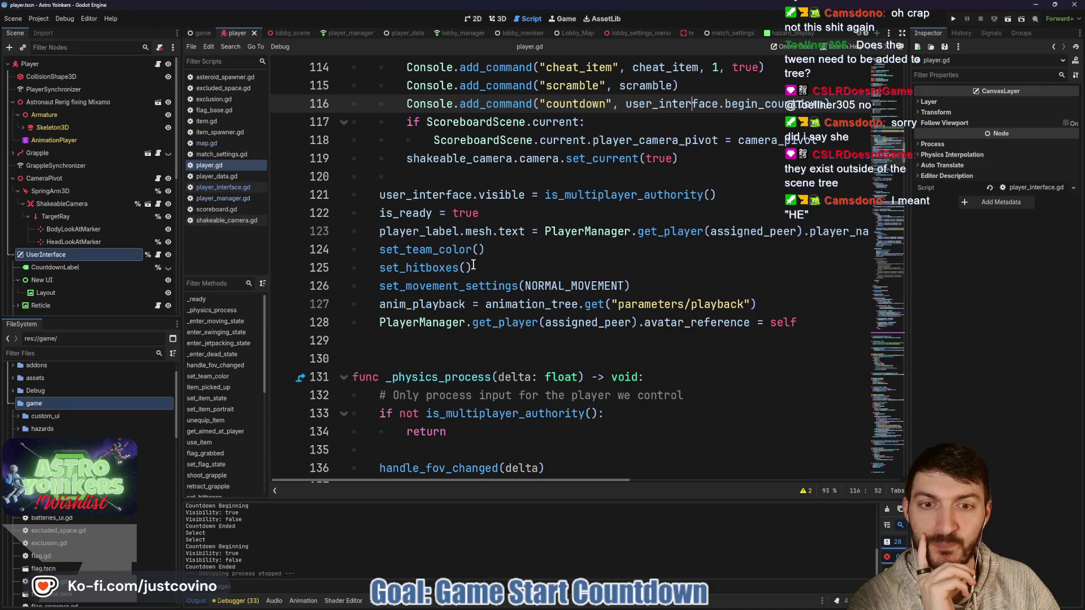
pyautogui.scroll(3, 474, 266)
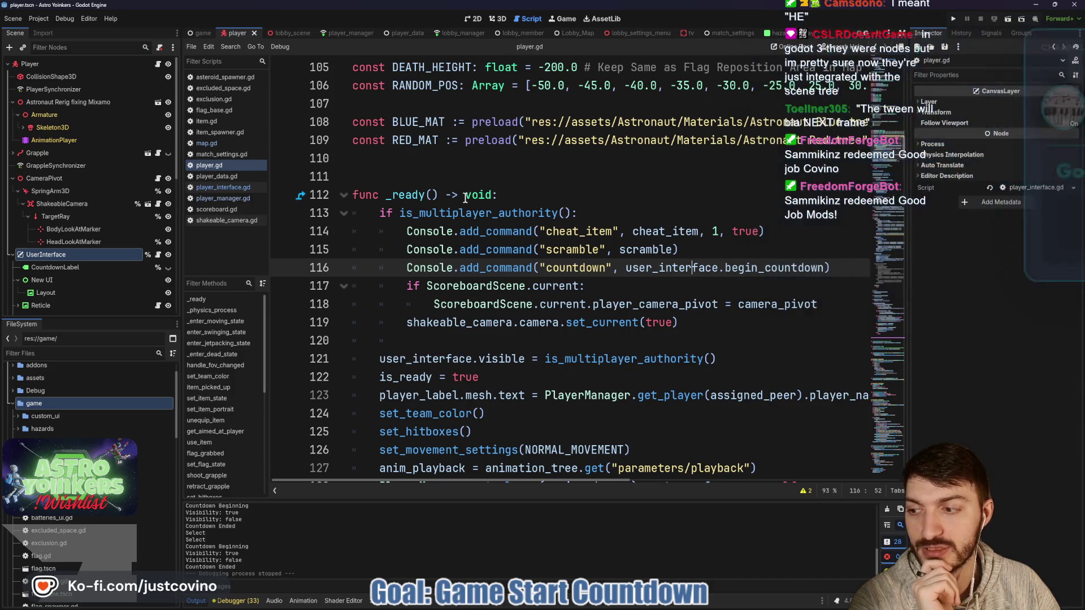
# Switch to the space_map scene to view map.gd's start_game.
pyautogui.moveTo(498, 211)
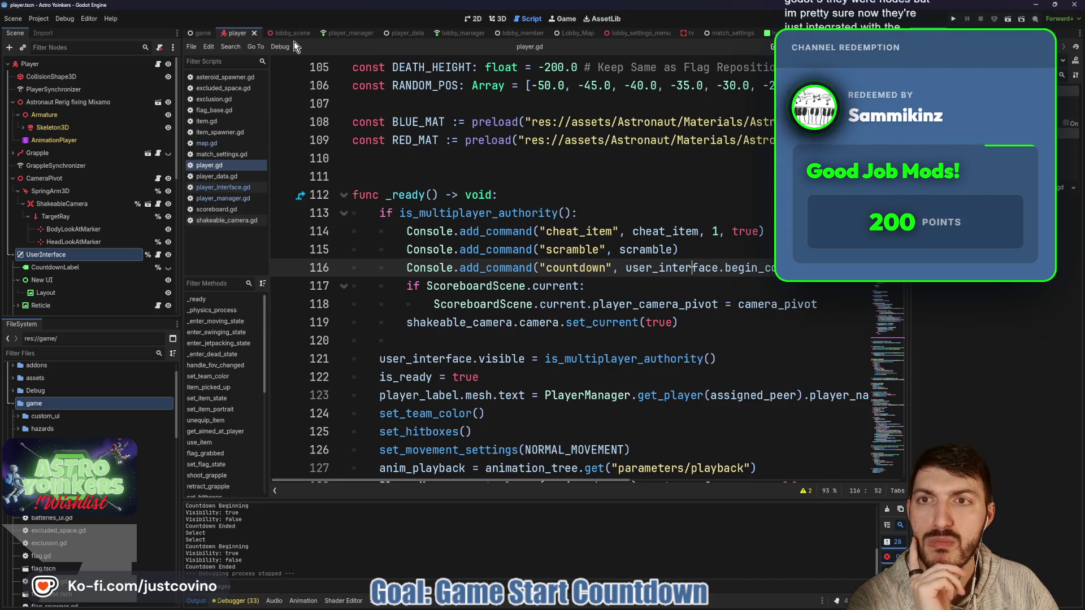
pyautogui.moveTo(290, 37)
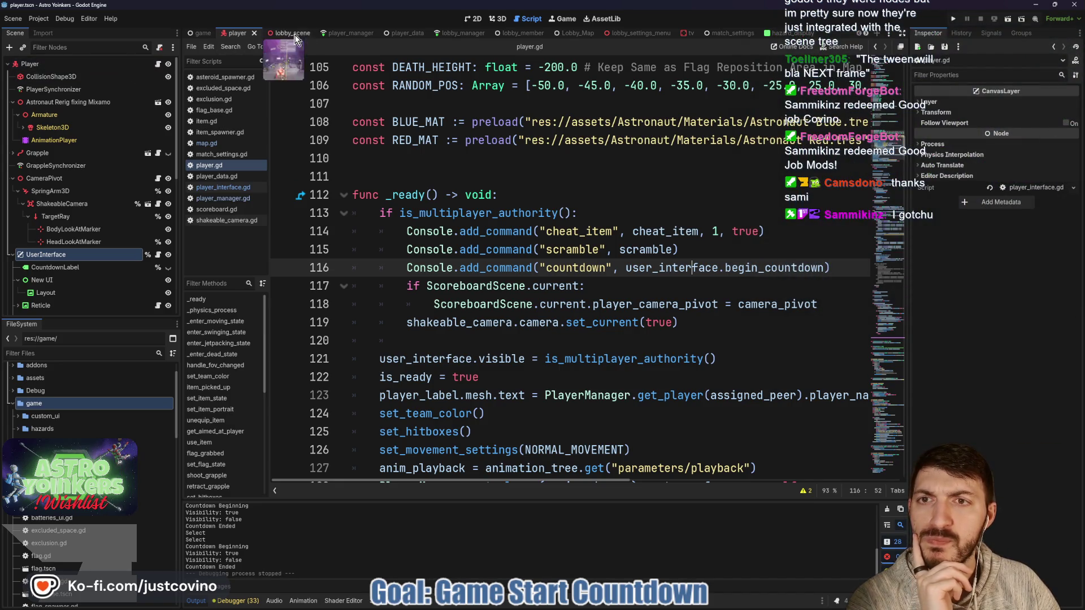
pyautogui.scroll(-4, 768, 35)
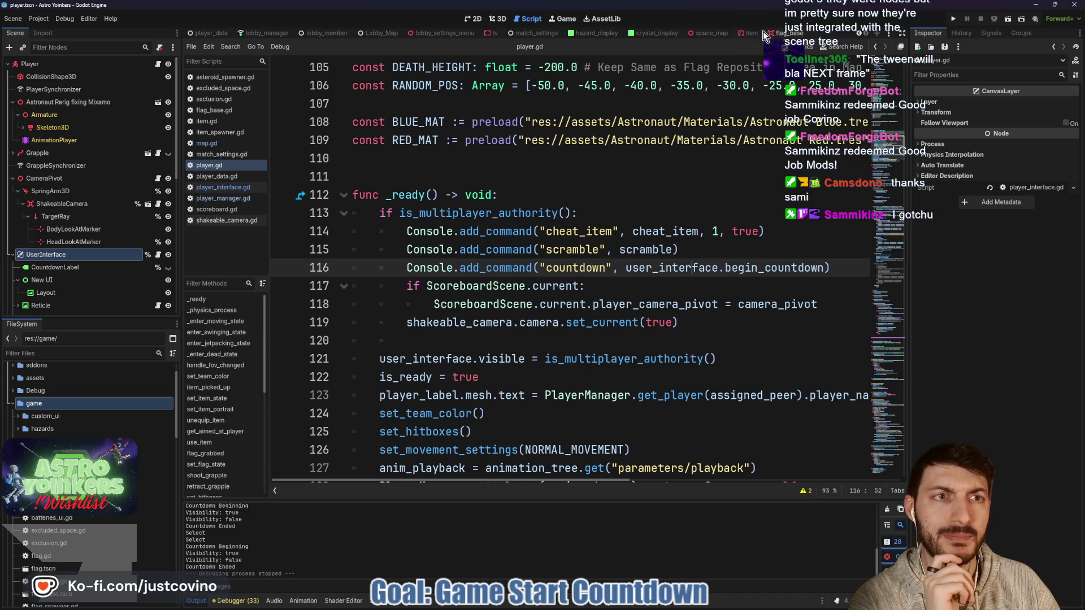
pyautogui.click(701, 33)
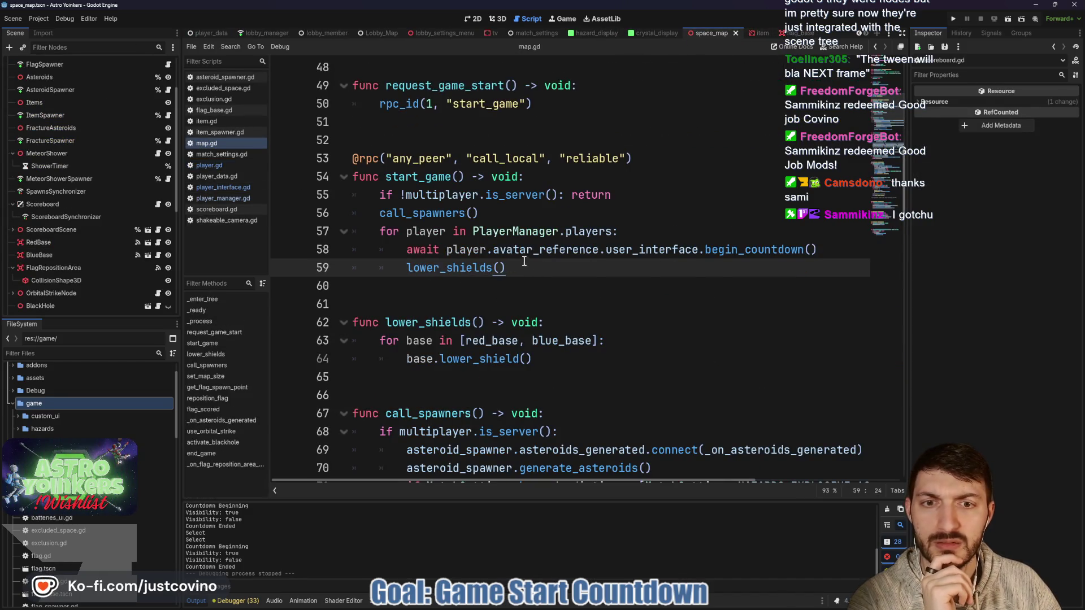
# Replace the player loop header on line 57 with PlayerManager.local_player.
pyautogui.press('Up')
pyautogui.moveTo(867, 250); pyautogui.dragTo(378, 249)
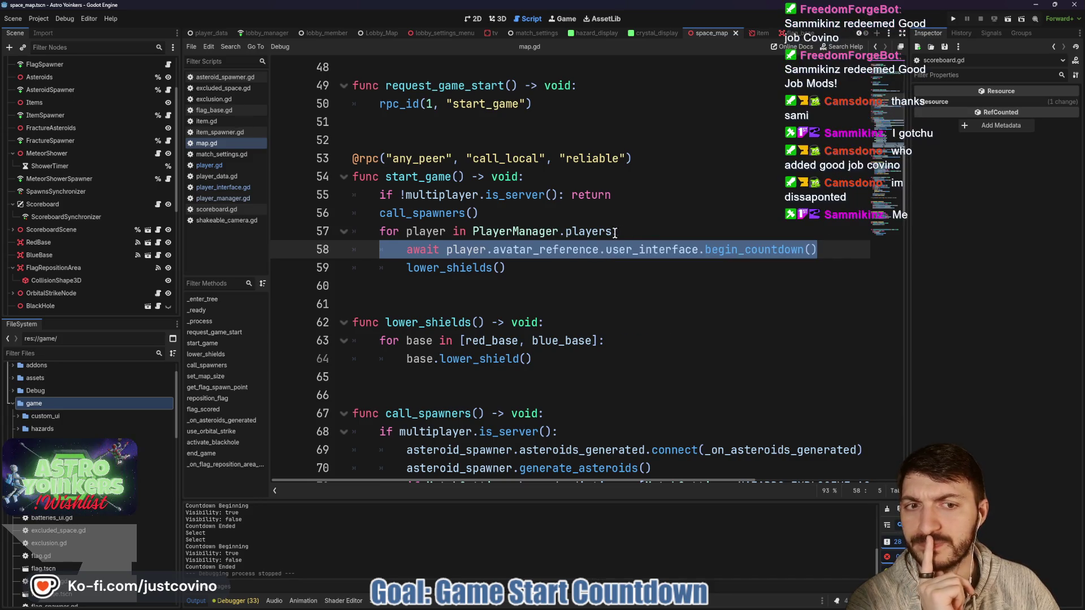
pyautogui.click(447, 249)
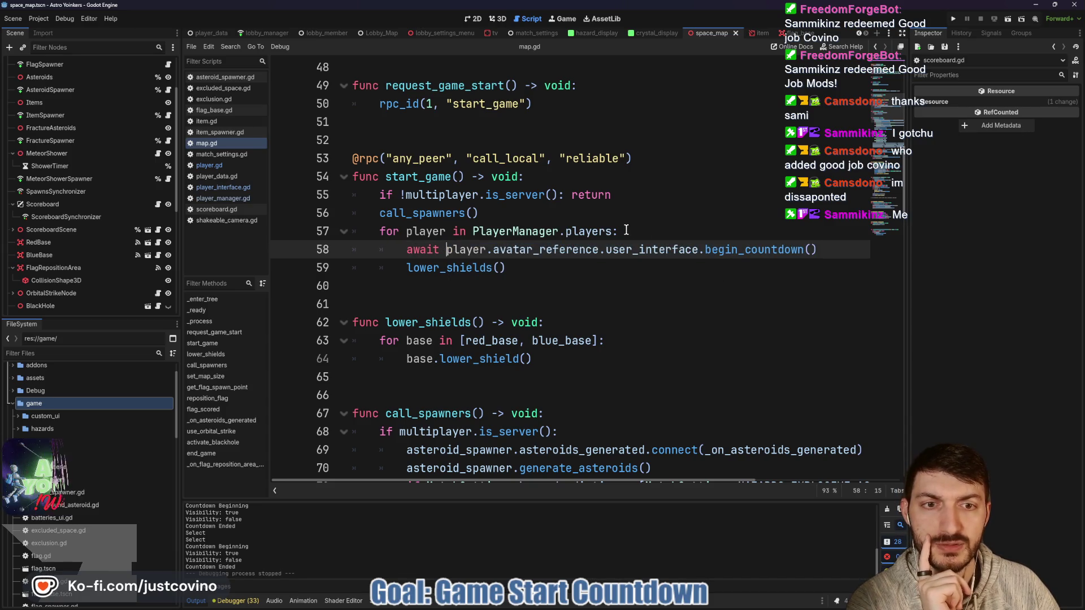
pyautogui.moveTo(618, 231); pyautogui.dragTo(440, 234)
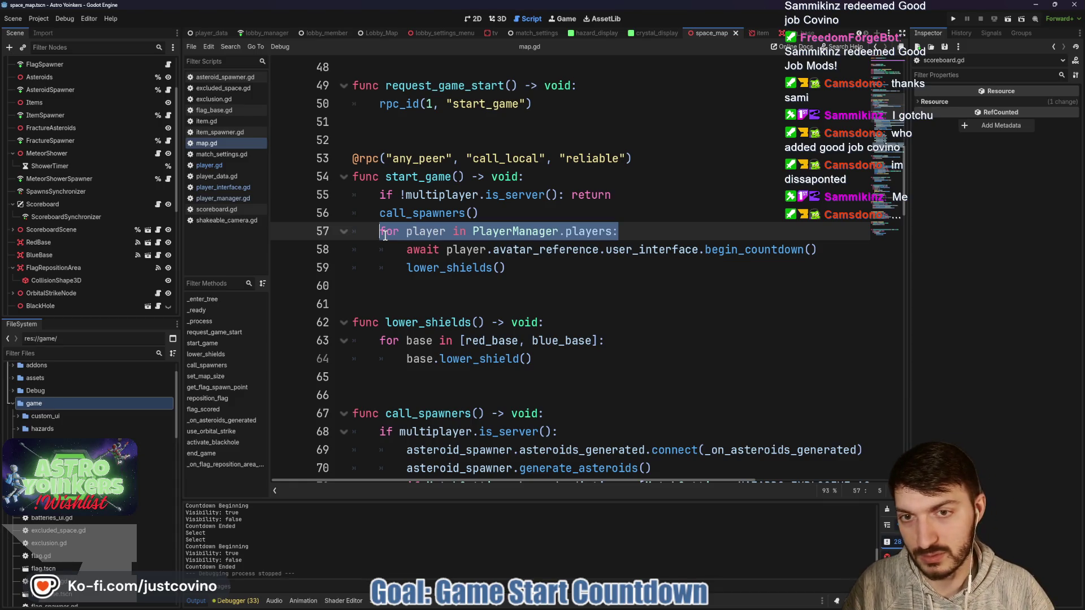
pyautogui.write('PlayerManager.')
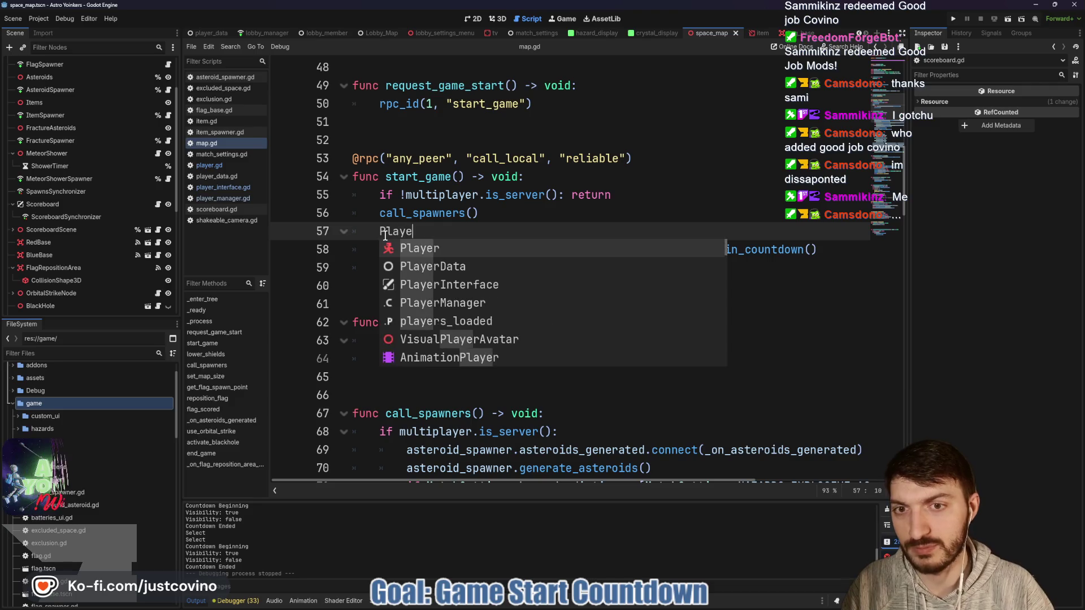
pyautogui.write('locv')
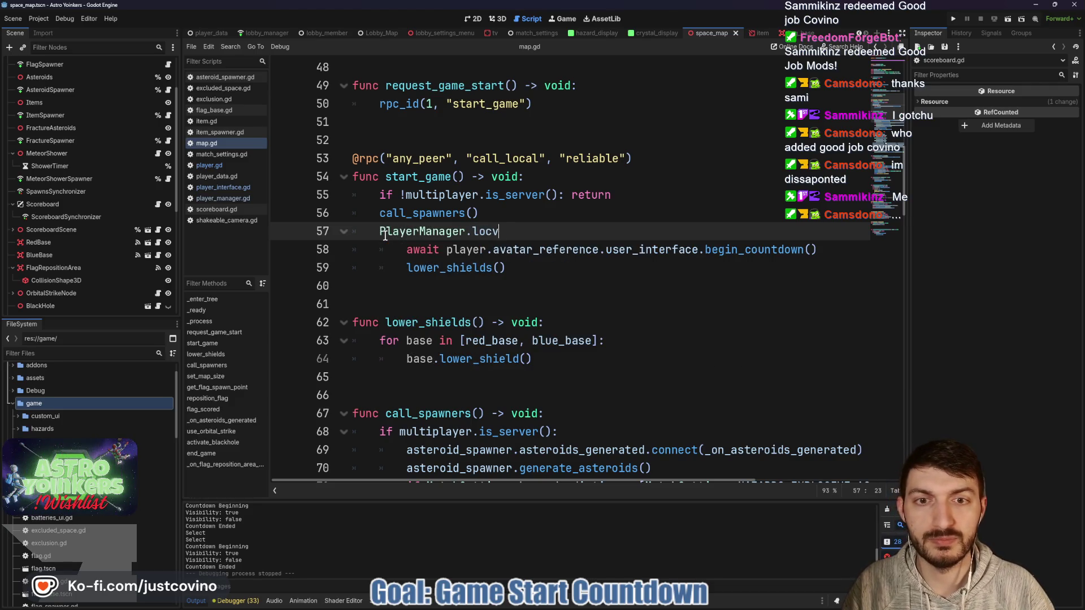
pyautogui.write('cal')
pyautogui.press('Return')
# Extend line 57 to .avatar_reference.user_interface.begin_countdown() using autocomplete.
pyautogui.write('.user')
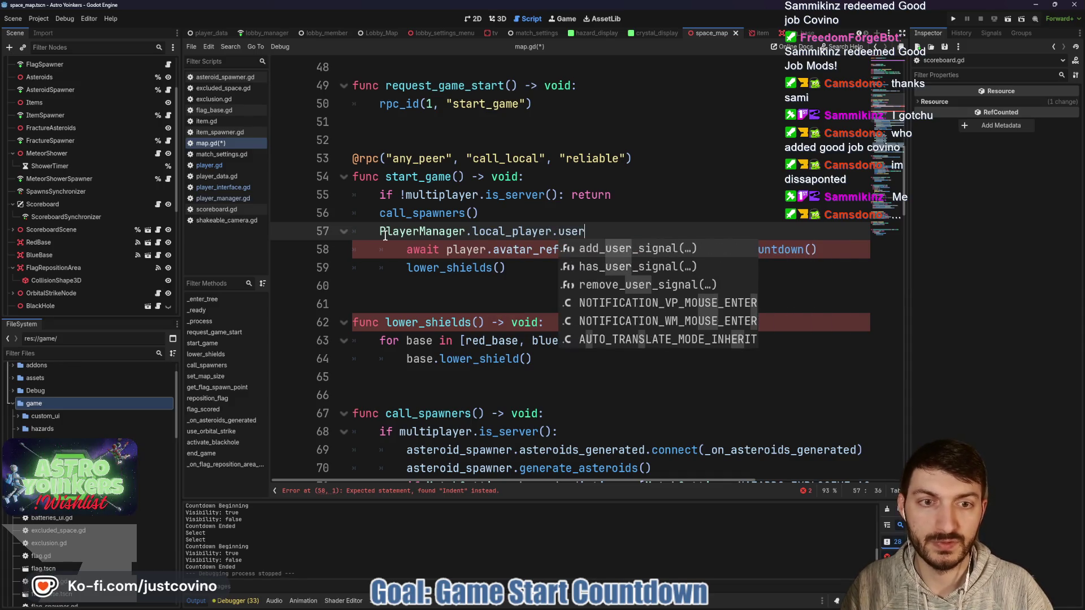
pyautogui.write('_id')
pyautogui.press('BackSpace')
pyautogui.press('BackSpace')
pyautogui.press('BackSpace')
pyautogui.press('BackSpace')
pyautogui.press('Return')
pyautogui.write('.')
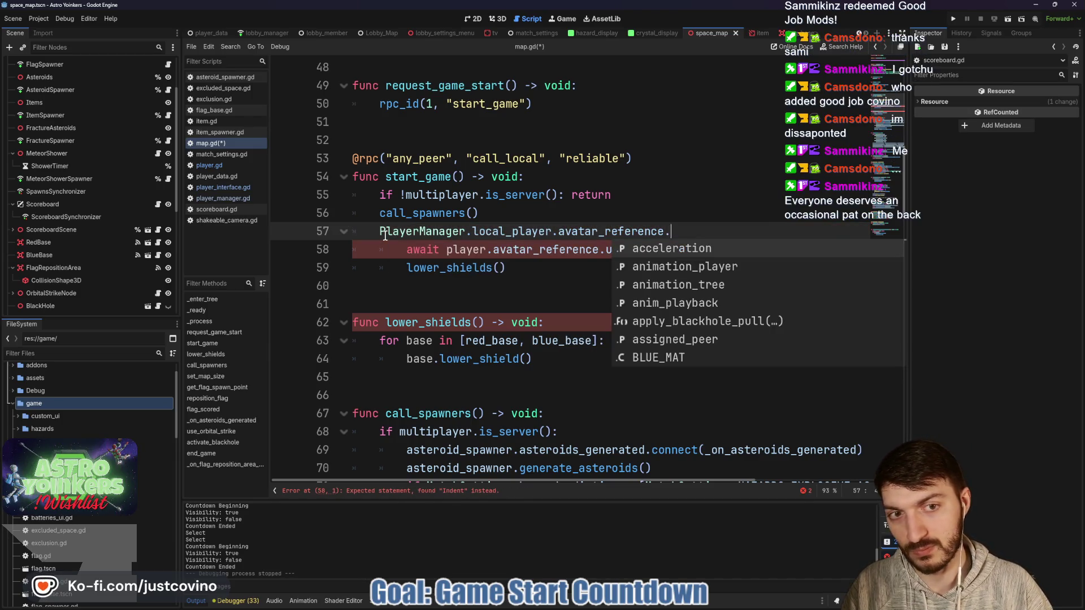
pyautogui.write('user')
pyautogui.press('Return')
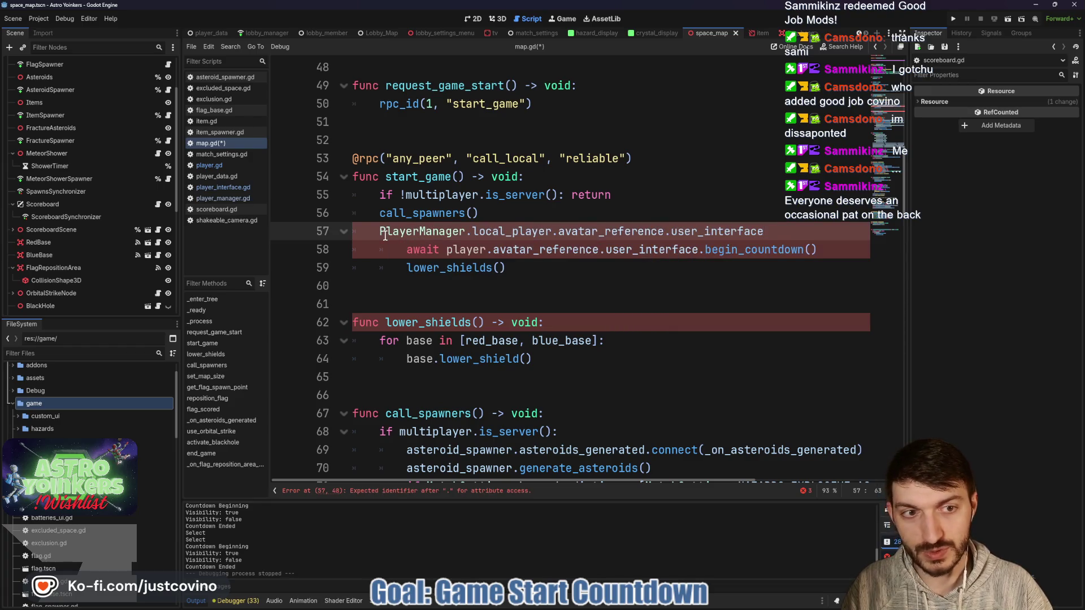
pyautogui.write('.be')
pyautogui.press('Return')
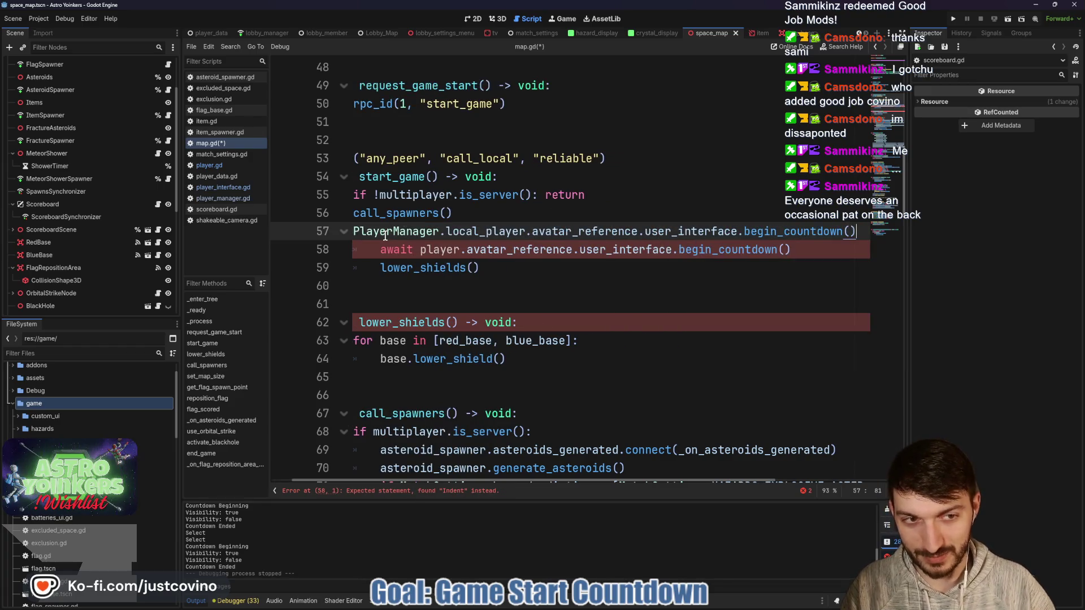
# Delete the old await begin_countdown line, prefix line 57 with await, and launch the game.
pyautogui.moveTo(791, 250); pyautogui.dragTo(365, 249)
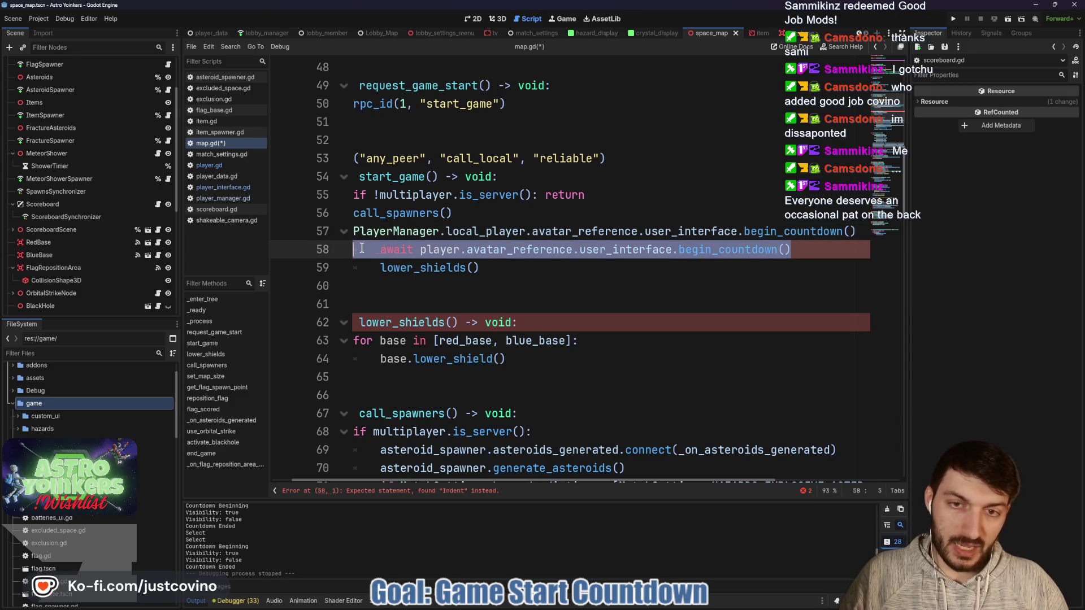
pyautogui.press('BackSpace')
pyautogui.press('BackSpace')
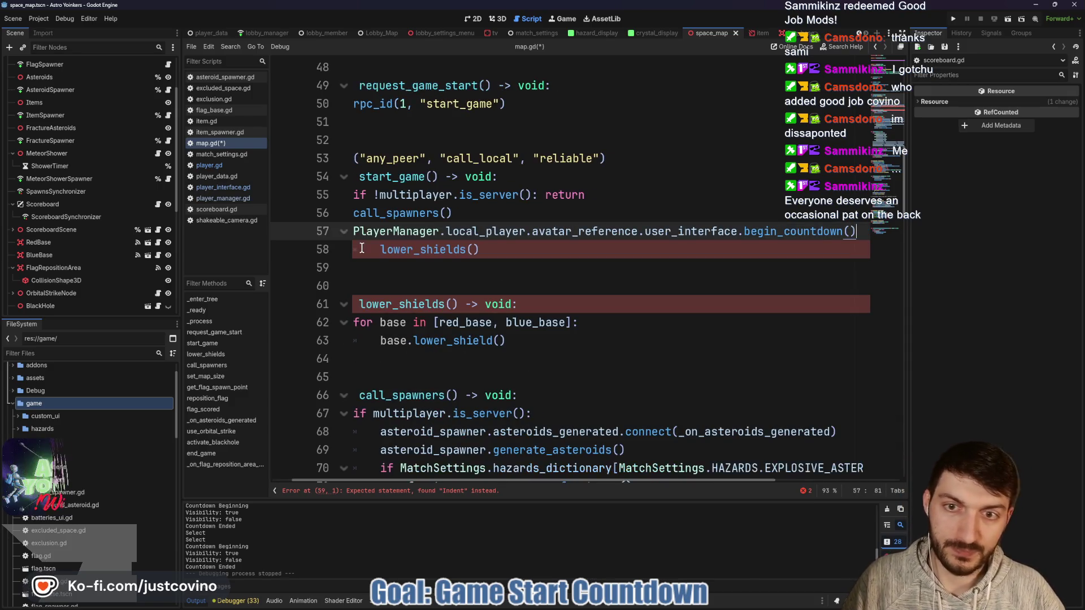
pyautogui.click(384, 249)
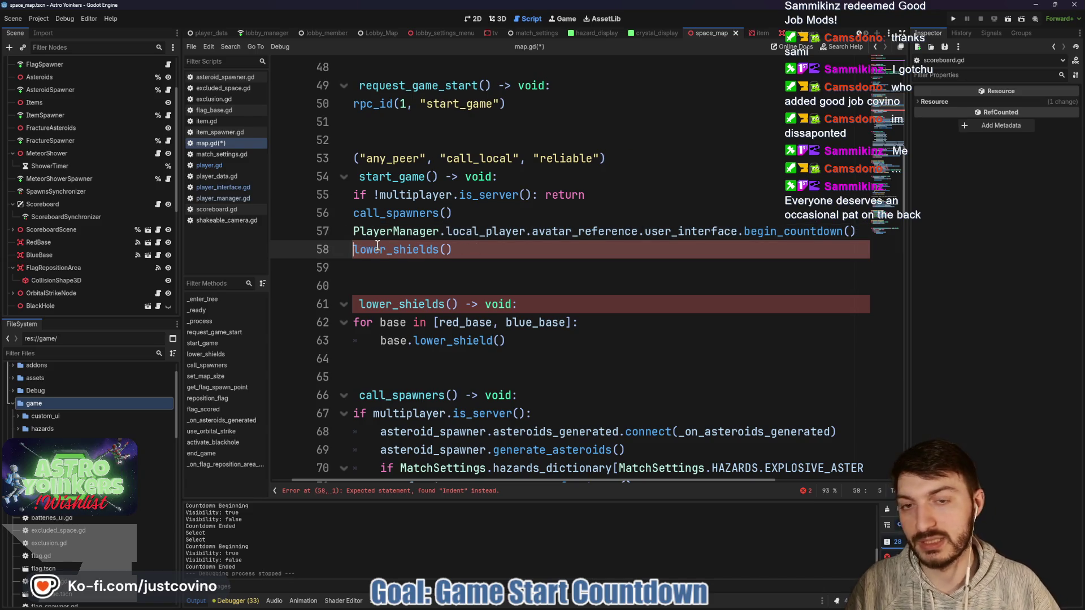
pyautogui.click(376, 232)
pyautogui.write('aw')
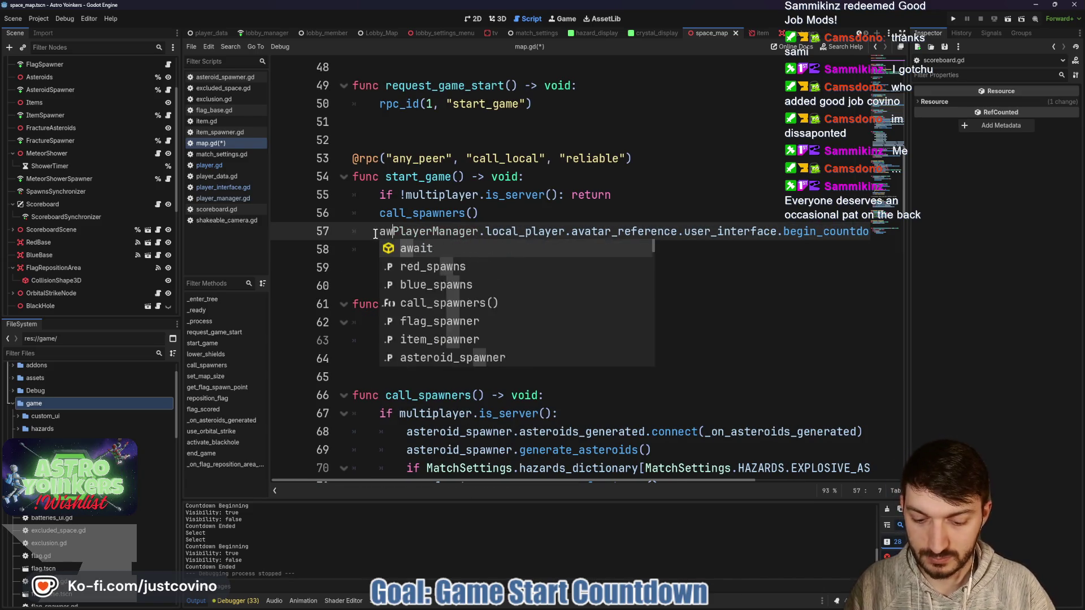
pyautogui.write('ait')
pyautogui.hotkey('shift', 'Up')
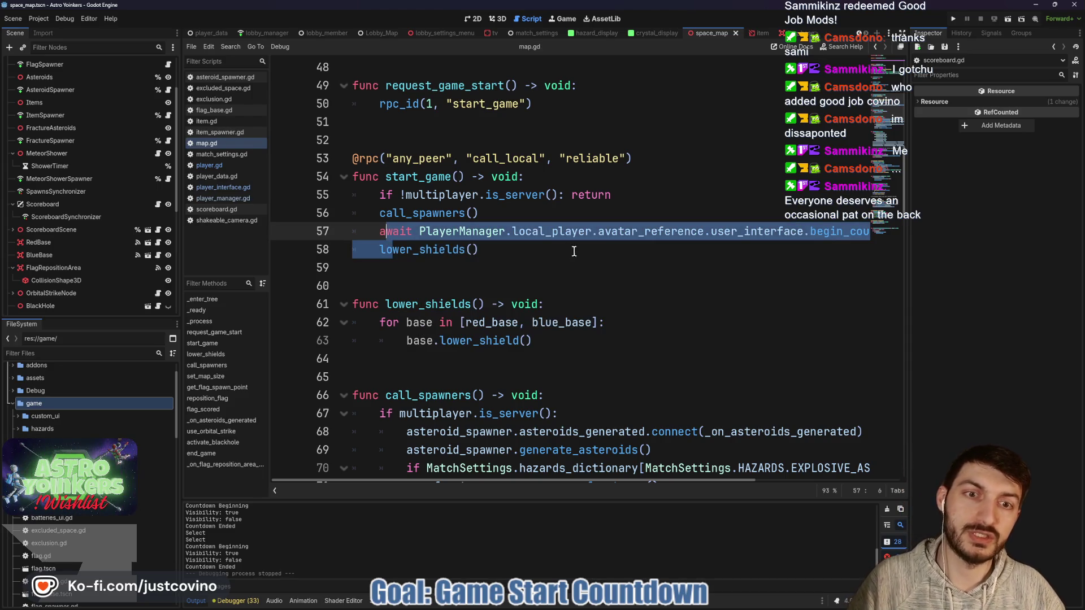
pyautogui.click(563, 251)
pyautogui.click(951, 19)
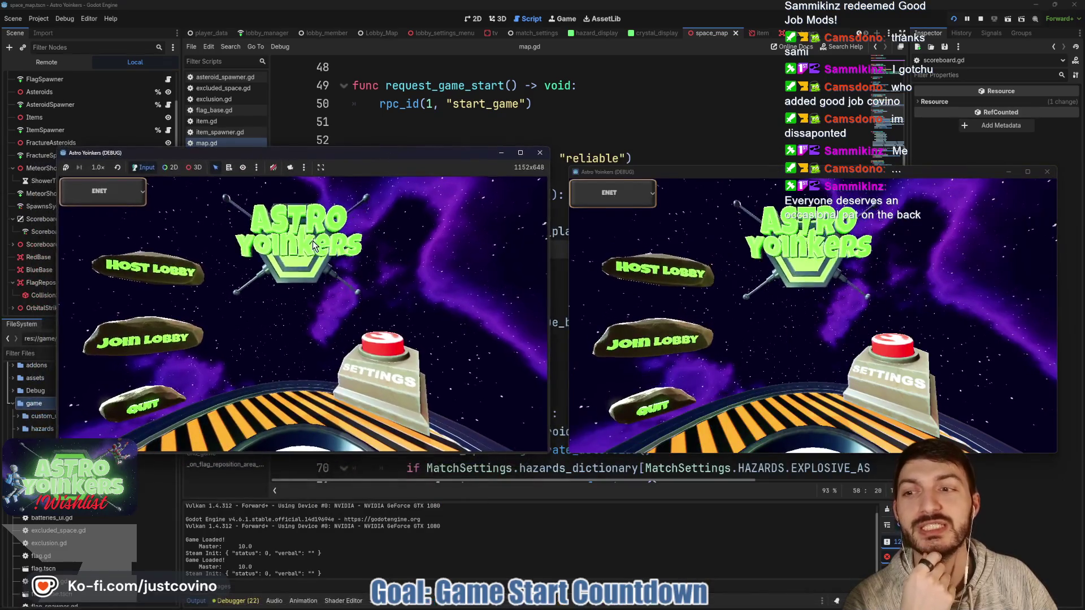
# Host a private lobby and start the match on the asteroid map.
pyautogui.click(155, 281)
pyautogui.click(270, 267)
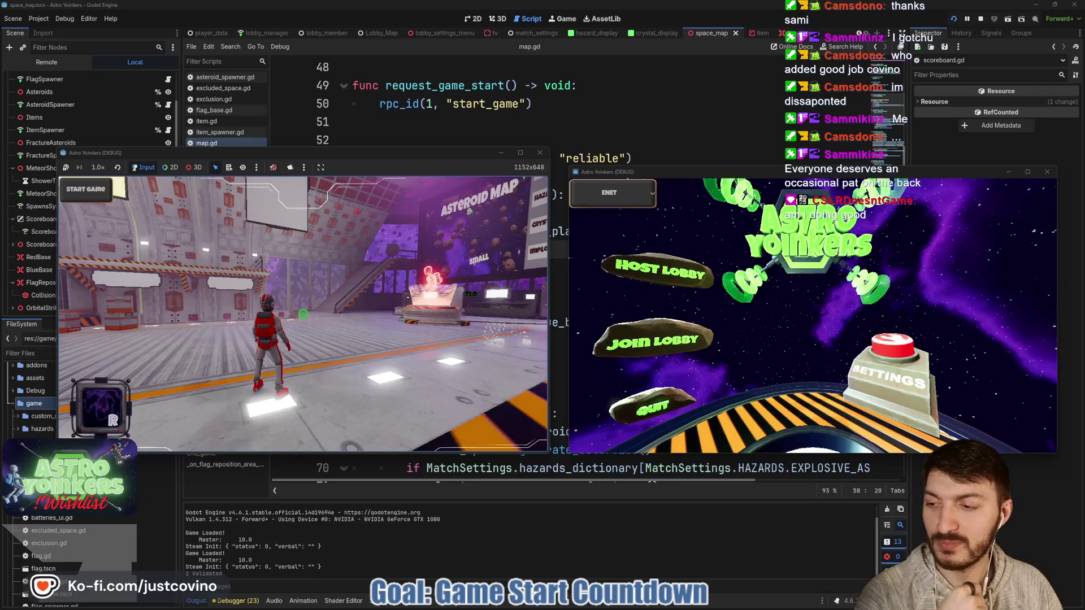
pyautogui.click(97, 195)
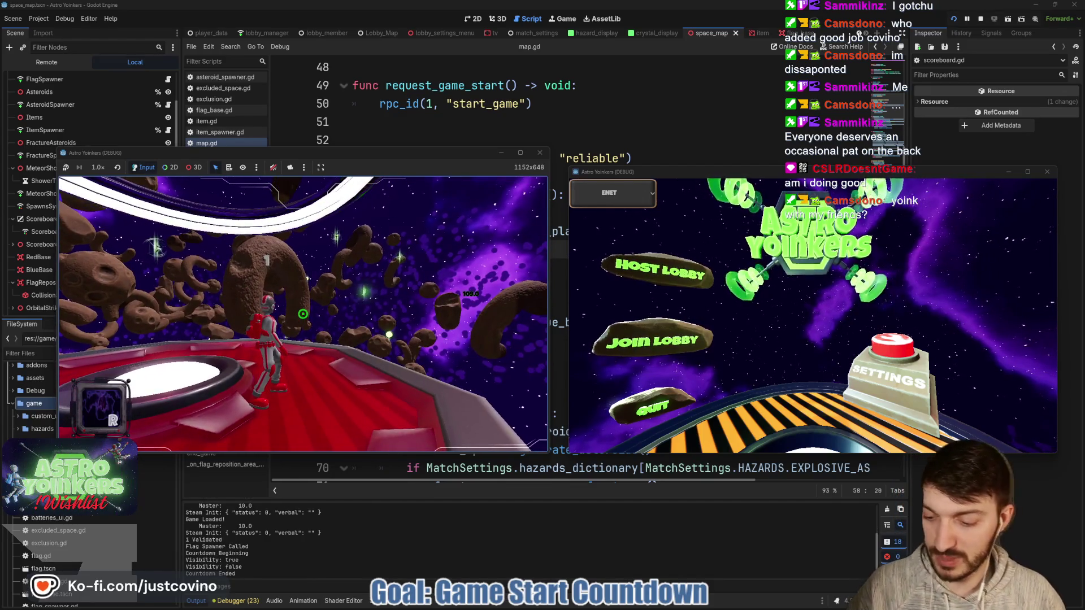
# Run 'countdown' in the in-game developer console, dismiss the menu, and stop the game.
pyautogui.press('`')
pyautogui.write('countdow')
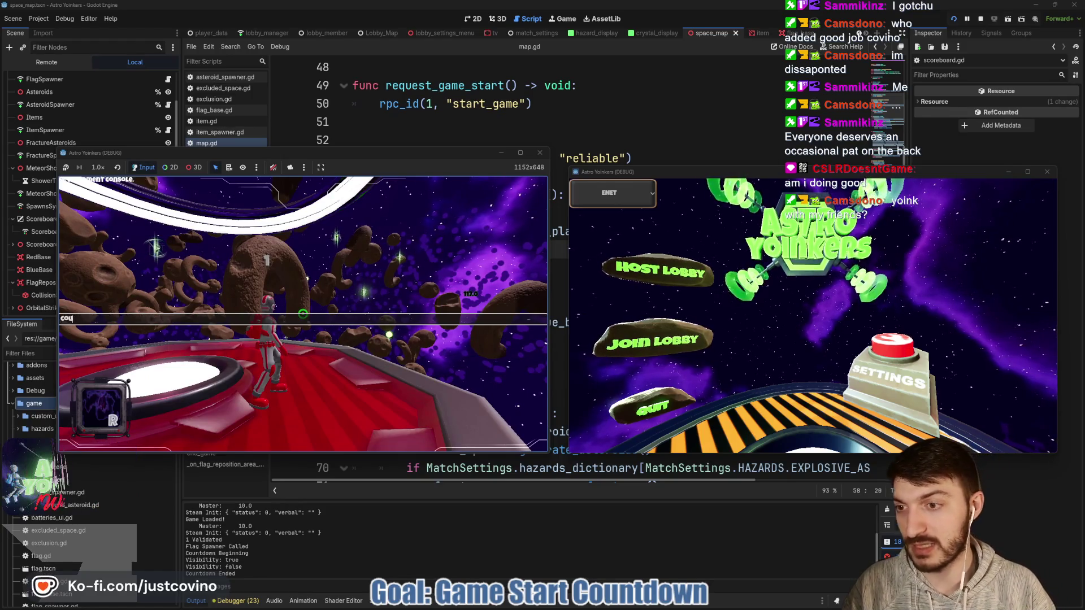
pyautogui.write('n')
pyautogui.press('Return')
pyautogui.press('Escape')
pyautogui.press('Escape')
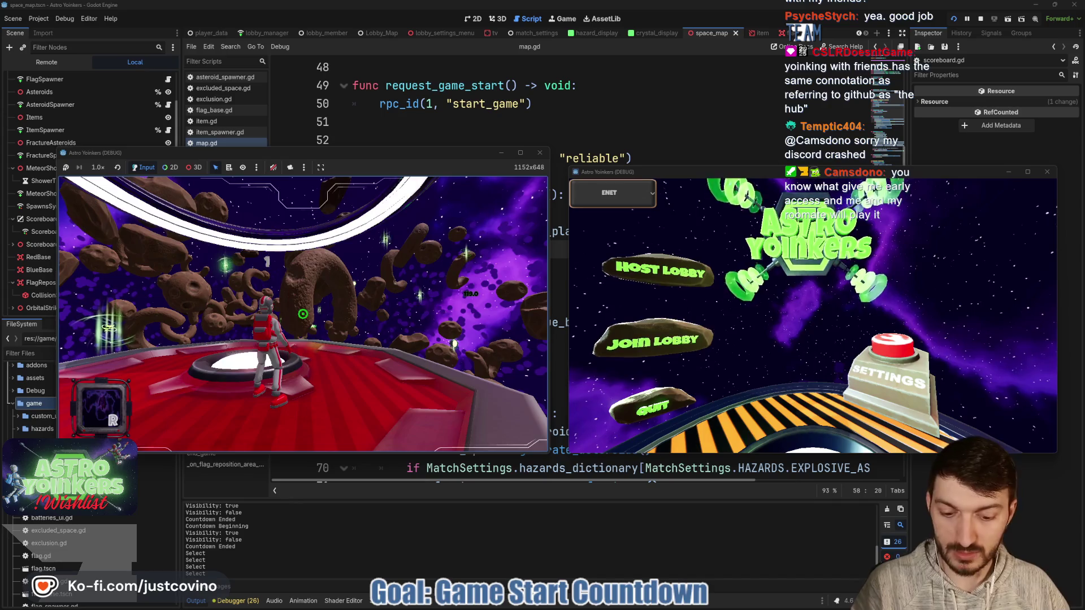
pyautogui.press('F8')
# Delete the awaited countdown and lower_shields() lines from start_game and save map.gd.
pyautogui.press('Down')
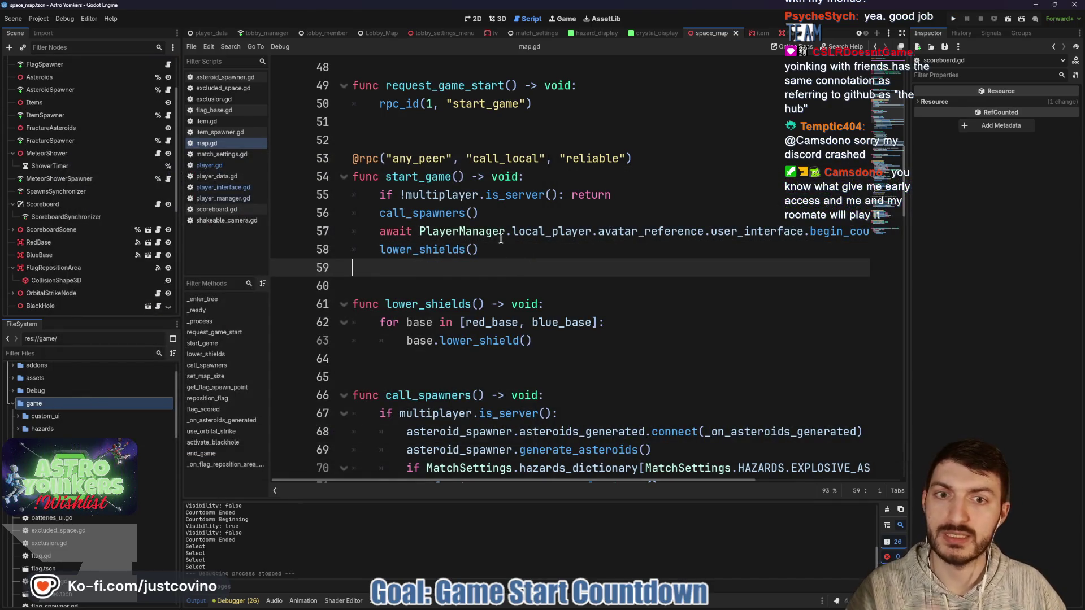
pyautogui.moveTo(488, 250); pyautogui.dragTo(360, 232)
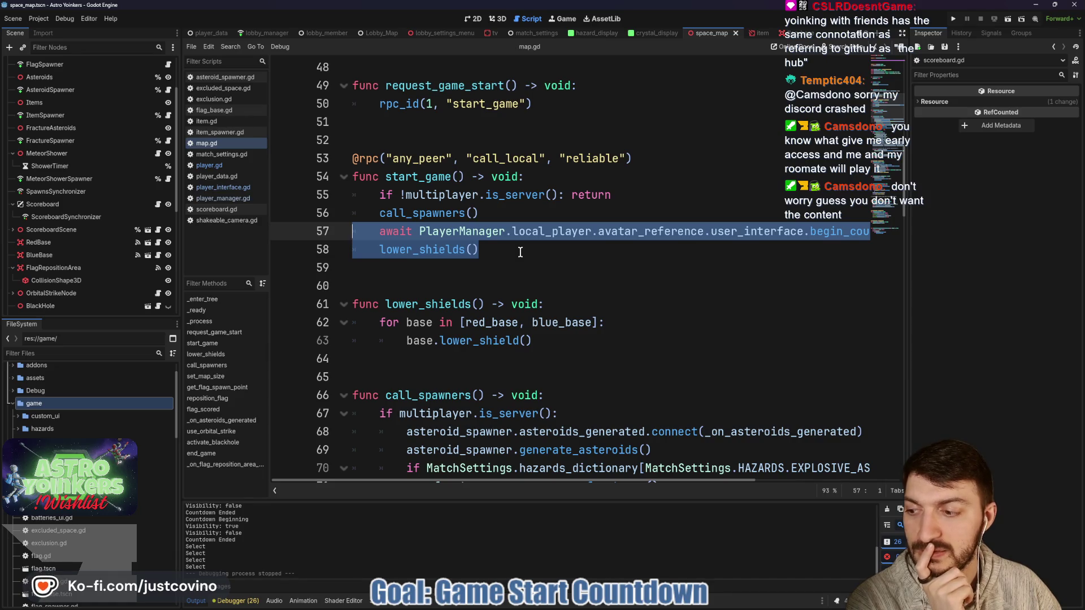
pyautogui.press('BackSpace')
pyautogui.press('BackSpace')
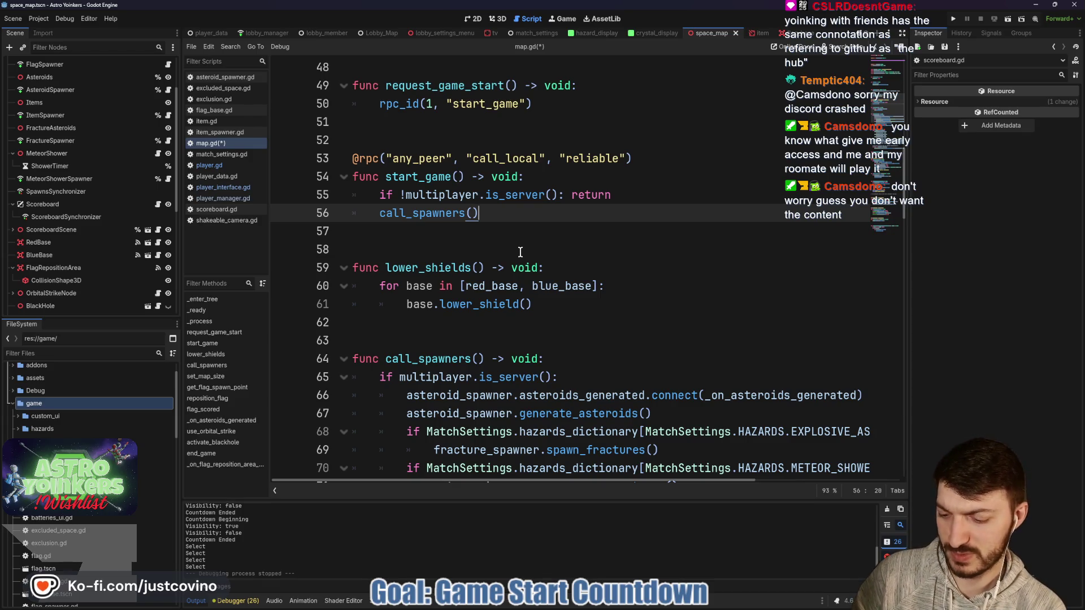
pyautogui.hotkey('ctrl', 's')
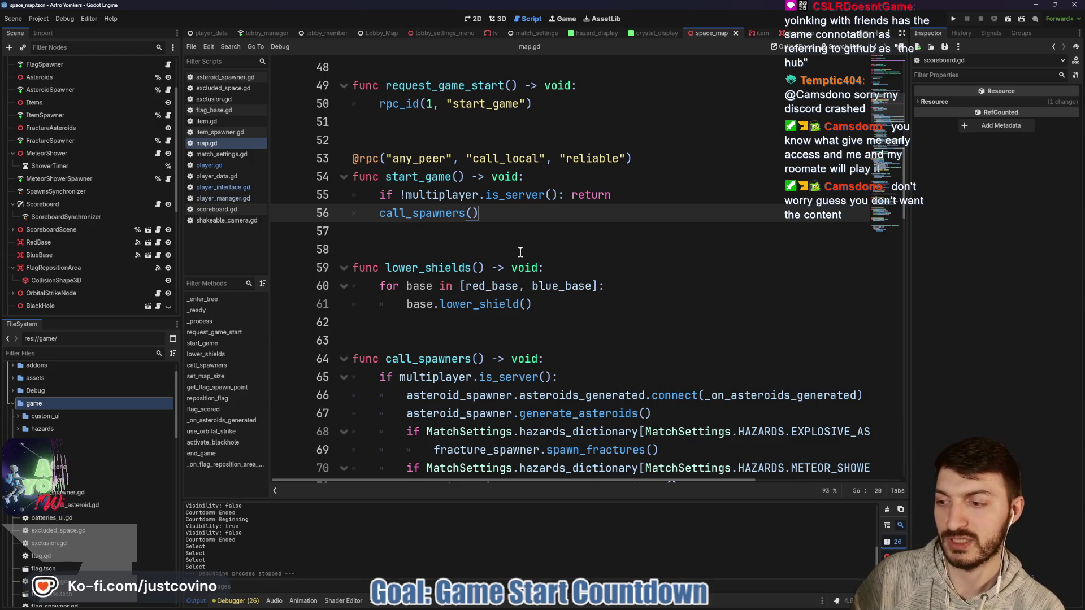
pyautogui.click(423, 255)
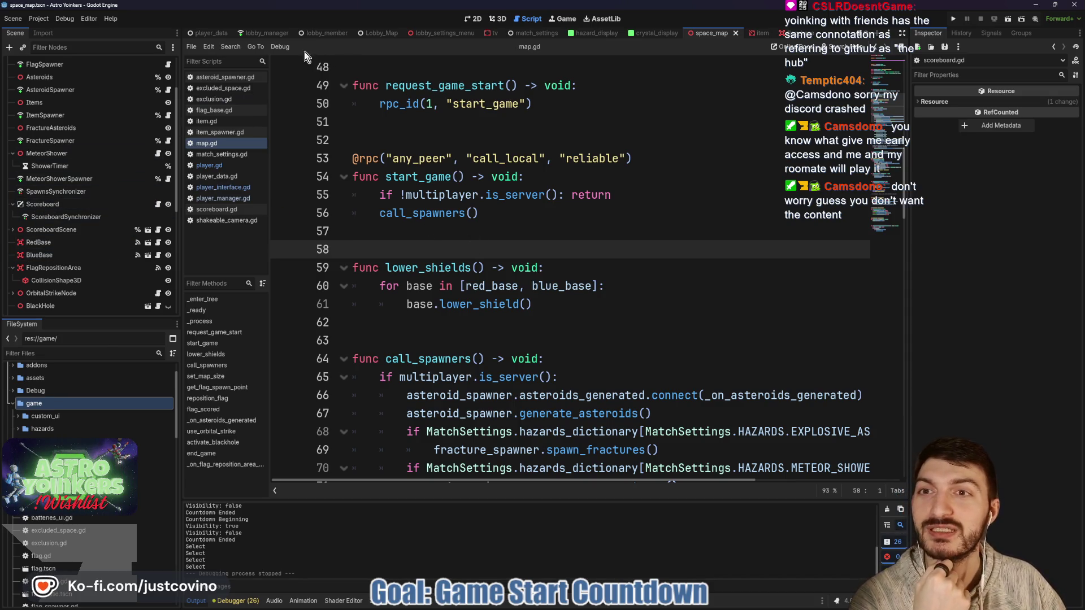
pyautogui.scroll(4, 250, 33)
# Open the player scene and select New UI, then CountdownLabel, to inspect its label settings.
pyautogui.click(238, 32)
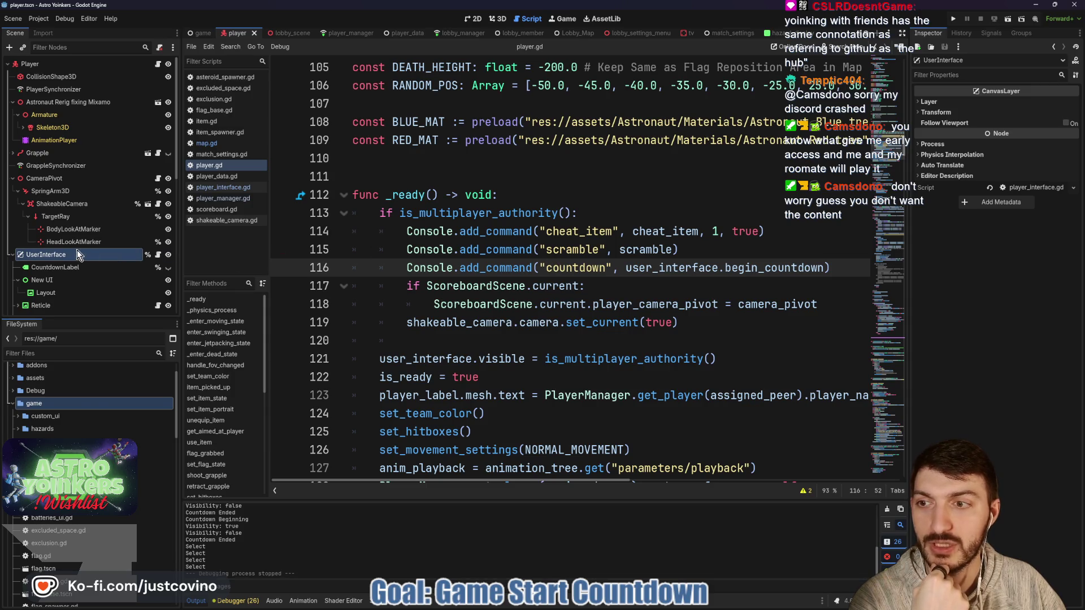
pyautogui.click(66, 280)
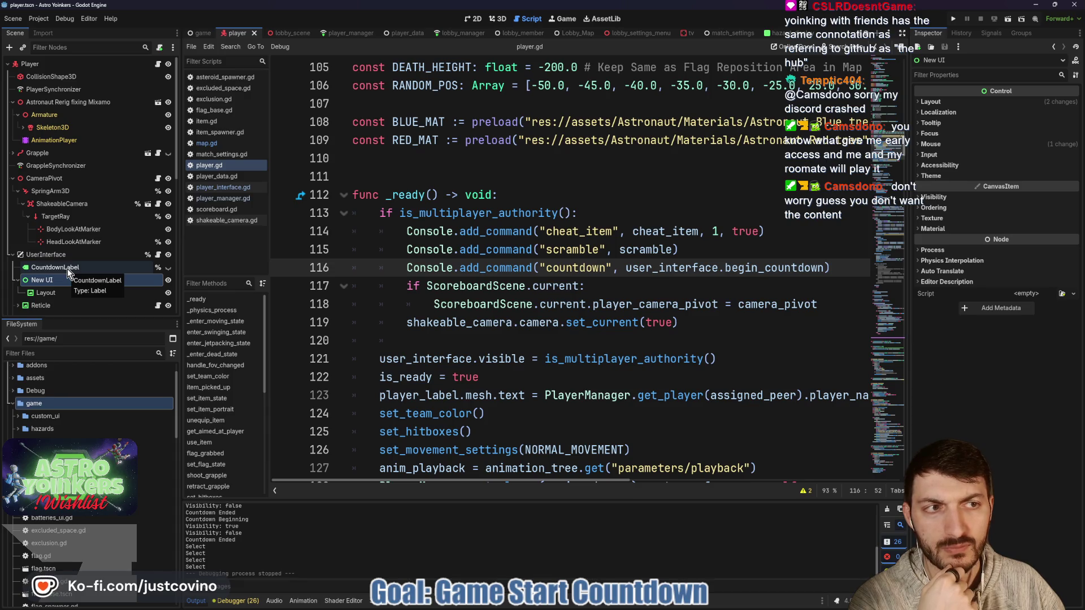
pyautogui.click(67, 269)
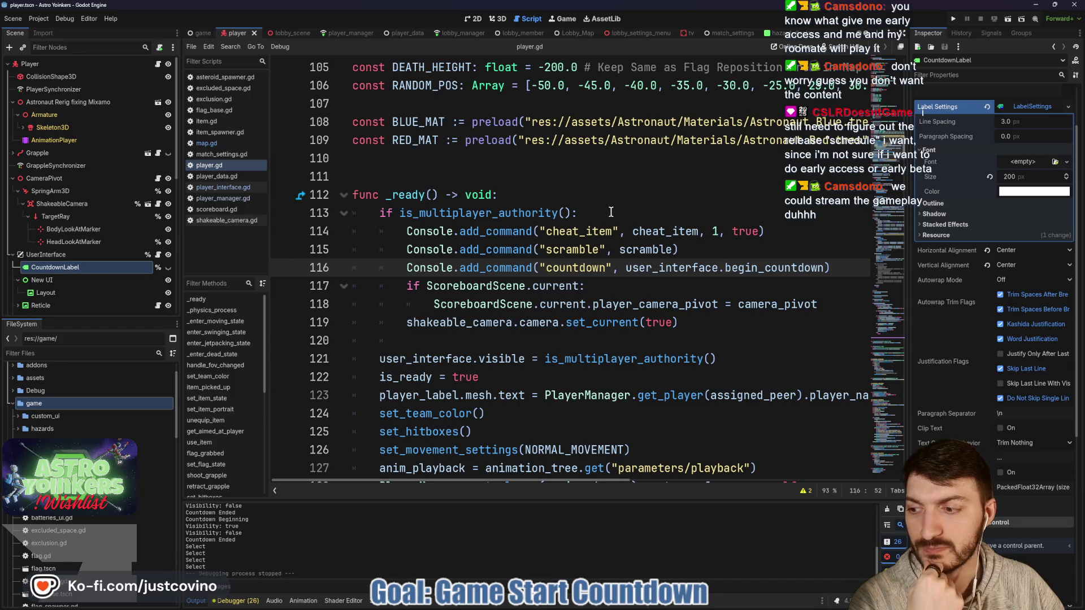
pyautogui.moveTo(469, 218)
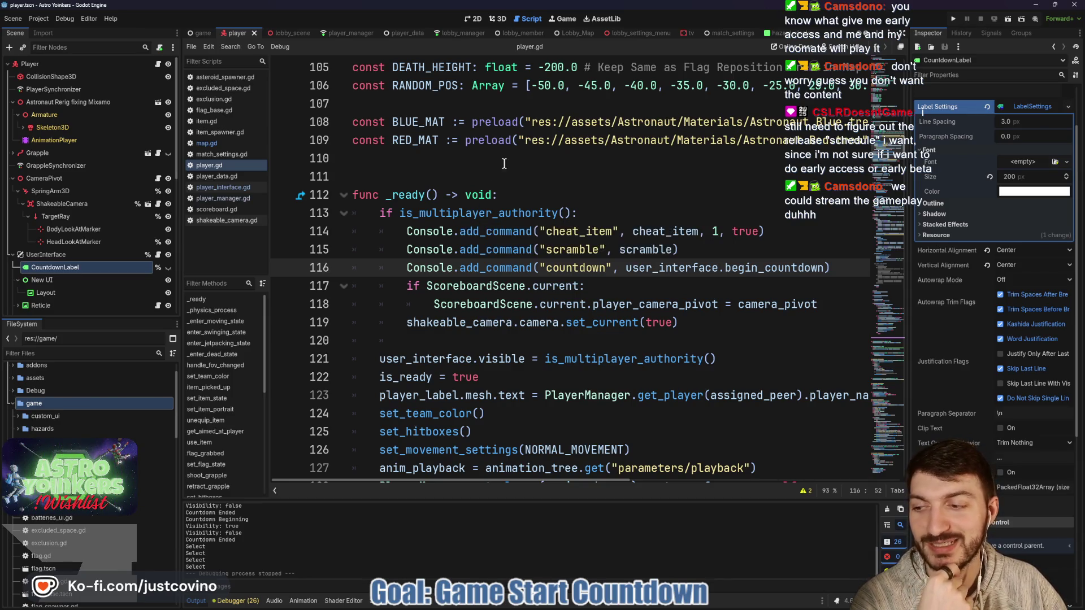
pyautogui.click(464, 21)
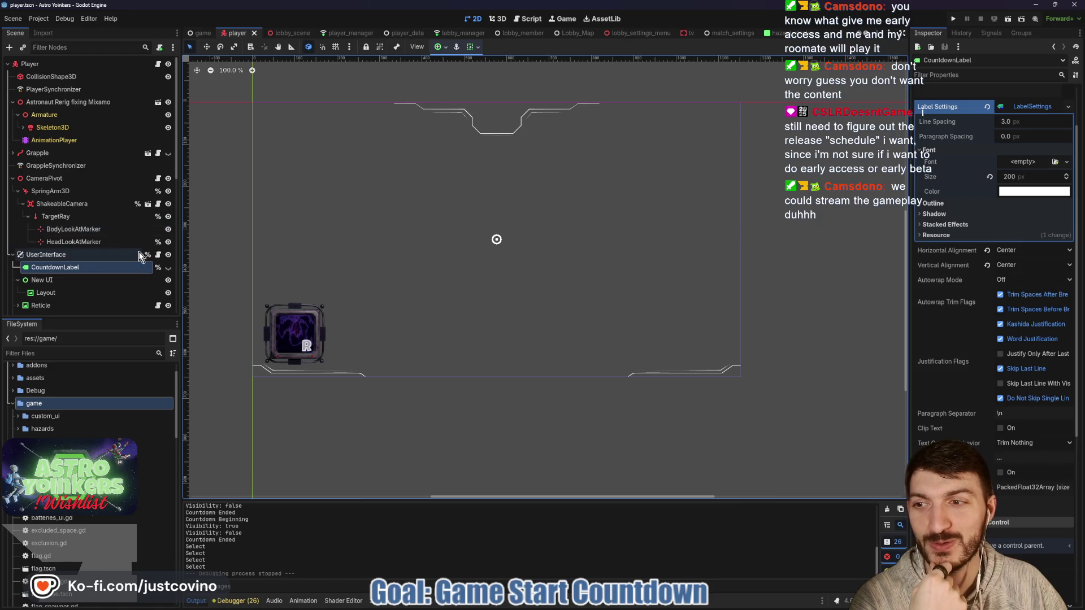
# Toggle CountdownLabel's visibility on and off repeatedly to preview its '3', ending hidden.
pyautogui.click(169, 268)
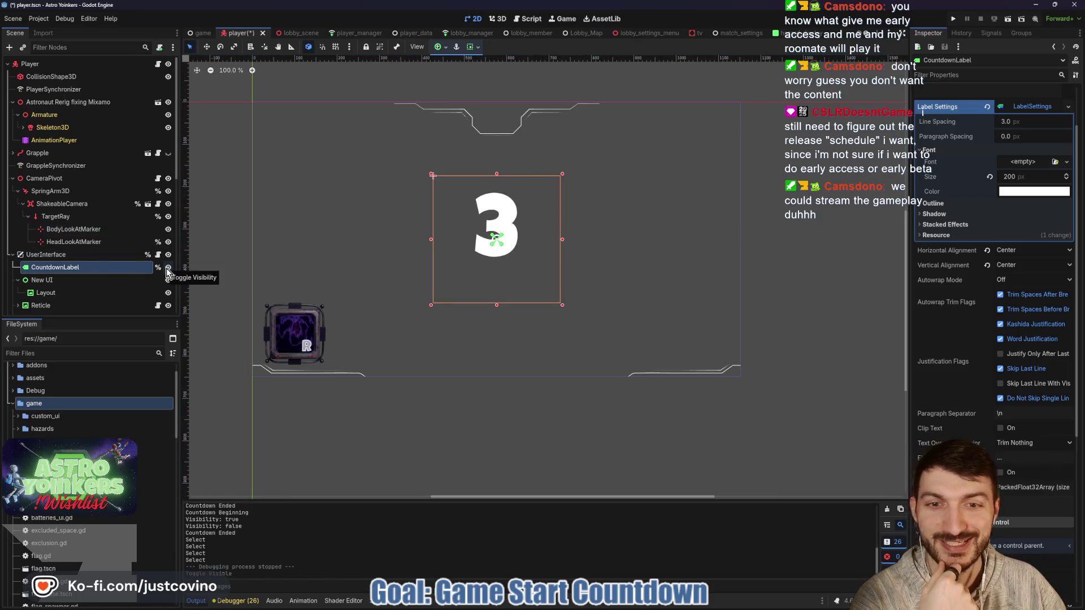
pyautogui.click(168, 269)
pyautogui.click(168, 269)
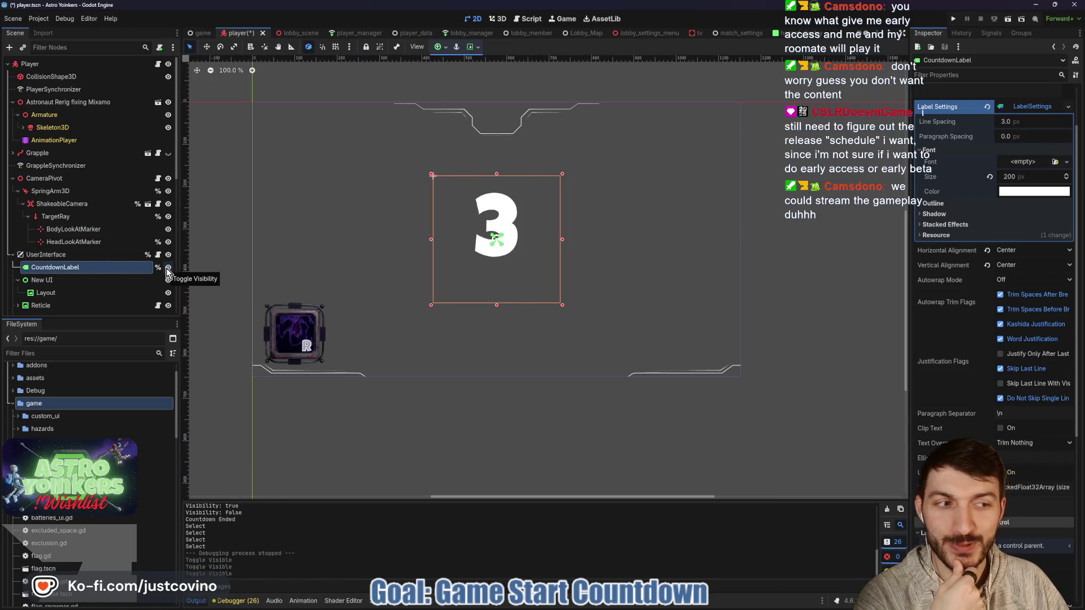
pyautogui.click(168, 269)
pyautogui.click(167, 269)
pyautogui.click(168, 269)
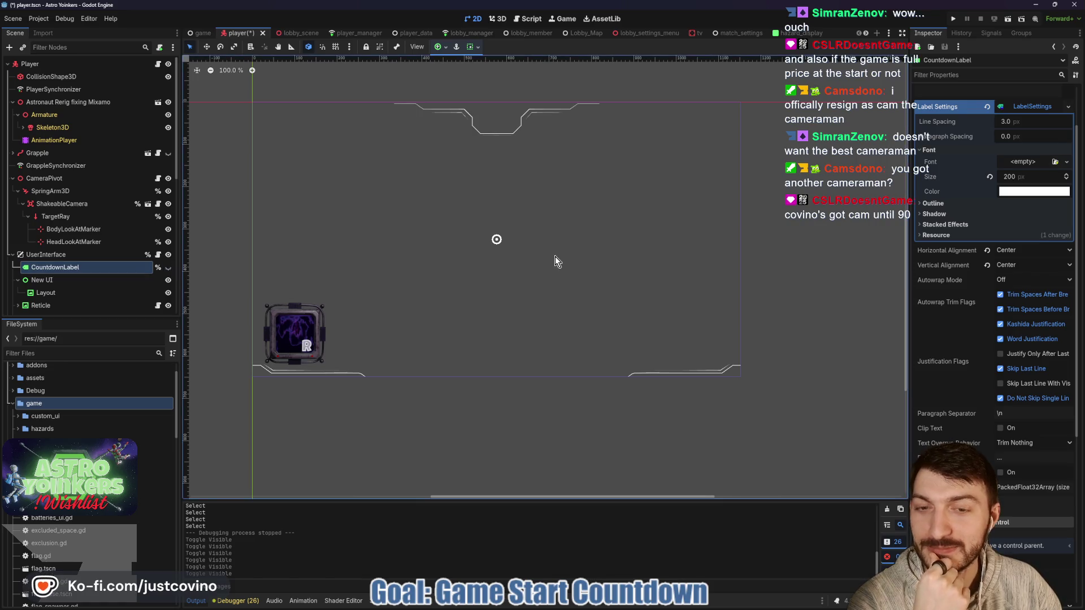
pyautogui.click(168, 267)
pyautogui.click(168, 267)
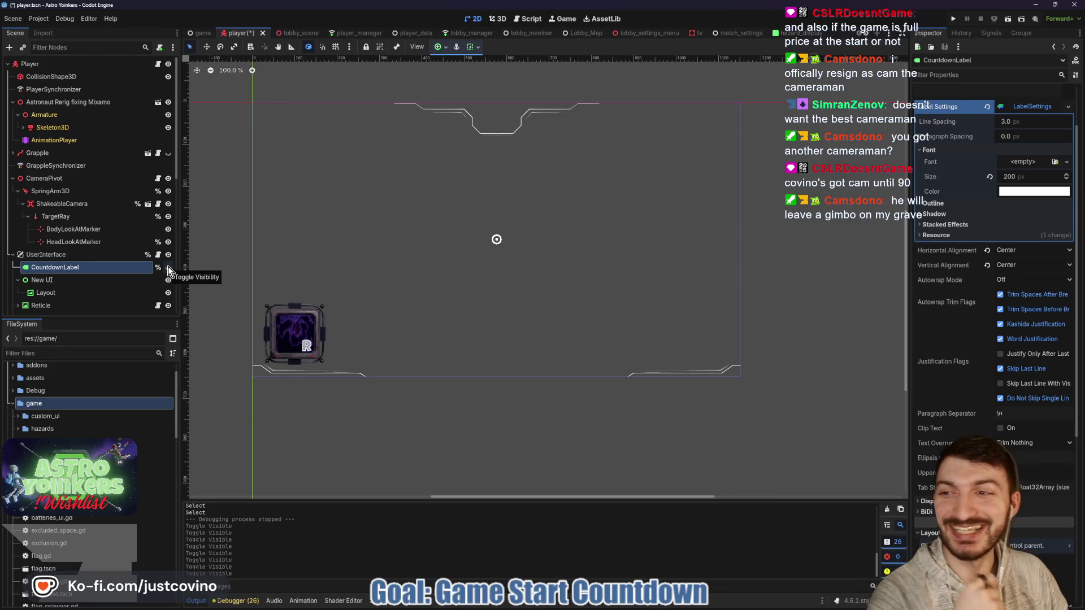
pyautogui.click(168, 267)
pyautogui.click(168, 267)
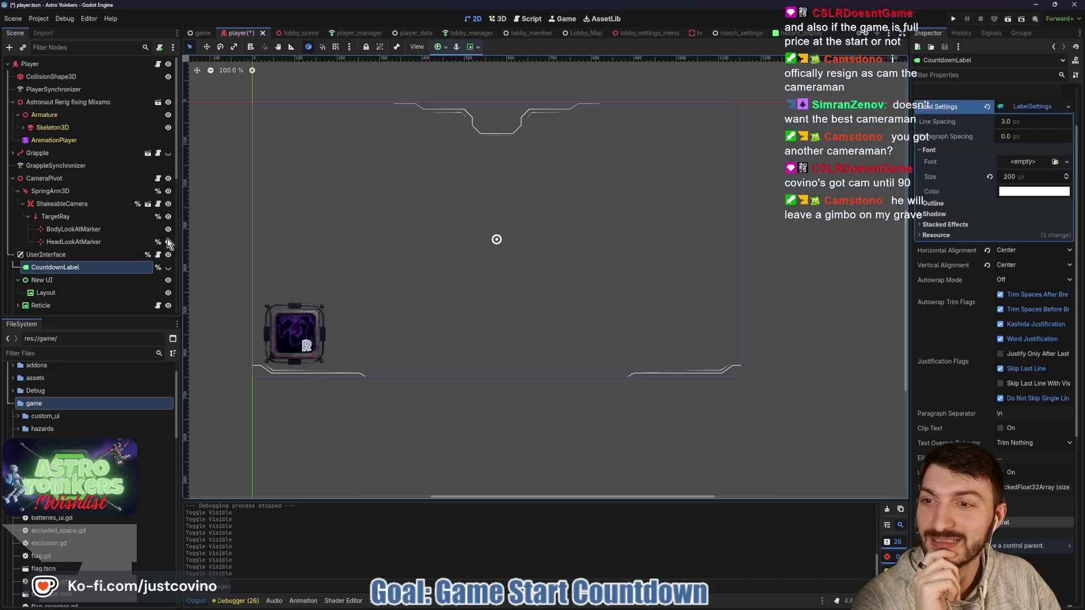
# Expand Reticle, drag CountdownLabel under it below fpslabel, and toggle its visibility to check.
pyautogui.click(84, 255)
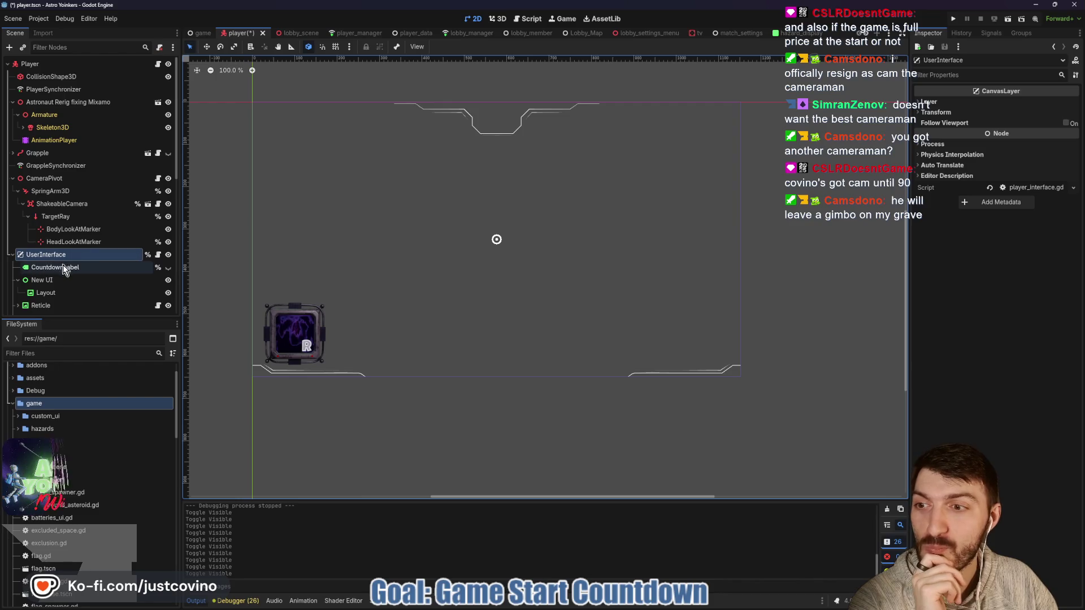
pyautogui.scroll(-2, 60, 291)
pyautogui.click(50, 276)
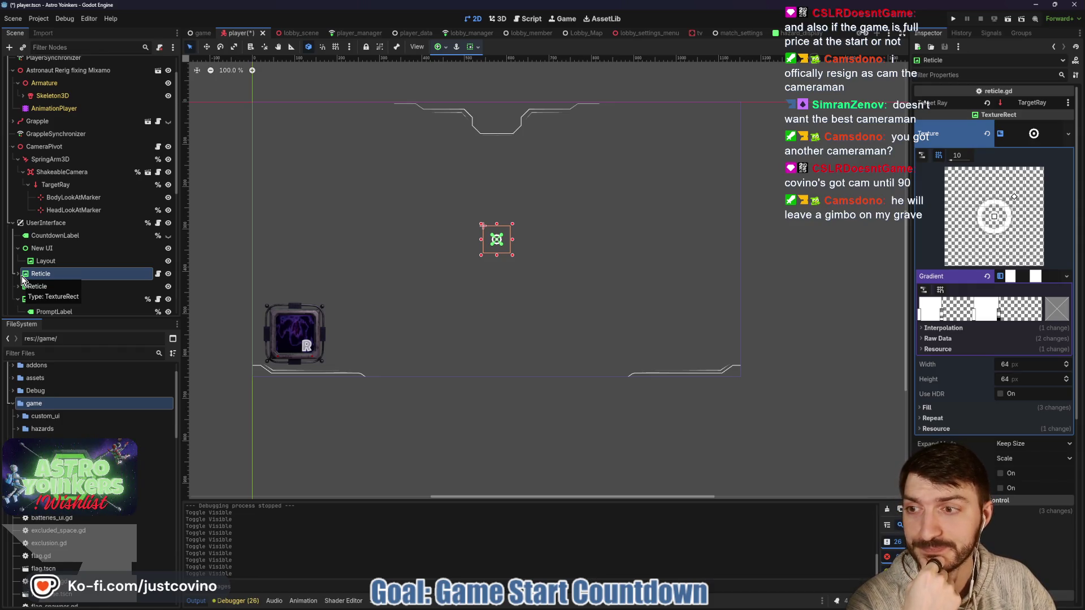
pyautogui.click(20, 274)
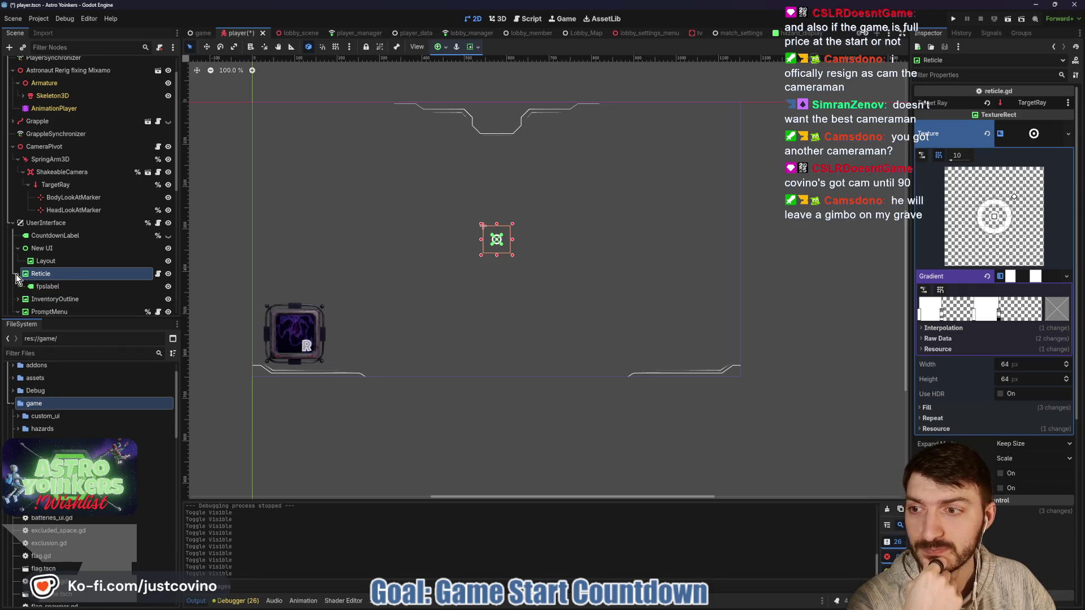
pyautogui.click(75, 237)
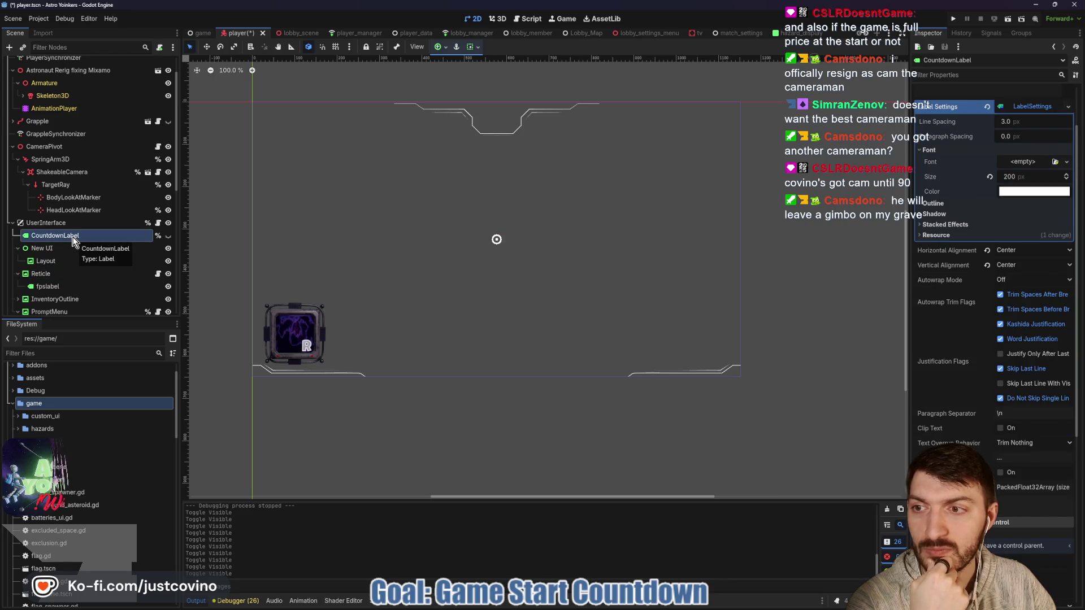
pyautogui.moveTo(73, 240); pyautogui.dragTo(67, 285)
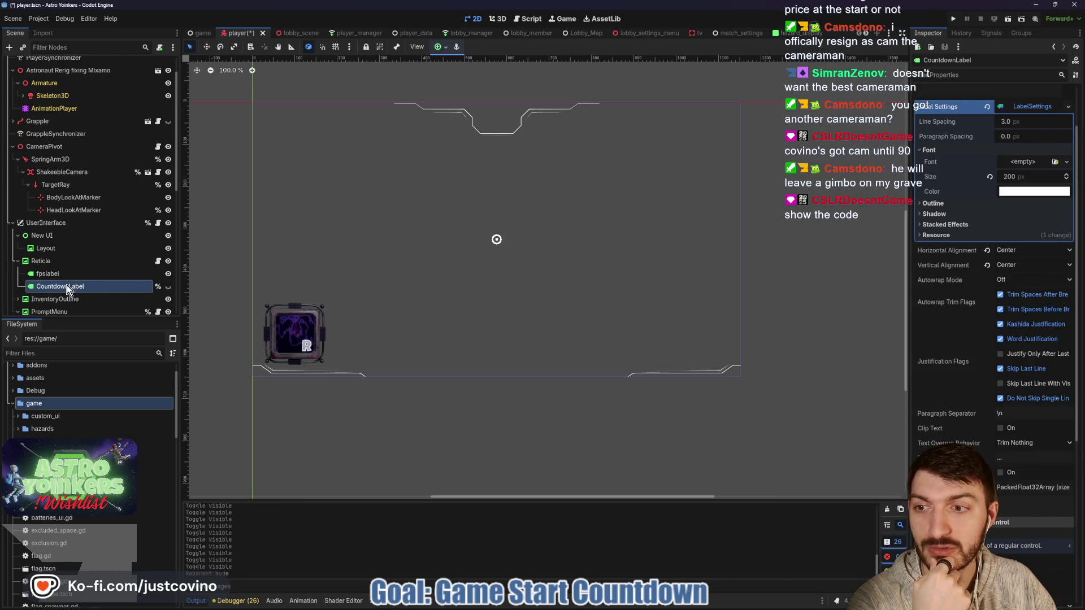
pyautogui.click(168, 287)
pyautogui.click(168, 287)
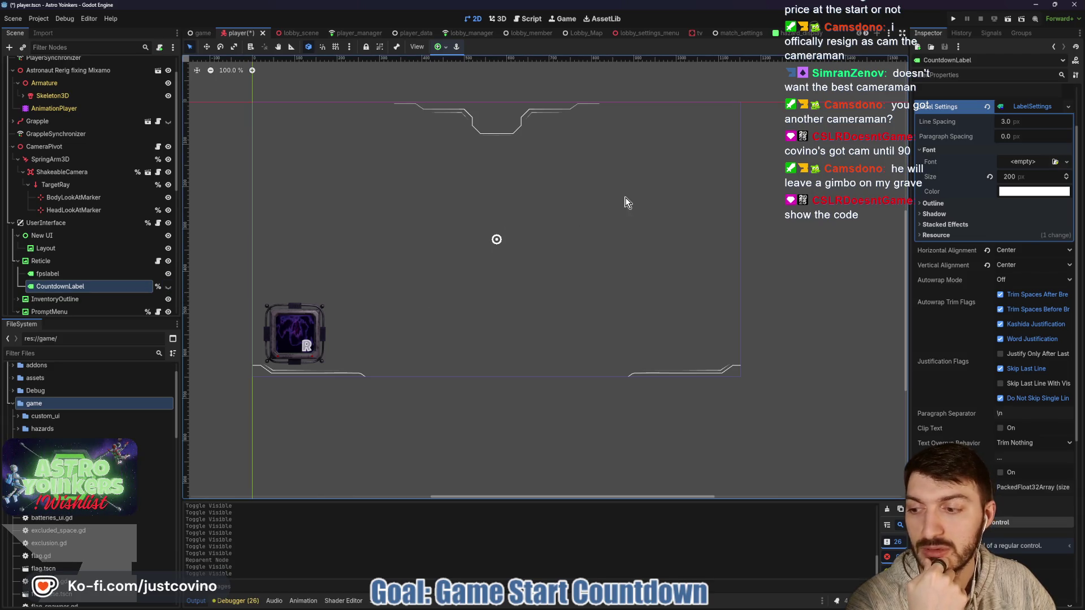
pyautogui.click(953, 19)
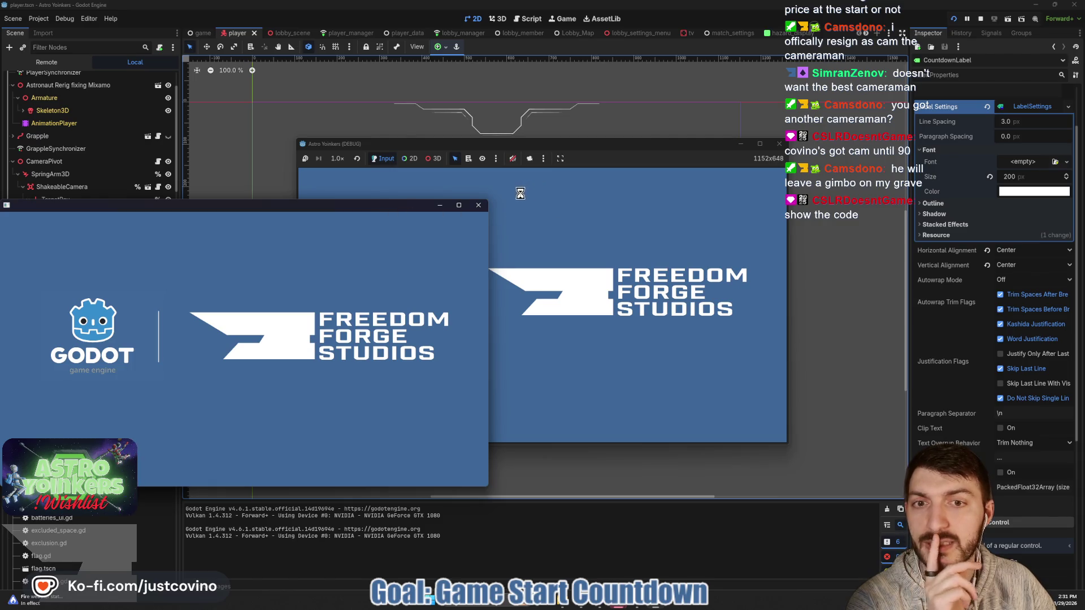
# Close the extra splash window, host a private match, and run 'countdown' in the dev console.
pyautogui.click(478, 207)
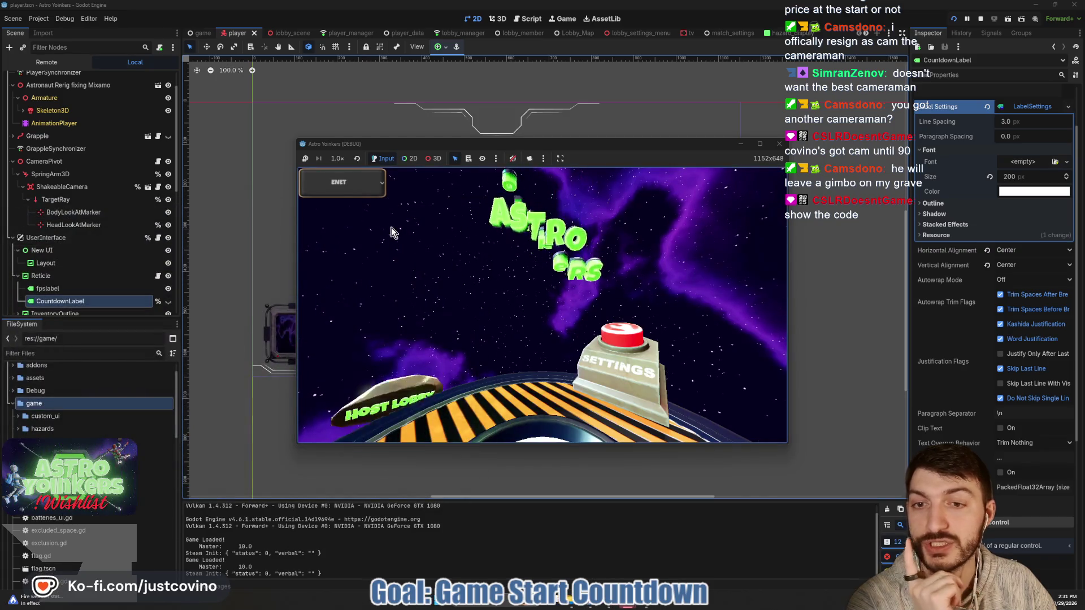
pyautogui.click(536, 271)
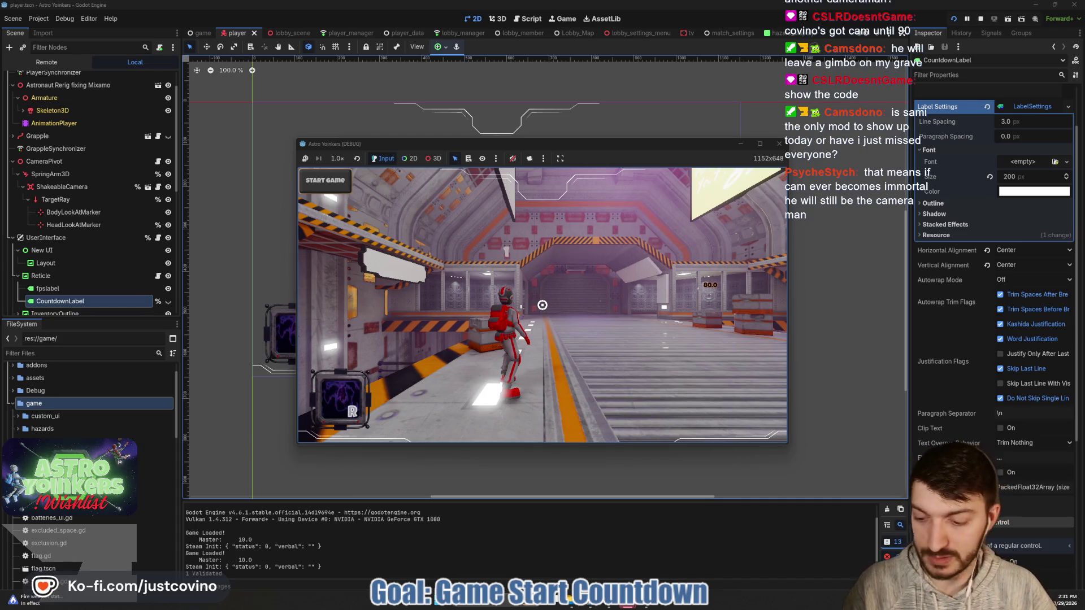
pyautogui.press('`')
pyautogui.press('Escape')
pyautogui.press('Escape')
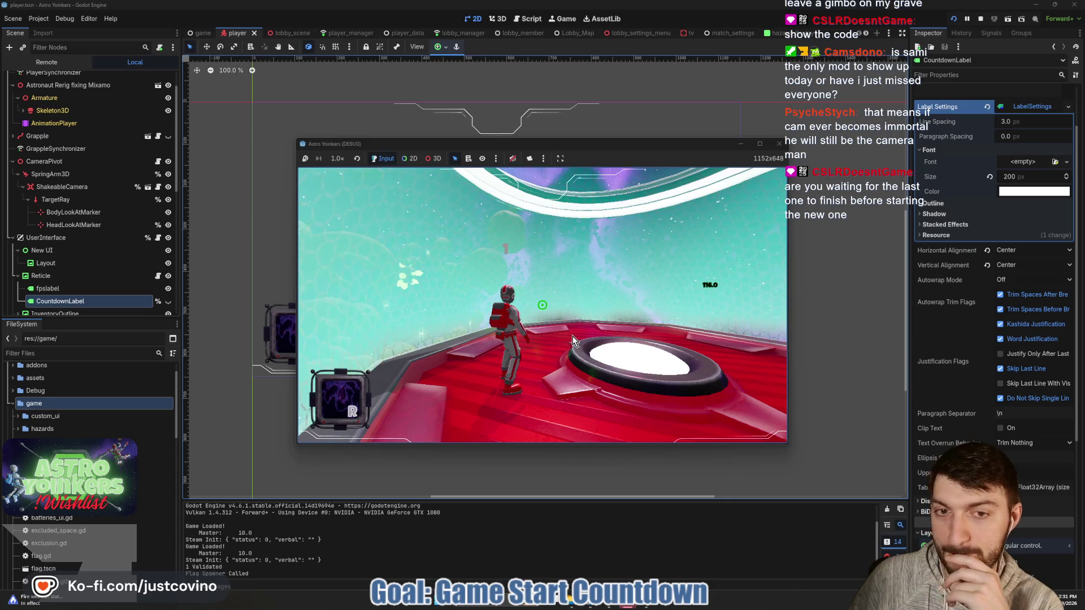
pyautogui.press('`')
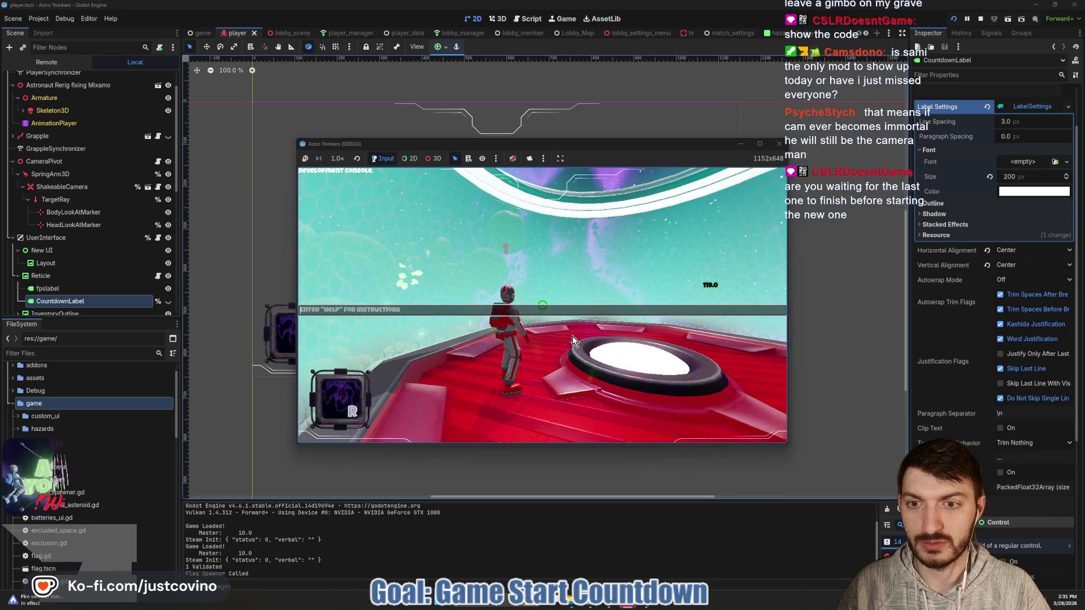
pyautogui.write('countdown')
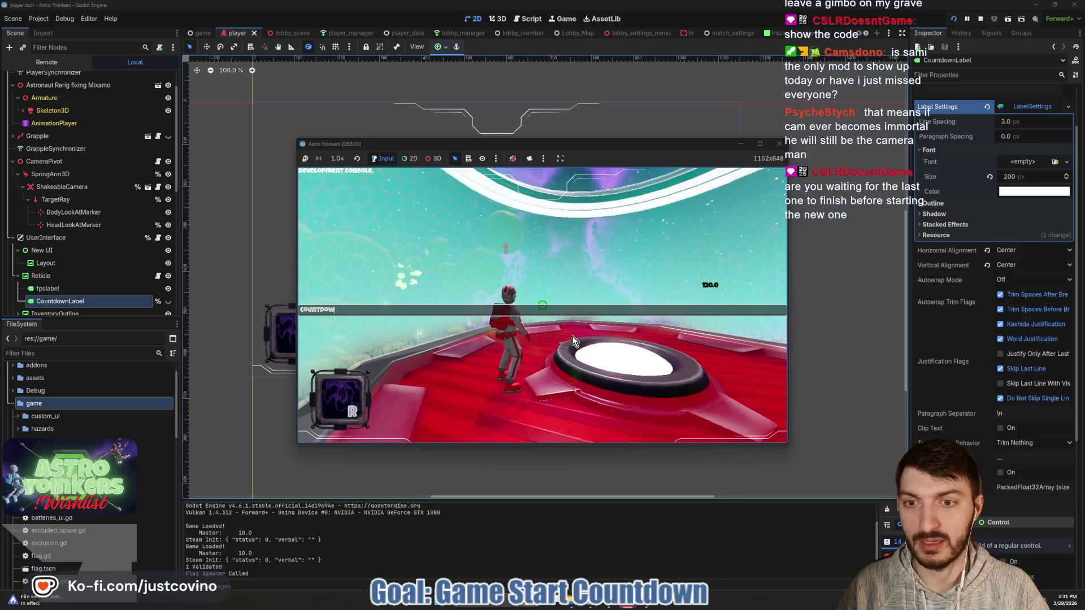
pyautogui.press('Return')
pyautogui.press('Escape')
pyautogui.press('Escape')
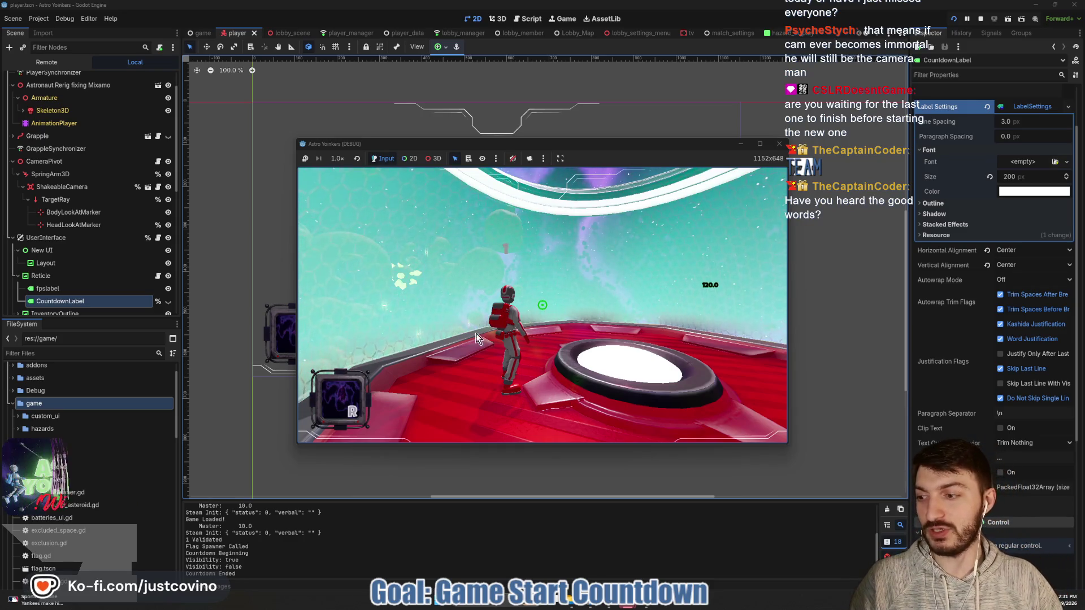
# In the Remote tree, expand 1 > UserInterface > Reticle to confirm CountdownLabel's location.
pyautogui.click(56, 66)
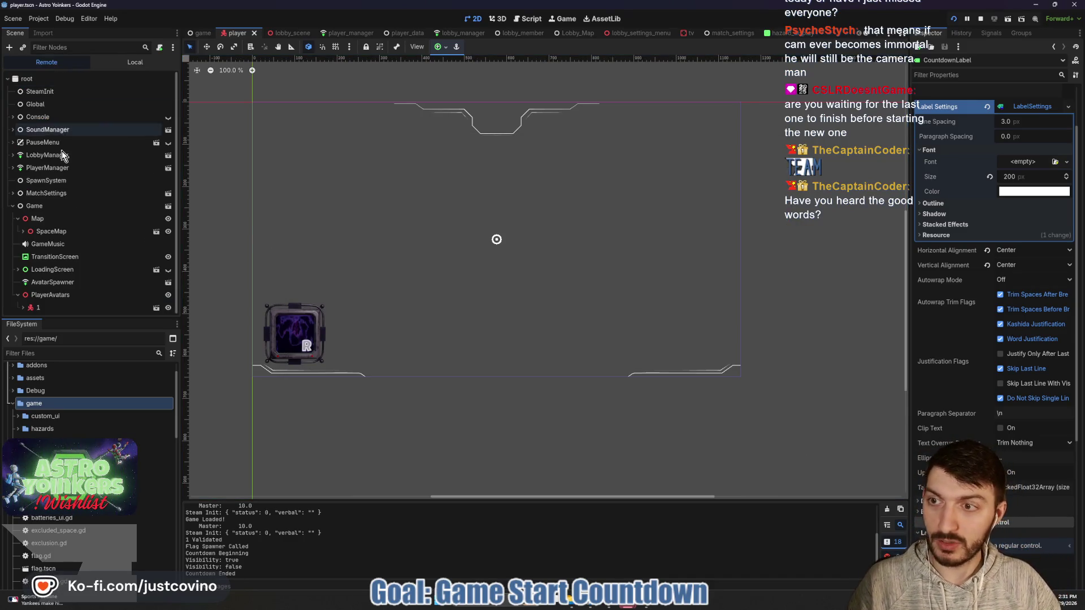
pyautogui.click(23, 307)
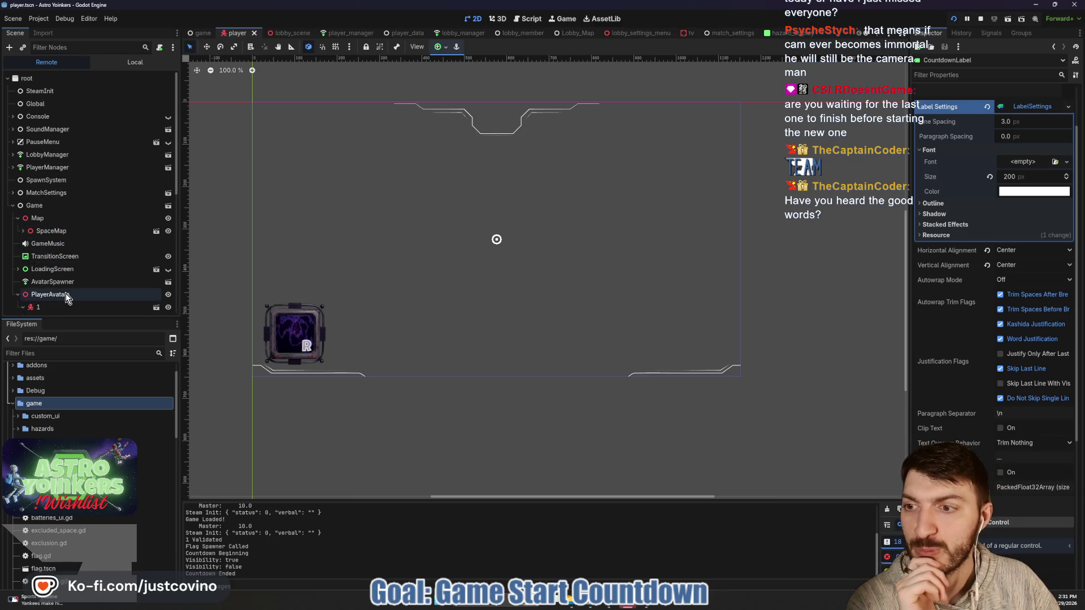
pyautogui.scroll(-3, 53, 293)
pyautogui.click(28, 276)
pyautogui.scroll(-2, 45, 219)
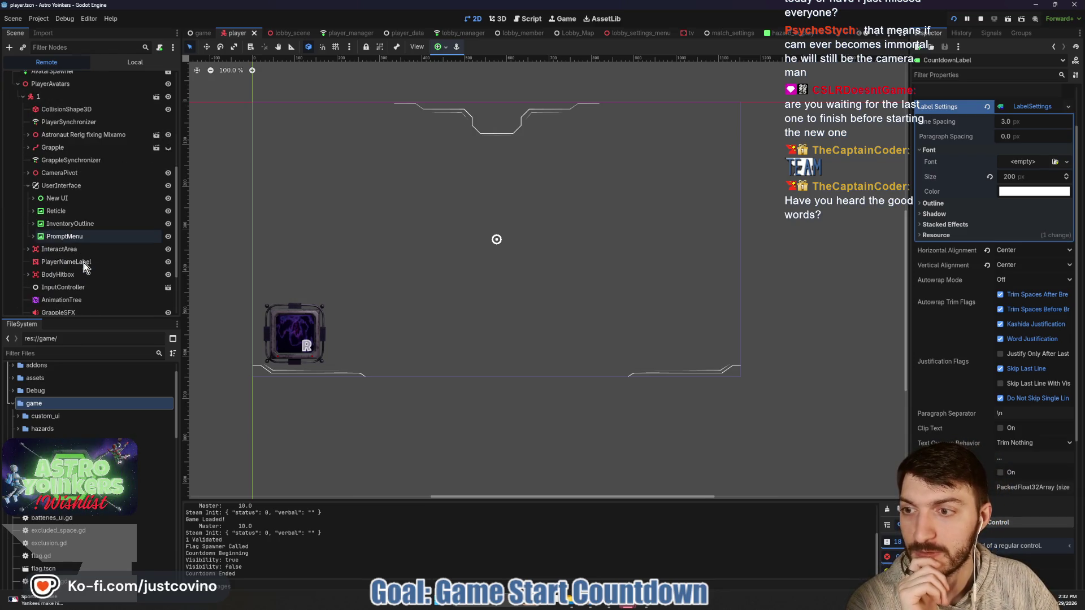
pyautogui.click(34, 210)
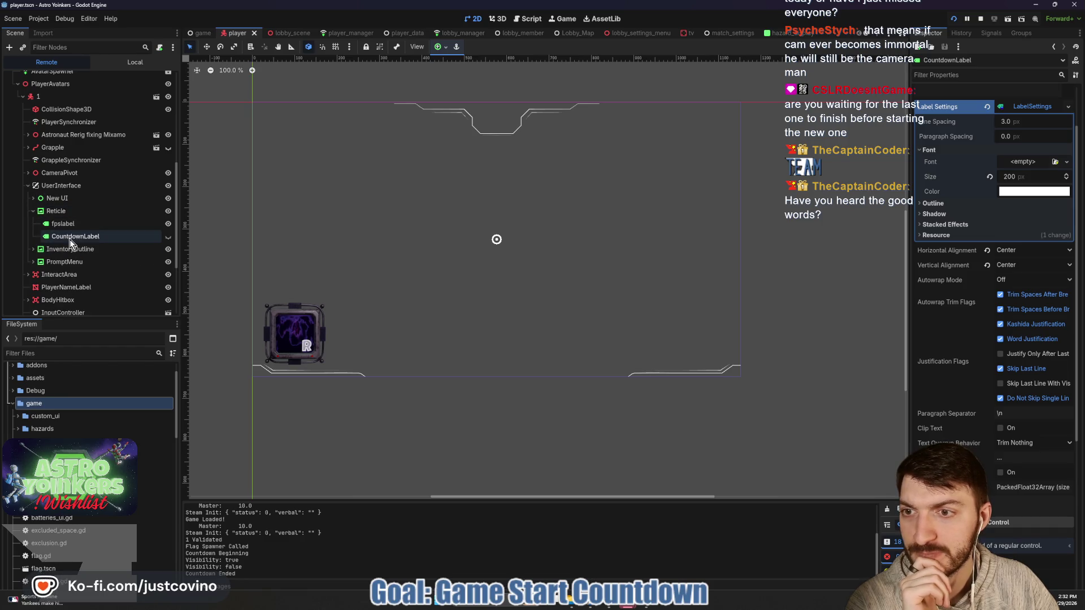
# Refocus the game, run the 'countdown' command several times, then stop the game.
pyautogui.moveTo(637, 608)
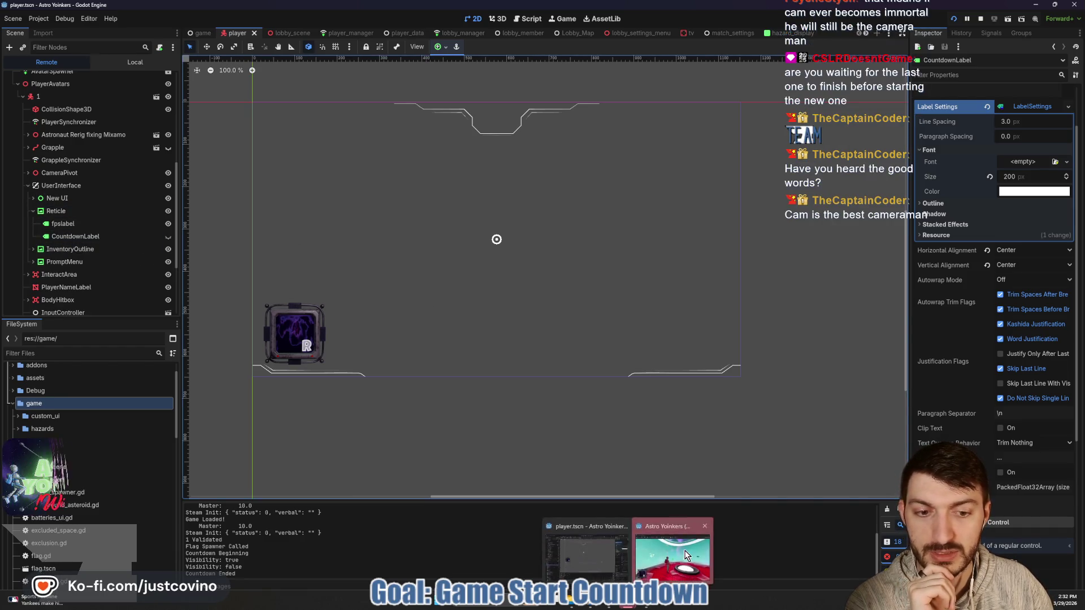
pyautogui.click(672, 548)
pyautogui.click(516, 286)
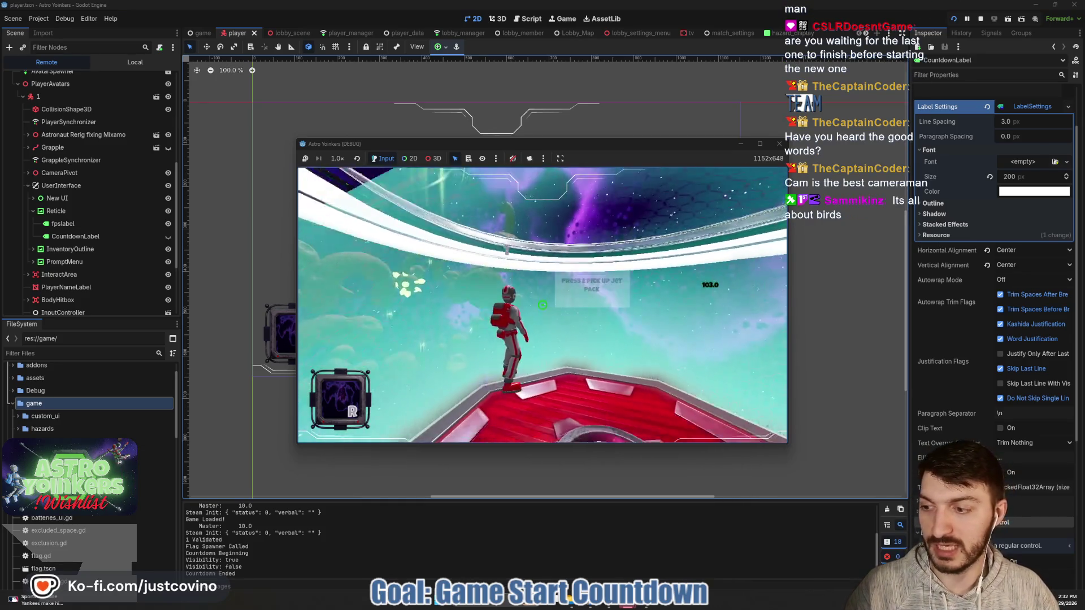
pyautogui.press('`')
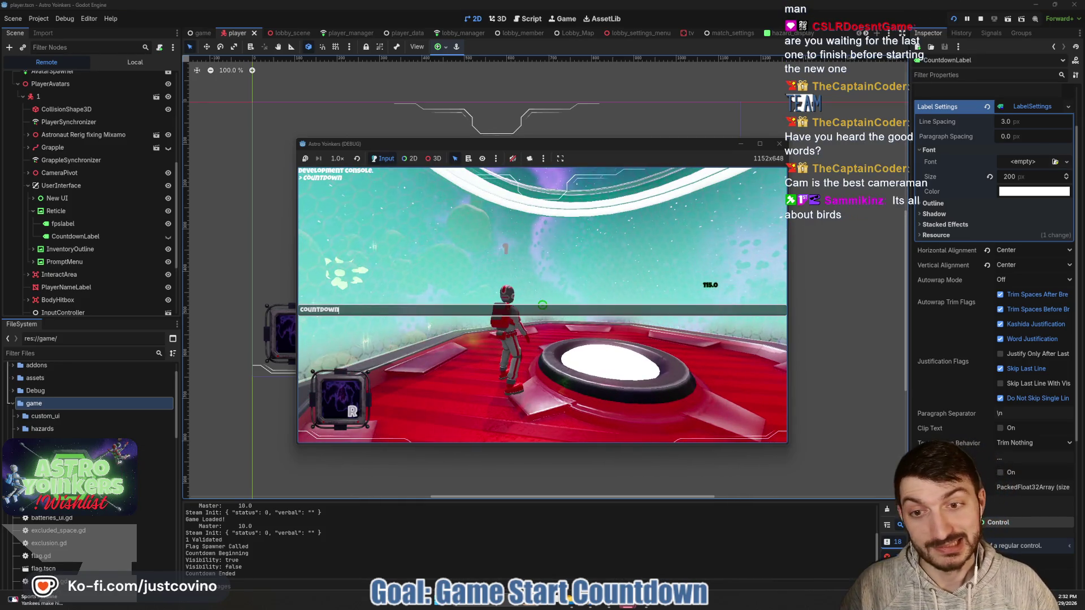
pyautogui.write('countdown')
pyautogui.press('Return')
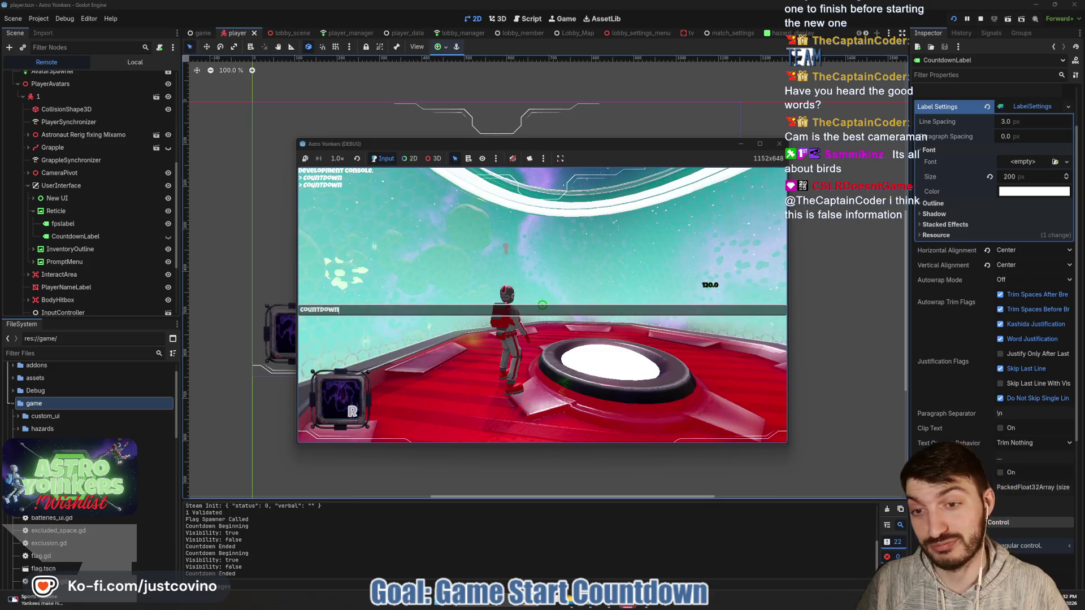
pyautogui.press('Return')
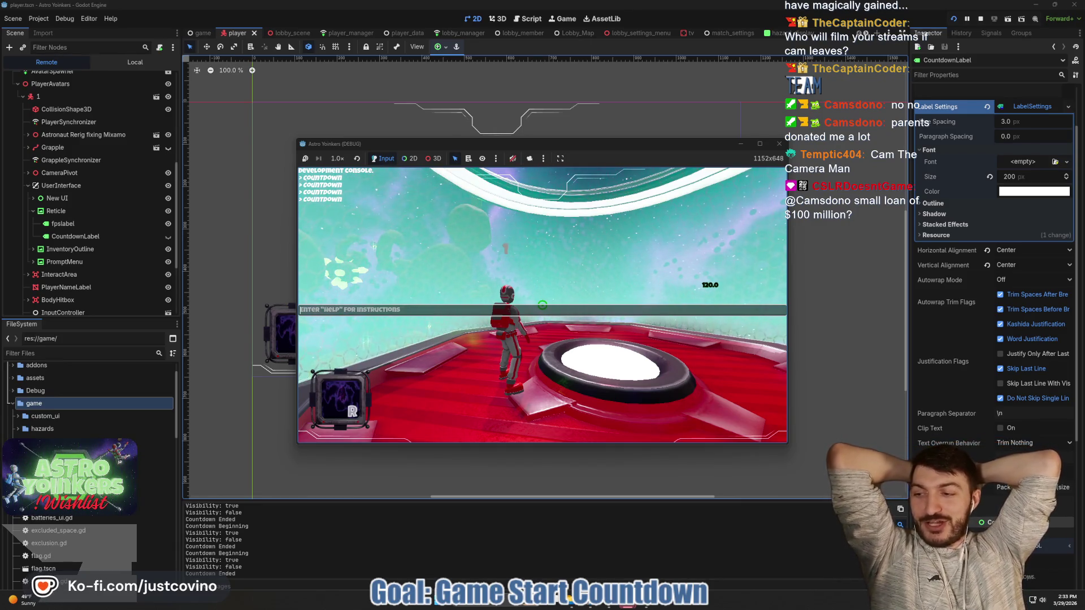
pyautogui.press('Up')
pyautogui.press('Return')
pyautogui.press('F8')
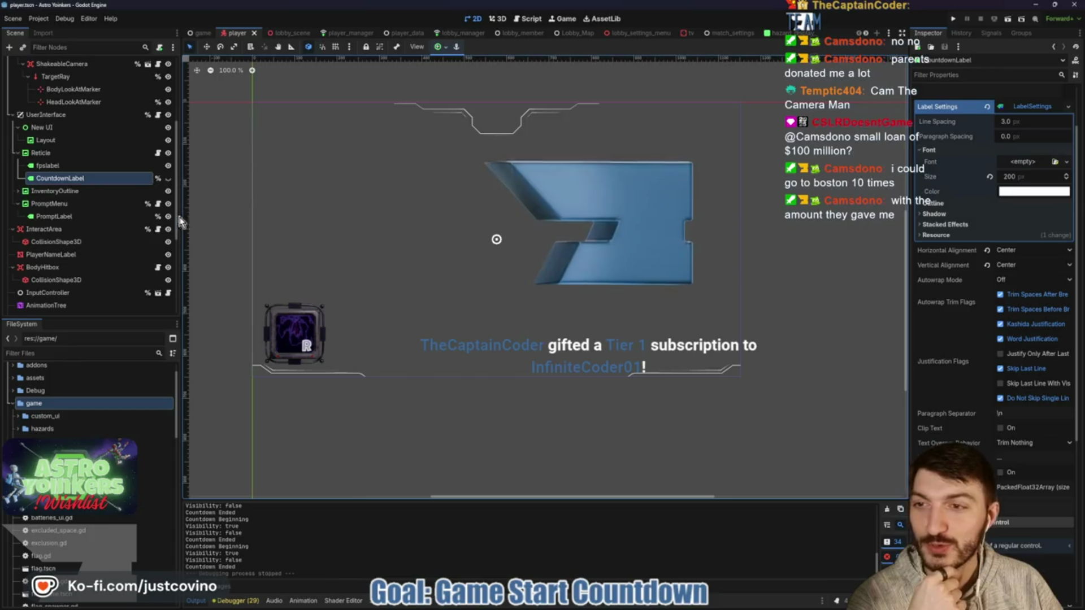
# Open reticle.gd from the Reticle node's script icon in the Scene dock.
pyautogui.click(73, 176)
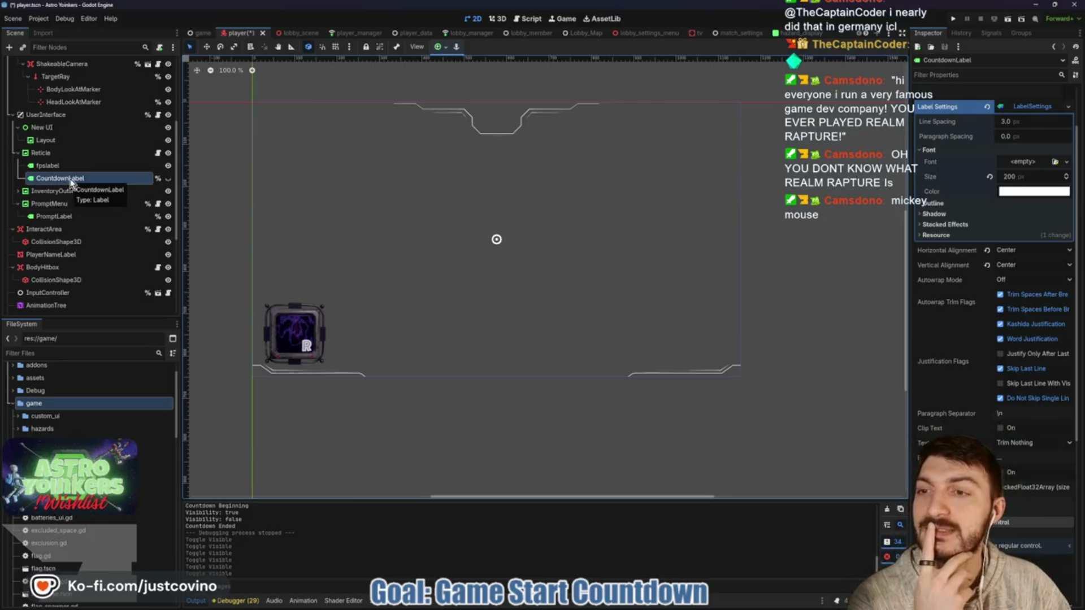
pyautogui.click(158, 153)
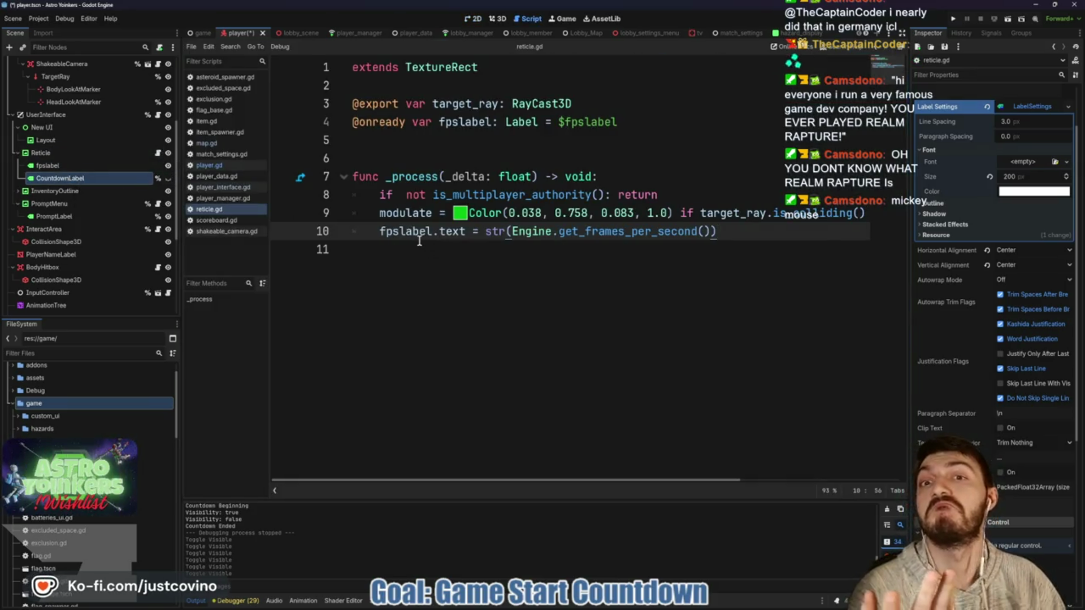
# Open player_interface.gd at begin_countdown, then bring the browser to the front.
pyautogui.click(159, 115)
pyautogui.scroll(-2, 568, 217)
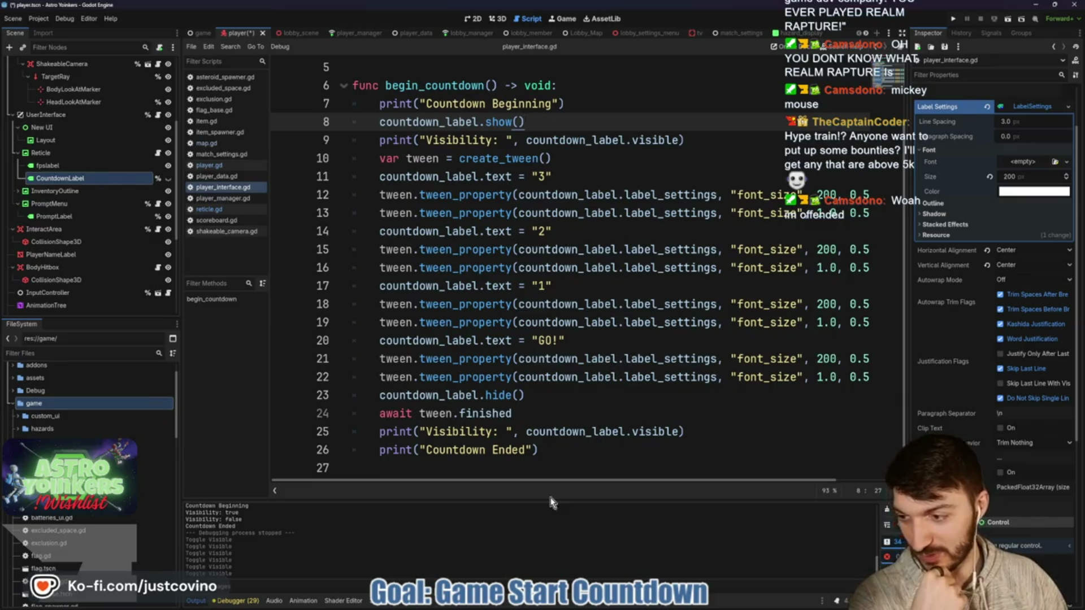
pyautogui.moveTo(525, 609)
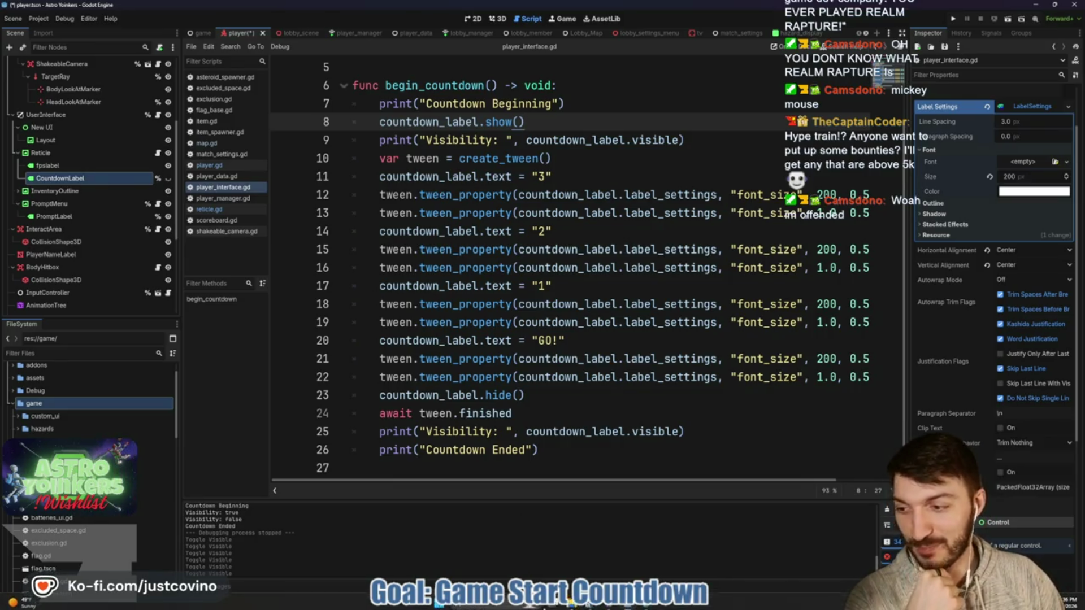
pyautogui.click(590, 607)
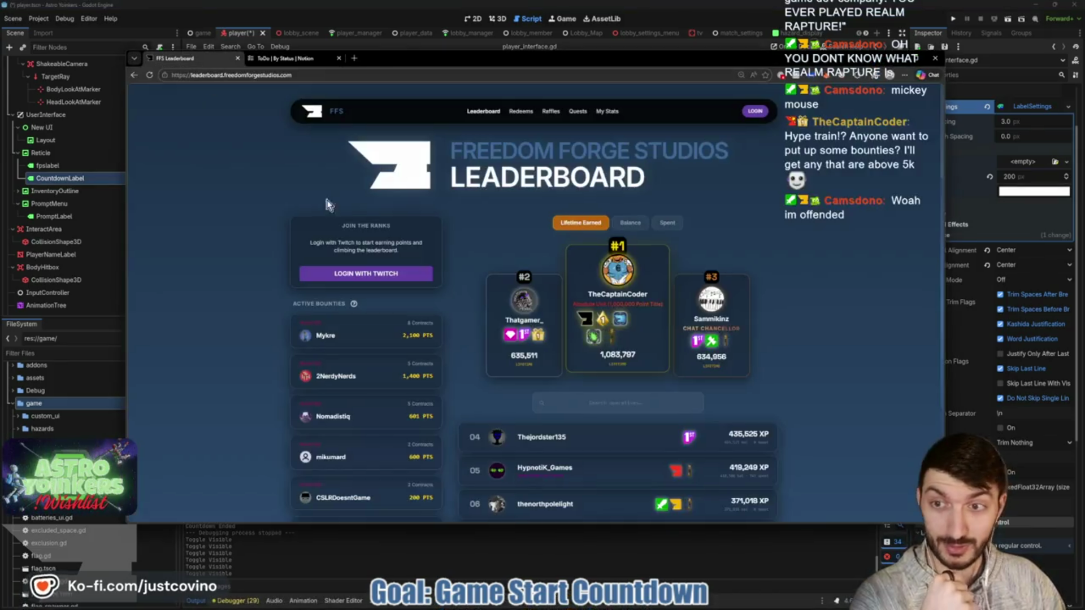
# Switch to the leaderboard page, reload it and scroll over the dashboard.
pyautogui.click(181, 58)
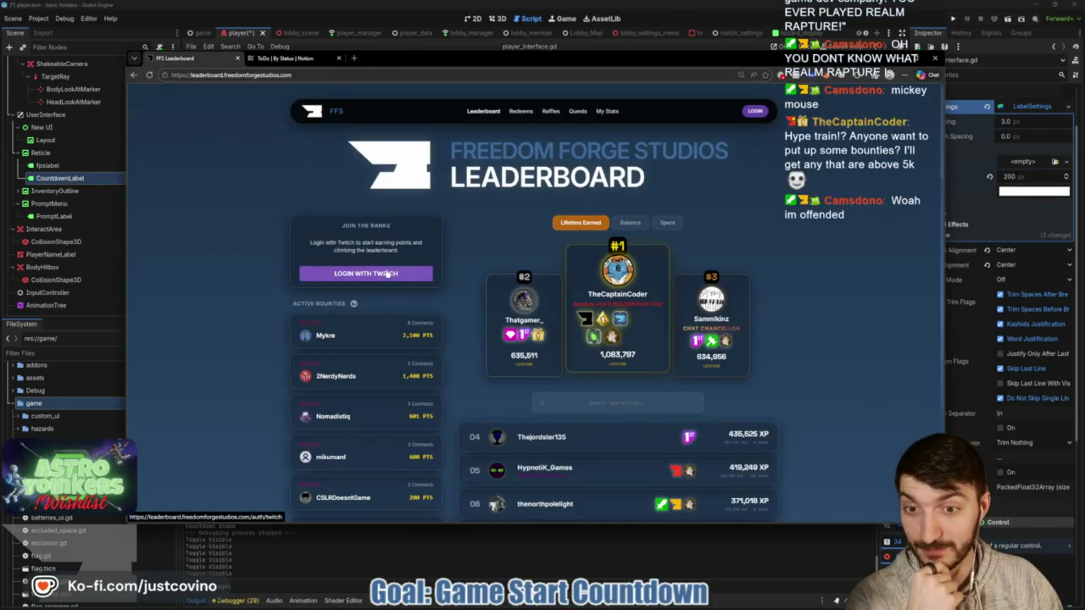
pyautogui.scroll(-2, 458, 279)
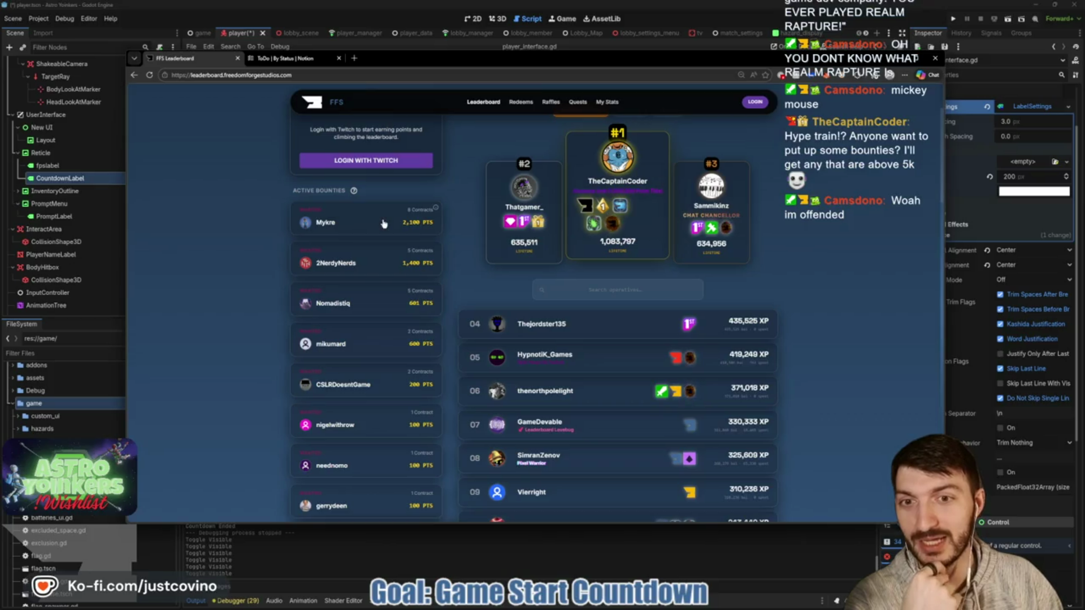
pyautogui.scroll(-2, 384, 223)
pyautogui.scroll(3, 354, 161)
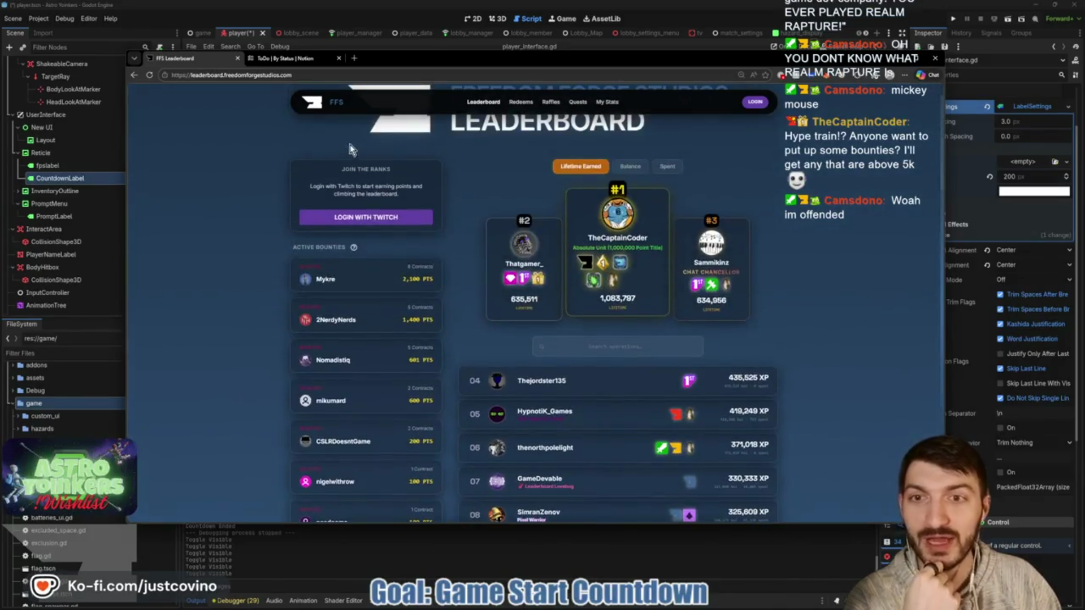
pyautogui.click(366, 217)
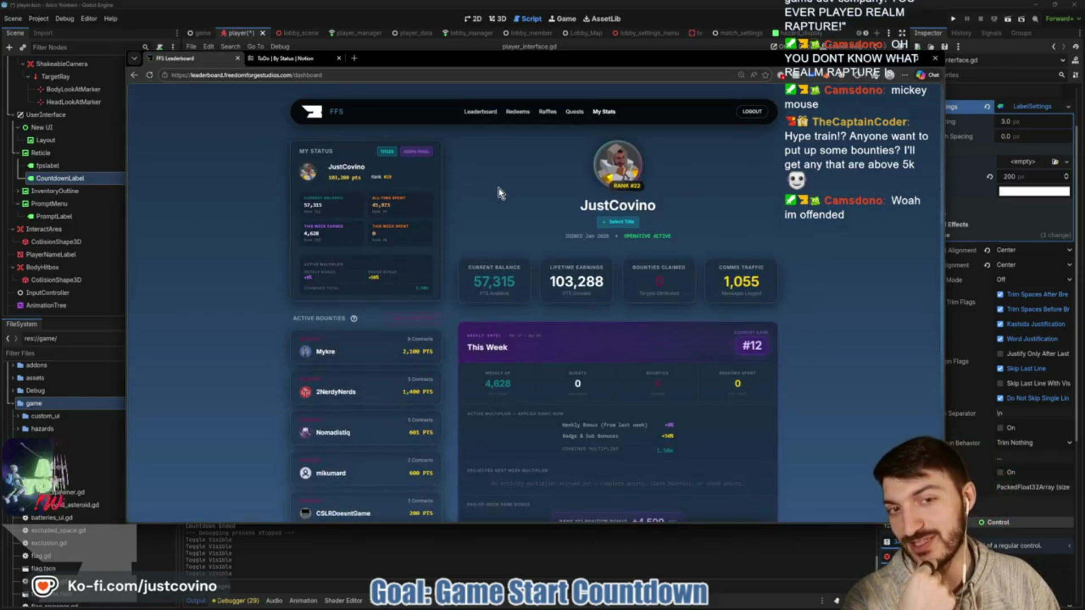
pyautogui.scroll(-1, 501, 185)
pyautogui.scroll(1, 502, 181)
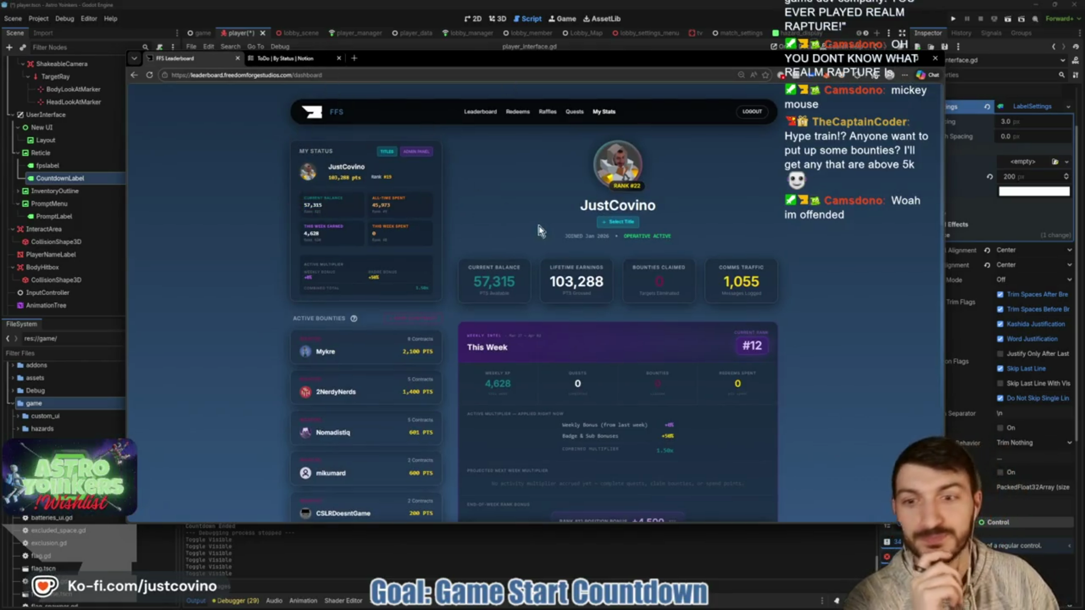
pyautogui.scroll(-6, 540, 233)
pyautogui.scroll(3, 538, 223)
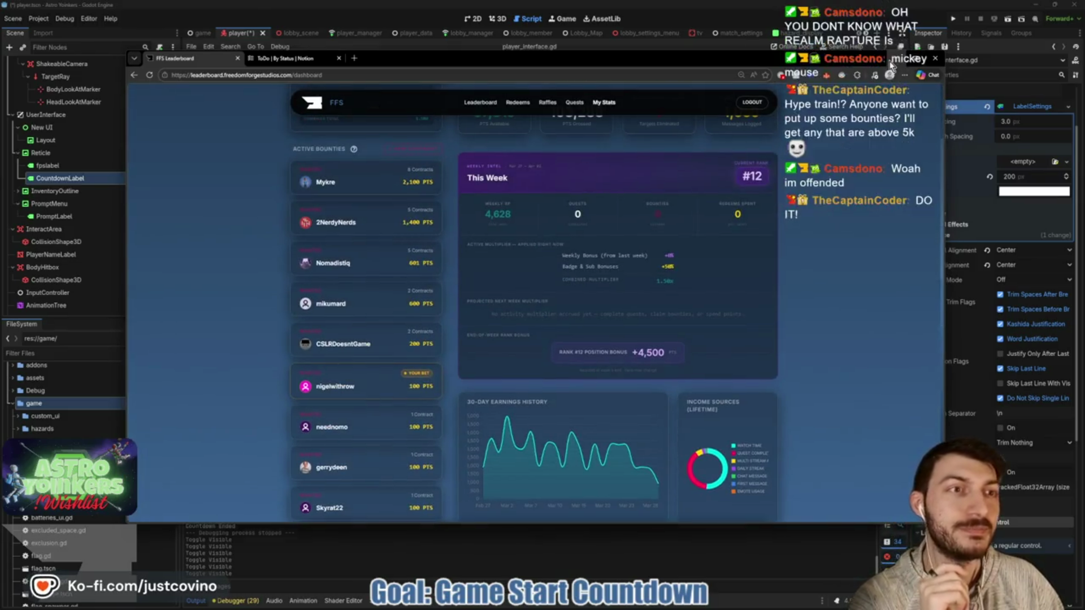
# Glance back at the Godot script, then return to the leaderboard dashboard.
pyautogui.click(906, 52)
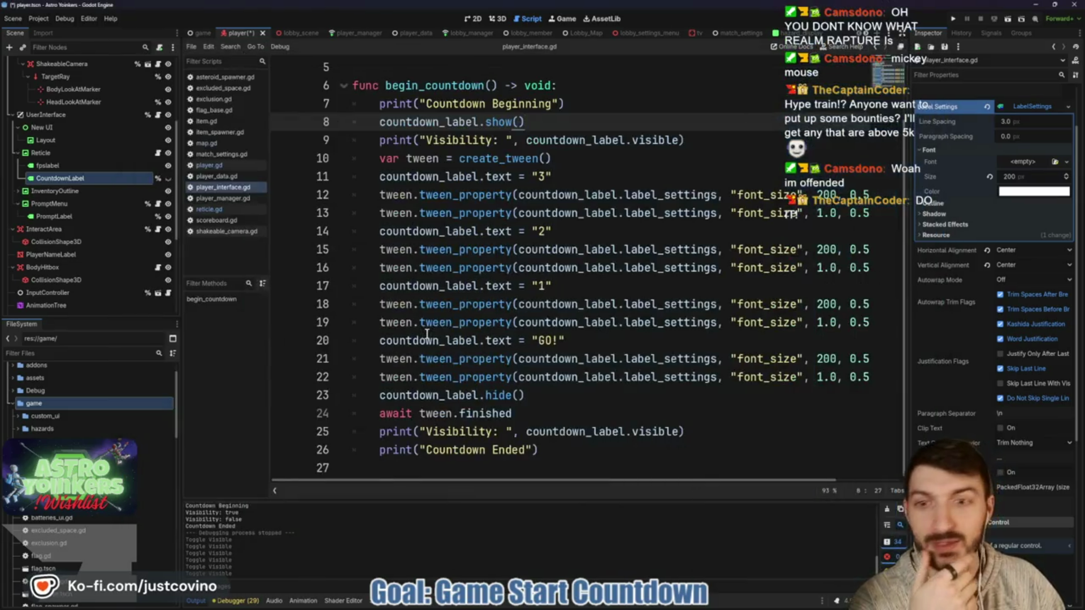
pyautogui.click(549, 607)
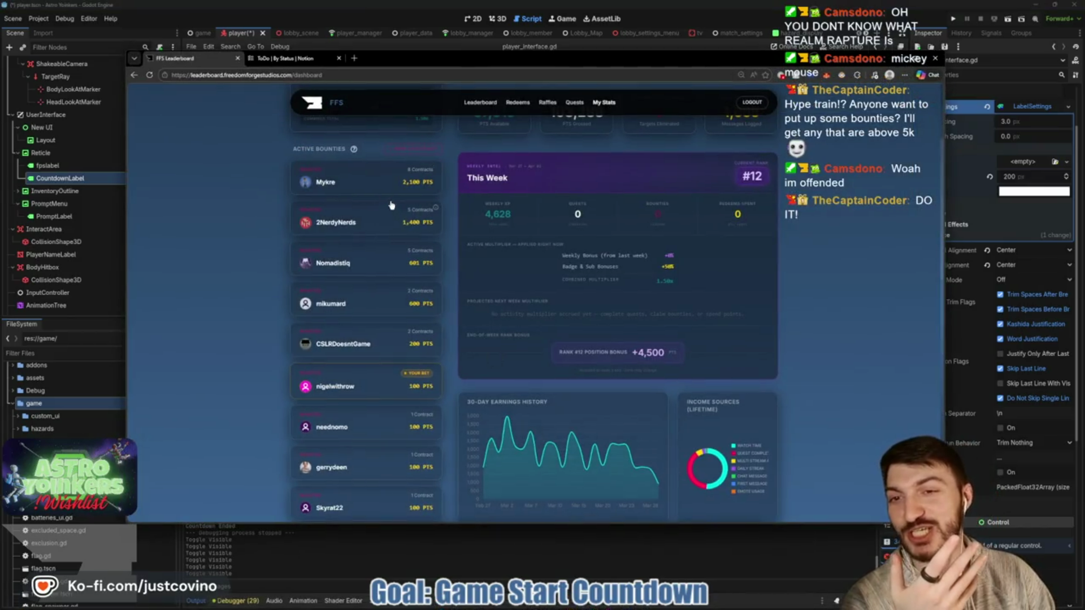
pyautogui.scroll(5, 415, 174)
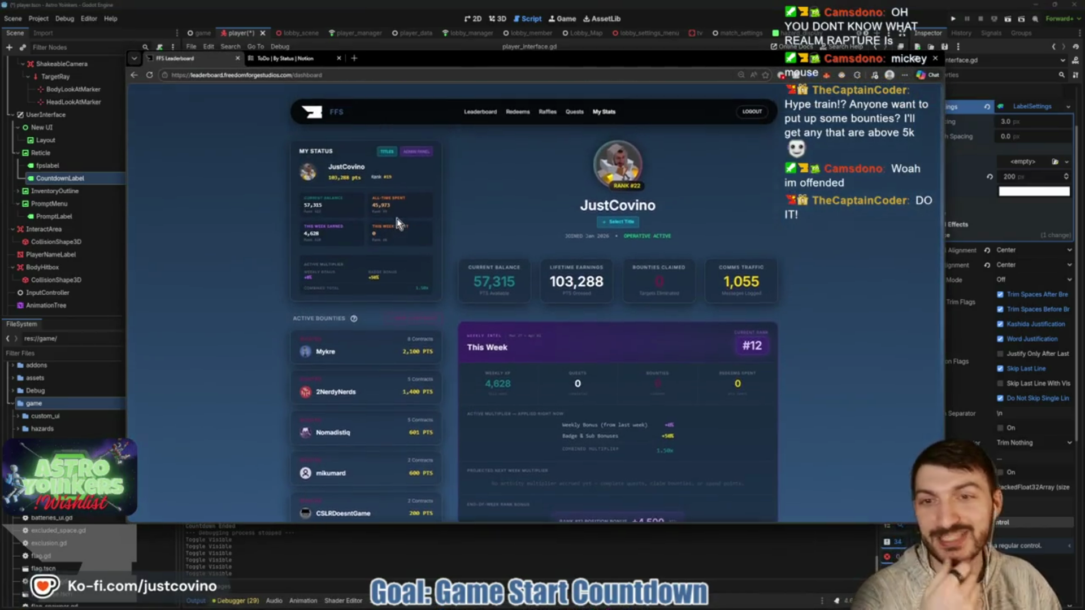
pyautogui.scroll(-3, 456, 249)
# Publish a new 10,000-point bounty contract on a viewer.
pyautogui.click(411, 206)
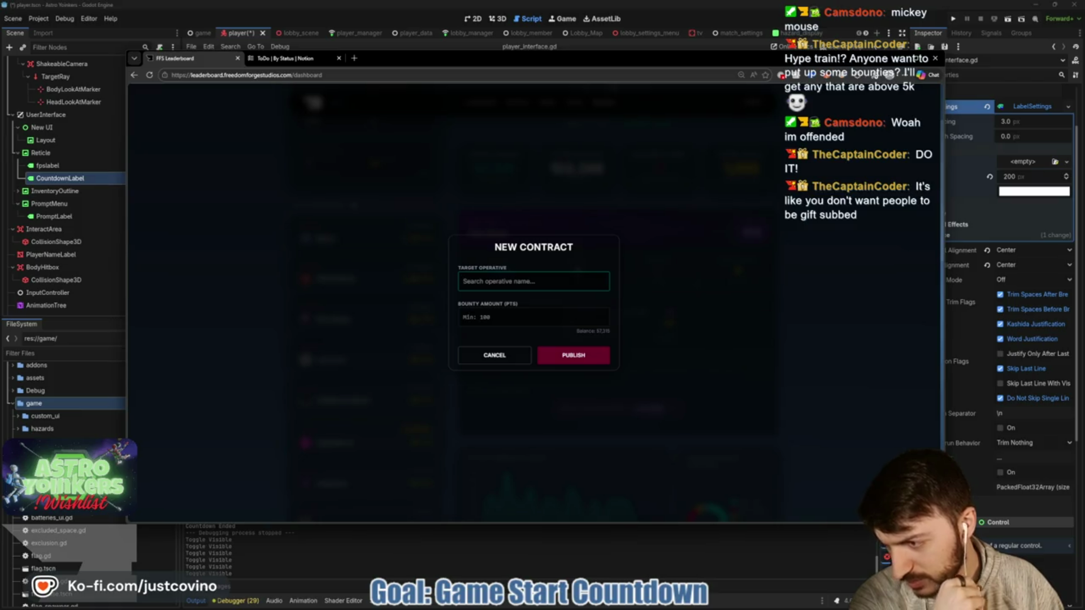
pyautogui.write('T')
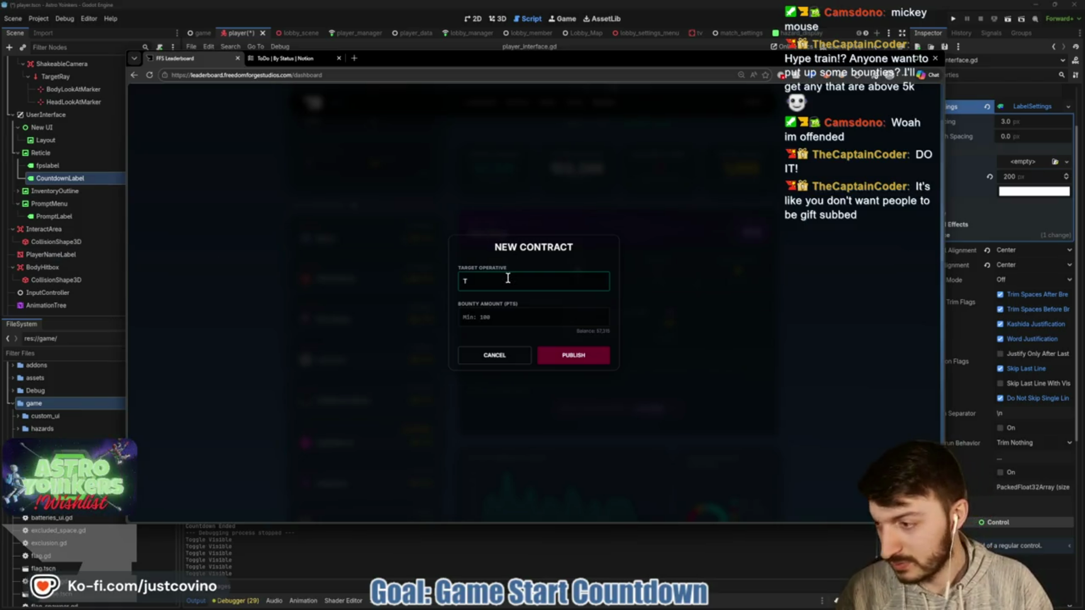
pyautogui.write('llne')
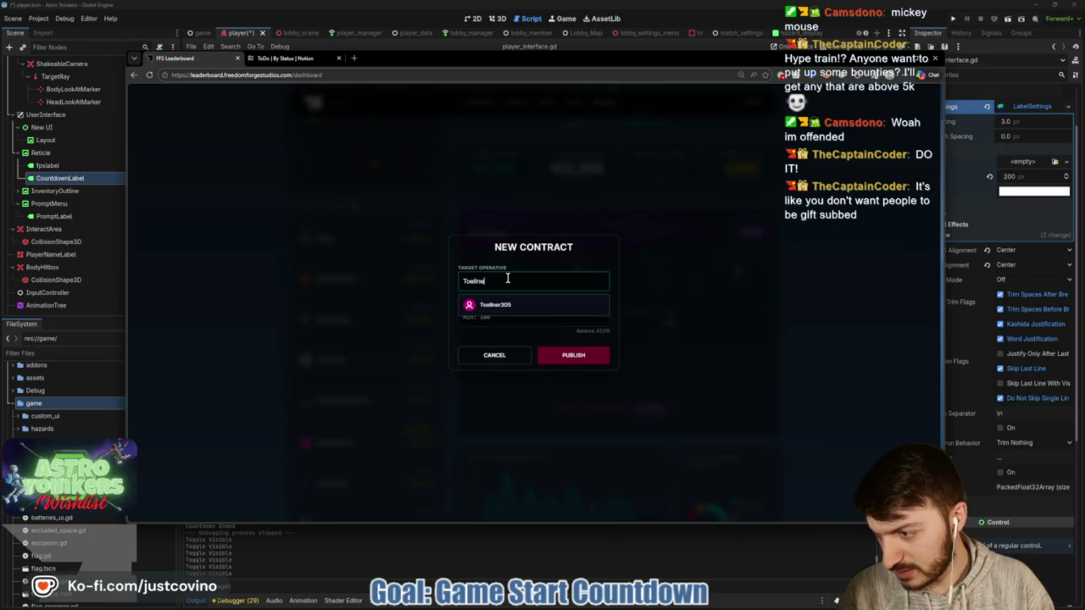
pyautogui.write('r')
pyautogui.write('05')
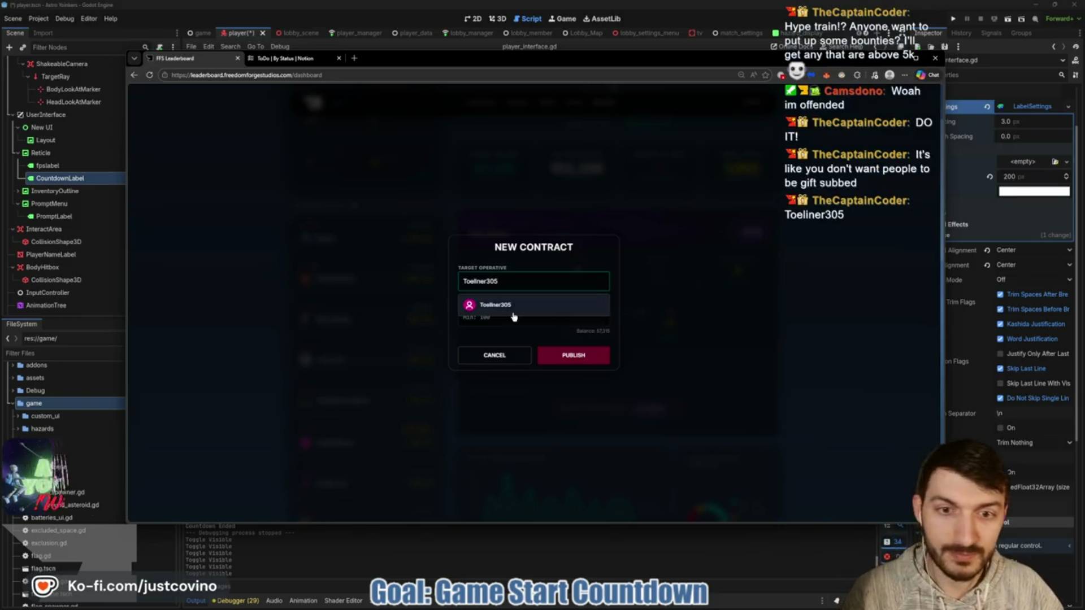
pyautogui.click(508, 305)
pyautogui.click(507, 318)
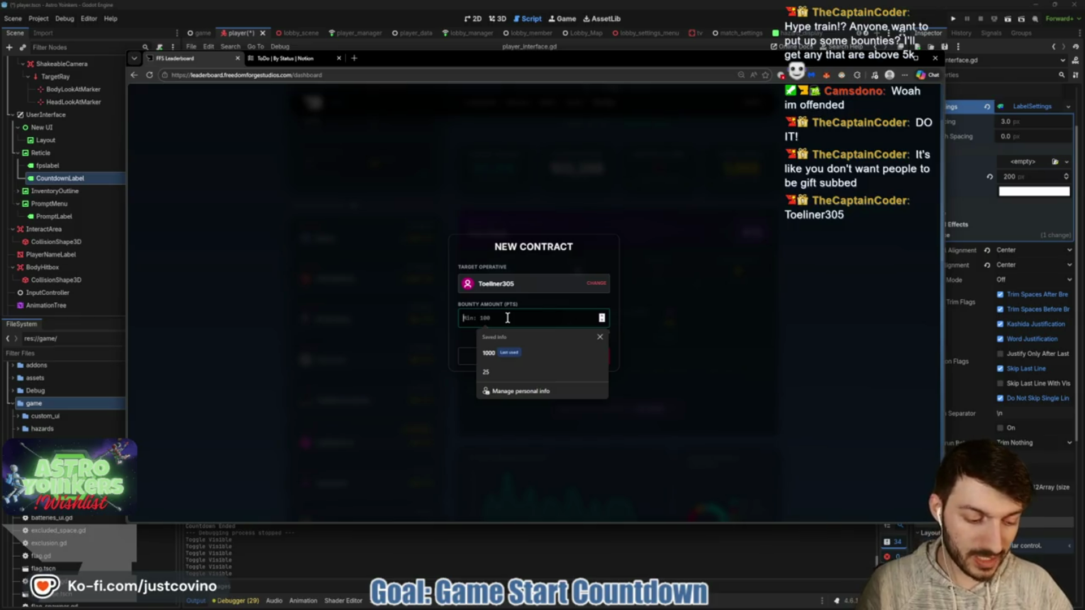
pyautogui.write('100')
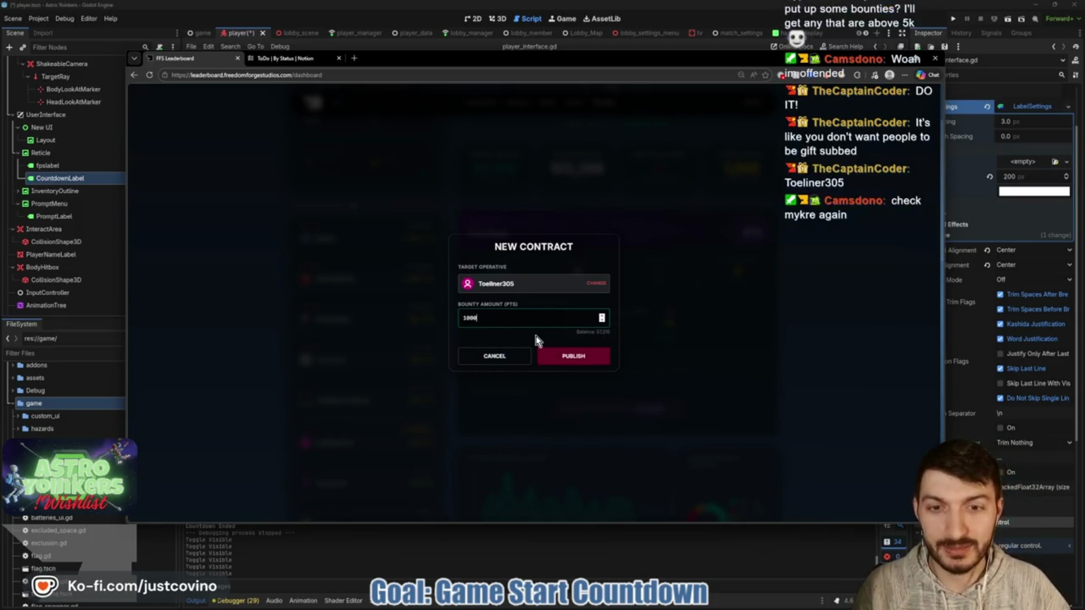
pyautogui.write('0')
pyautogui.click(564, 356)
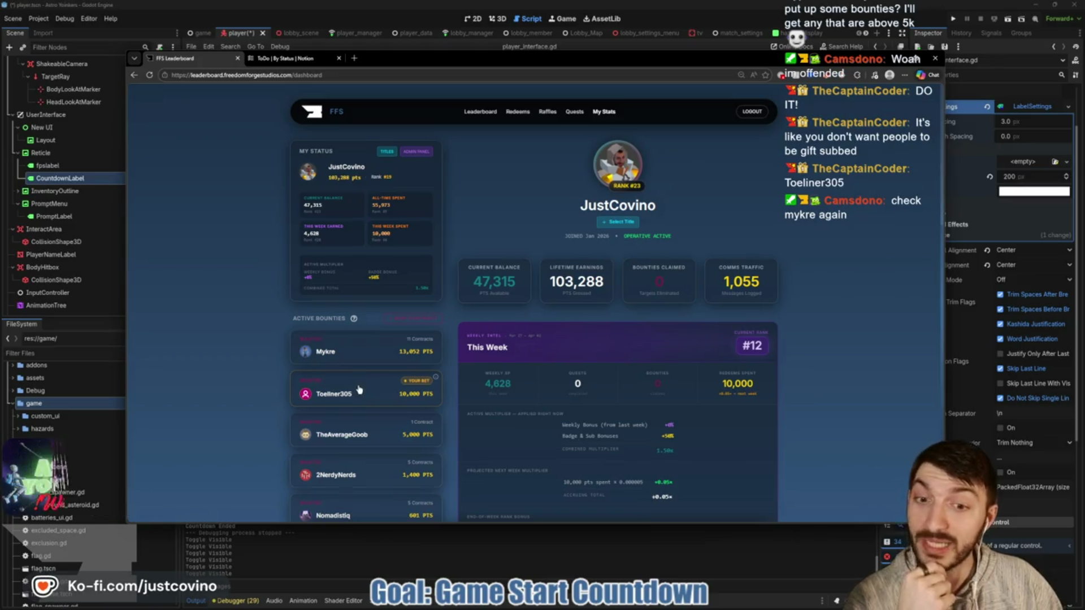
# Check the top bounty's contributors, then minimize the browser back to the countdown script.
pyautogui.click(349, 355)
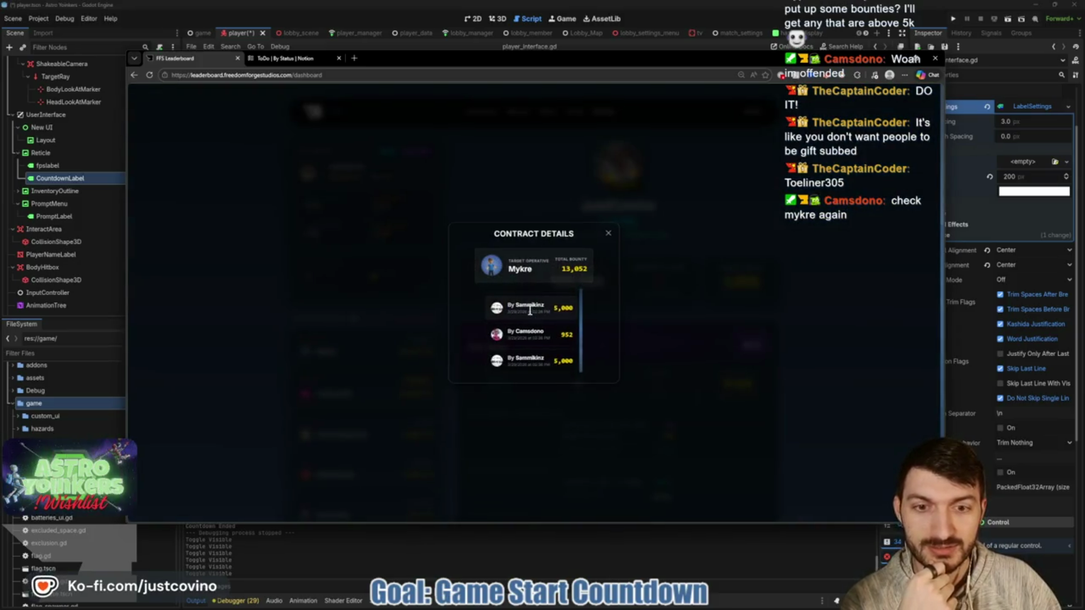
pyautogui.click(609, 235)
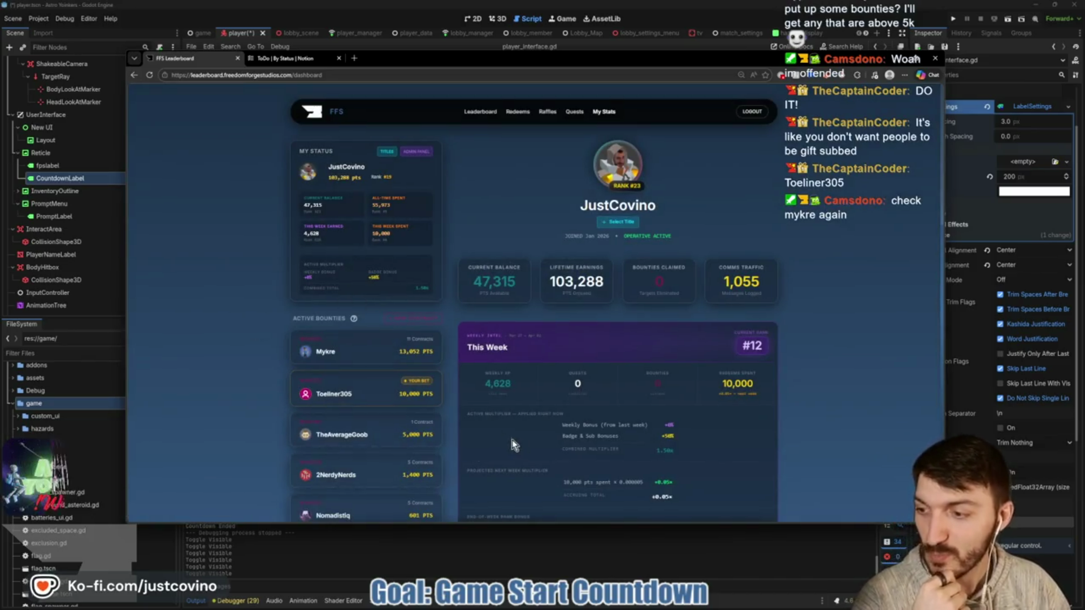
pyautogui.click(891, 66)
pyautogui.click(598, 230)
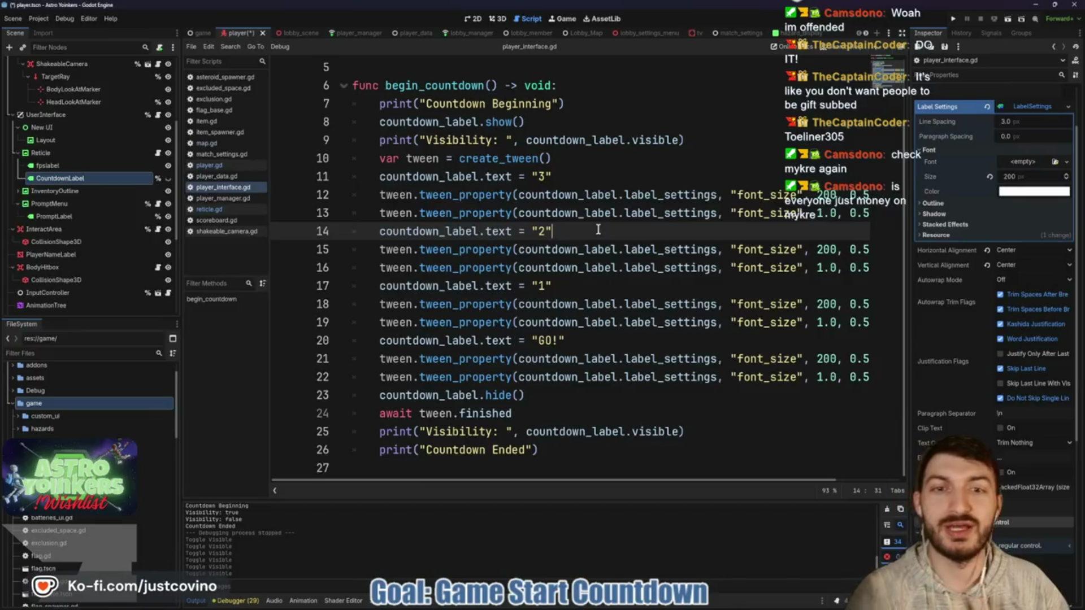
# Save the player scene containing the countdown script with Ctrl+S.
pyautogui.hotkey('ctrl', 's')
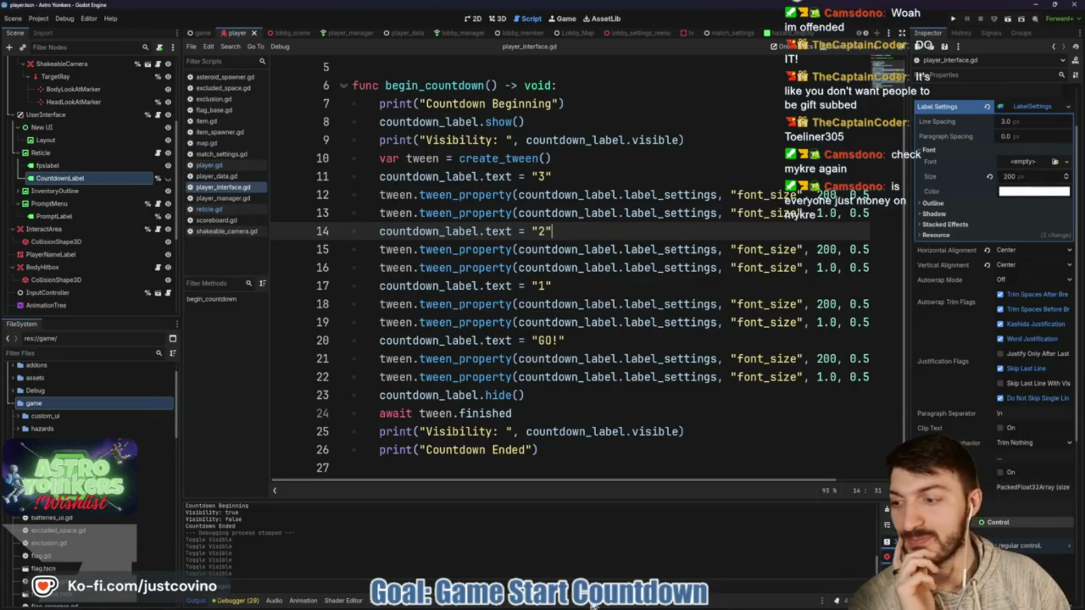
pyautogui.moveTo(586, 605)
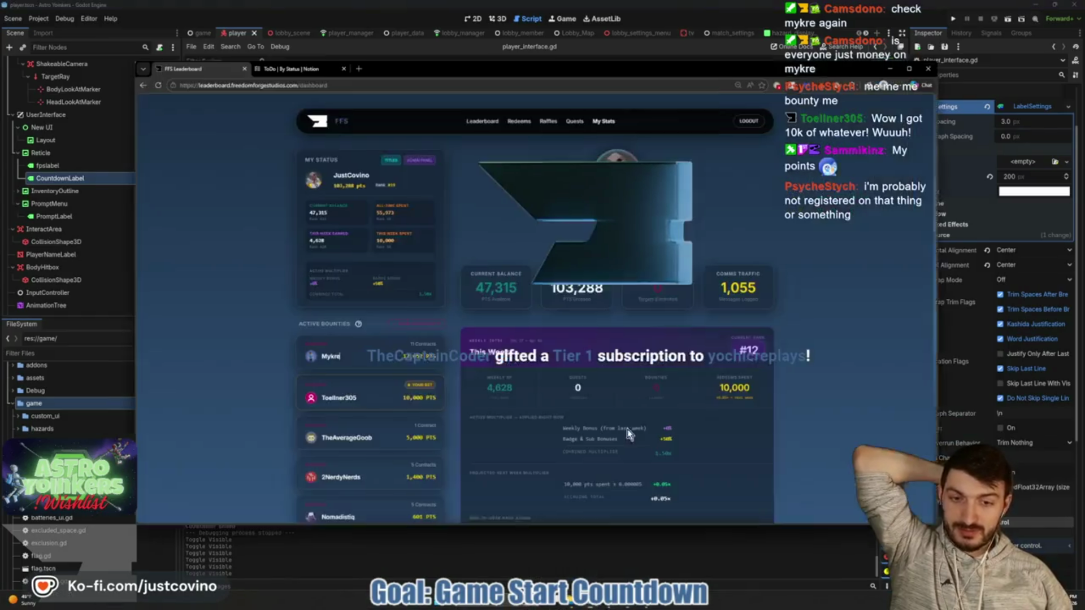
# Start a new bounty contract on another viewer with a 5000-point amount.
pyautogui.click(411, 318)
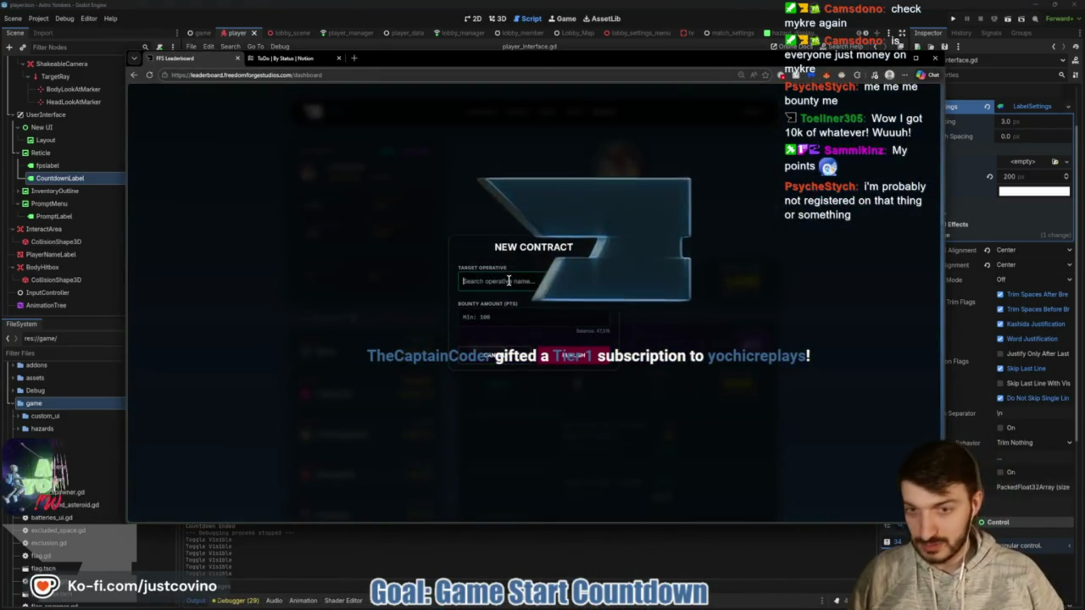
pyautogui.write('Psyche')
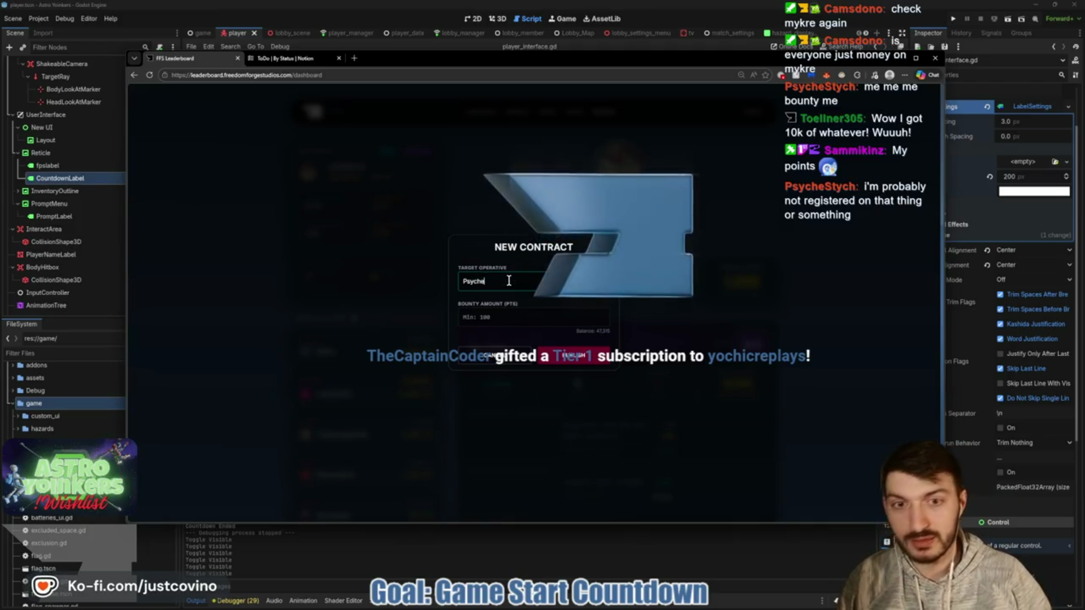
pyautogui.click(524, 306)
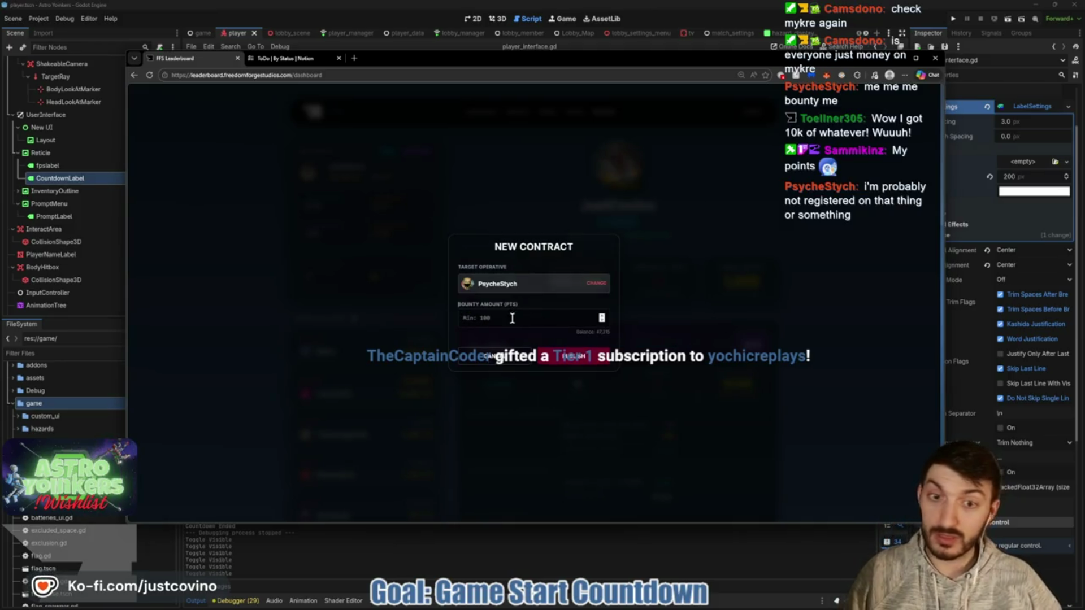
pyautogui.click(512, 318)
pyautogui.write('5000')
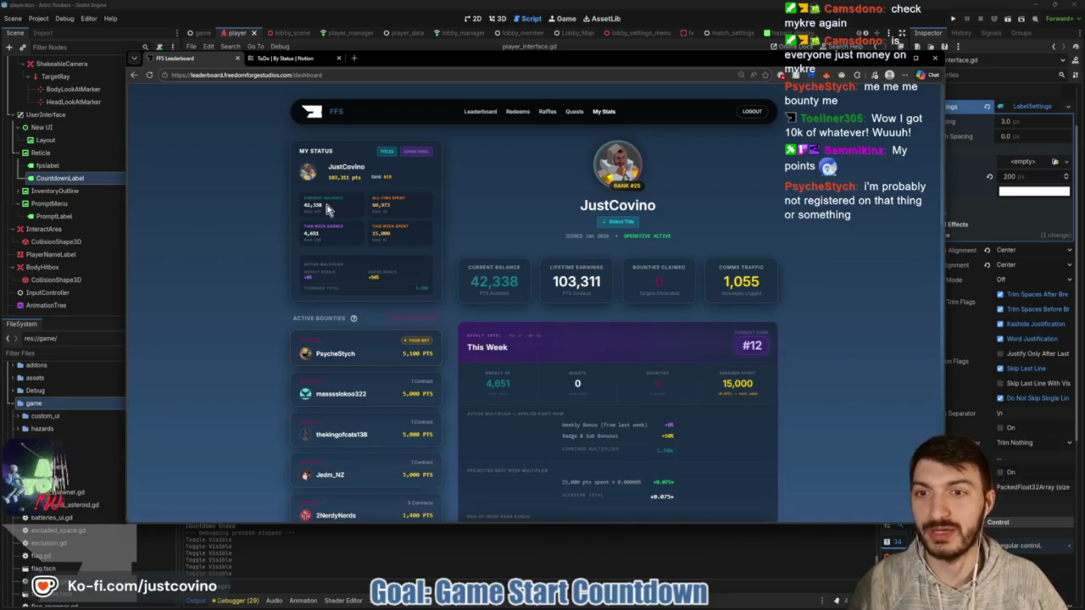
# Select the current balance figure, minimize the browser, then bring the dashboard back.
pyautogui.doubleClick(326, 206)
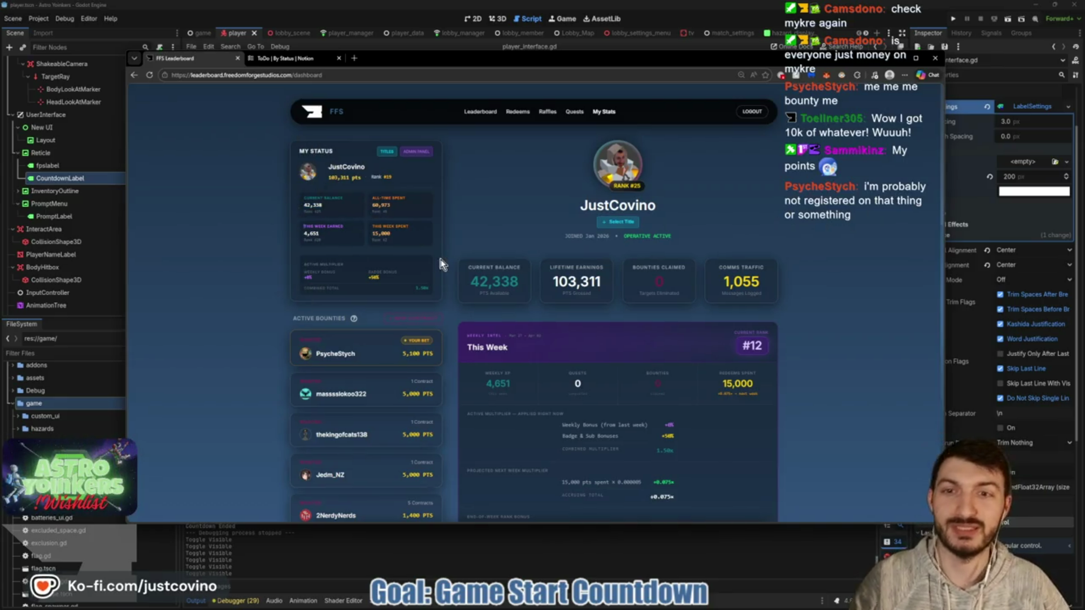
pyautogui.press('super+Down')
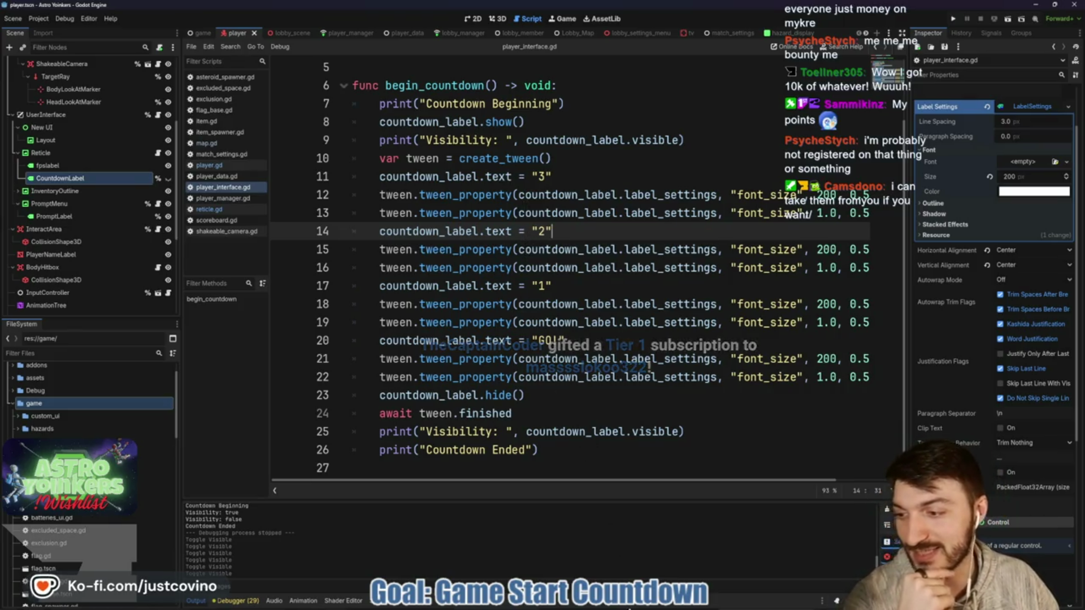
pyautogui.click(576, 600)
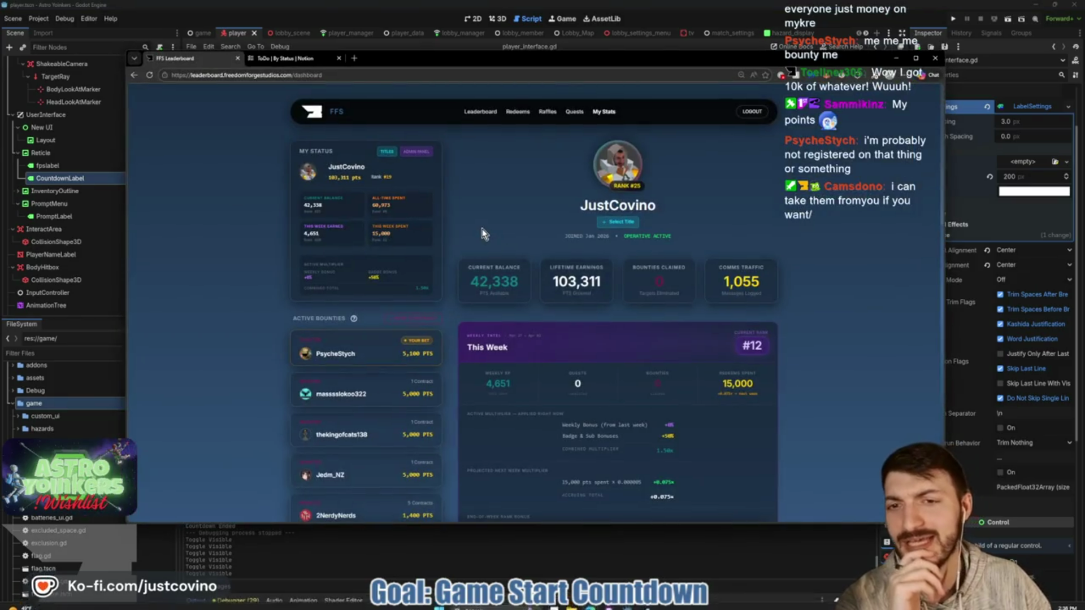
# Scroll through the main leaderboard rankings, then minimize the browser to reveal the Godot script.
pyautogui.scroll(-2, 545, 282)
pyautogui.scroll(2, 585, 334)
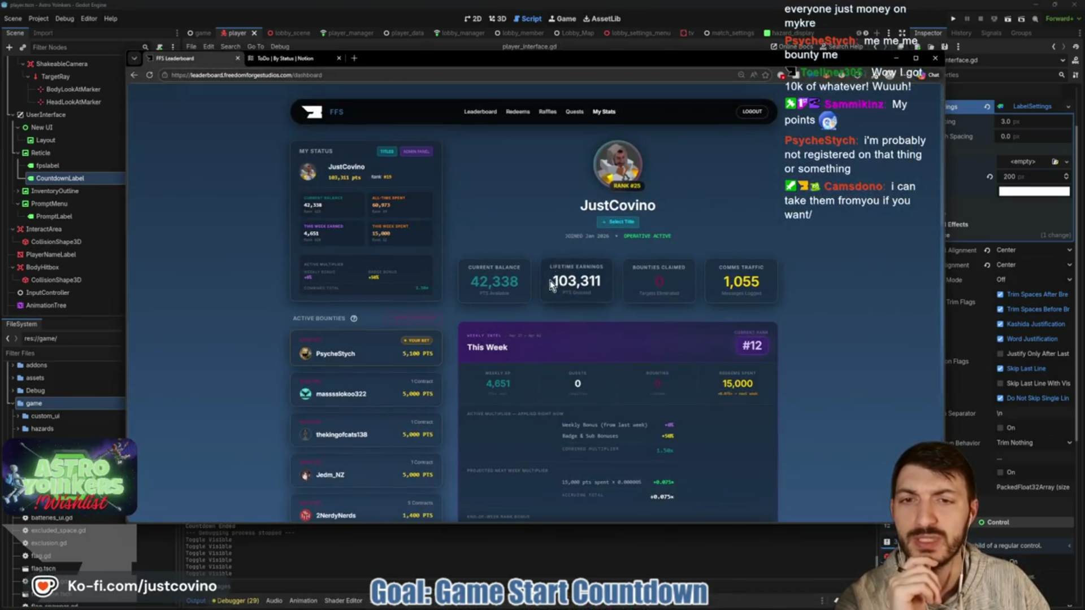
pyautogui.click(485, 117)
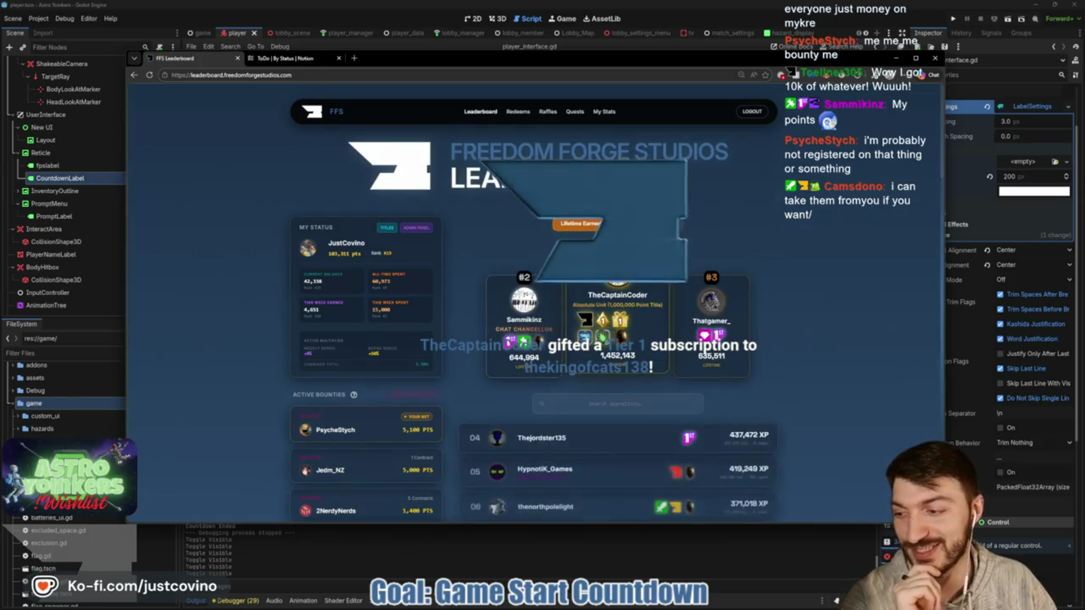
pyautogui.scroll(-3, 537, 274)
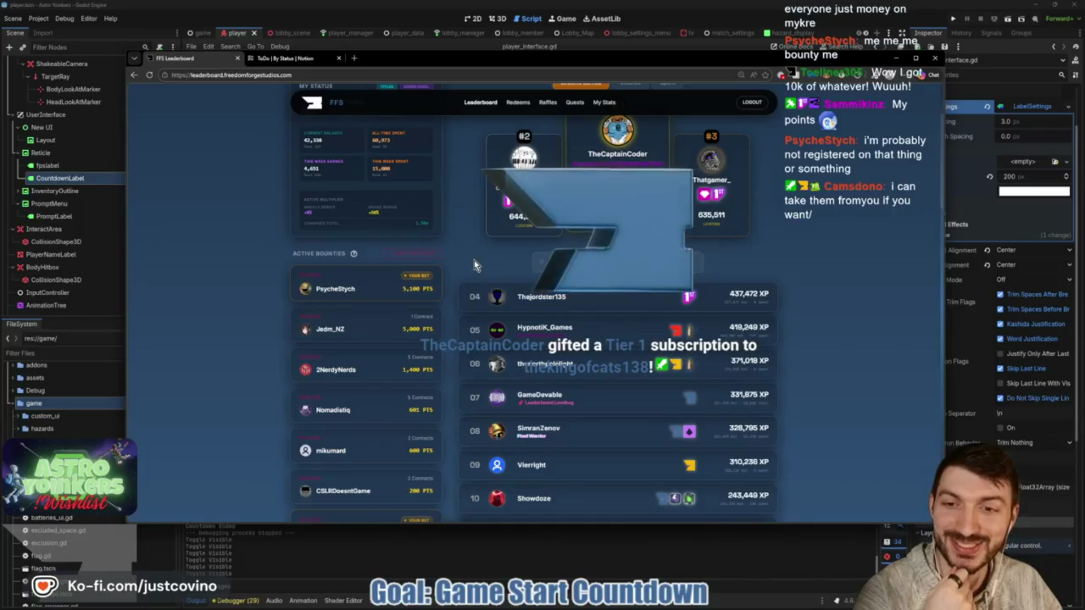
pyautogui.scroll(-1, 468, 253)
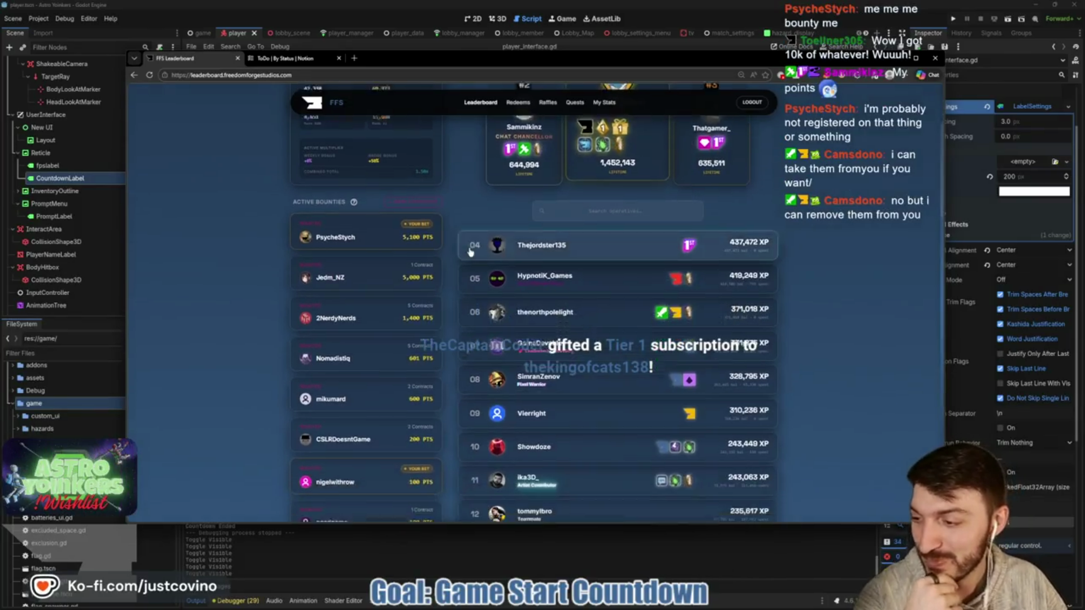
pyautogui.scroll(-2, 464, 201)
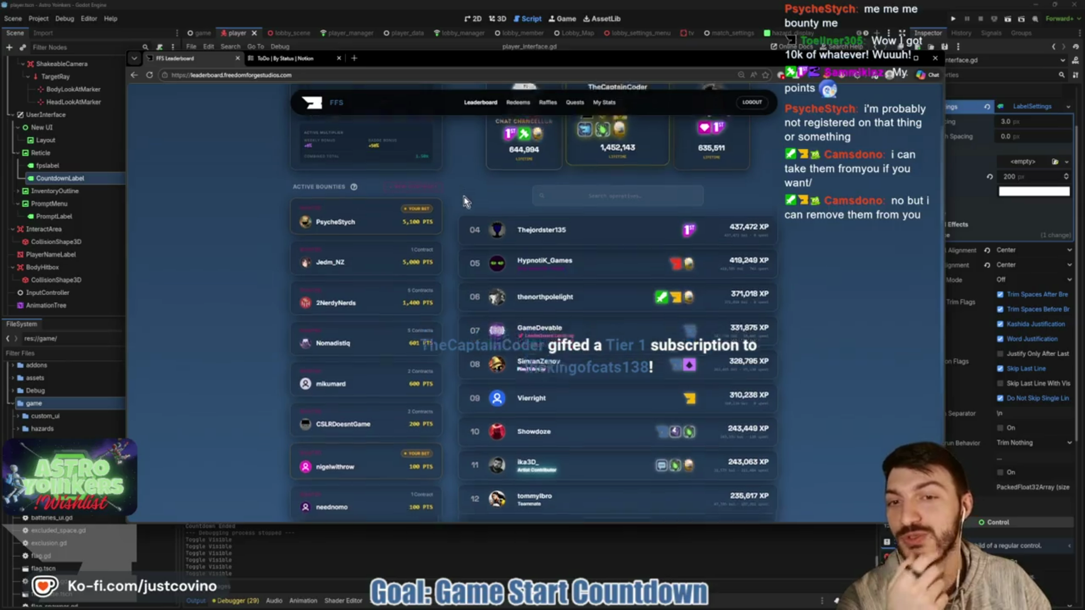
pyautogui.scroll(-1, 458, 270)
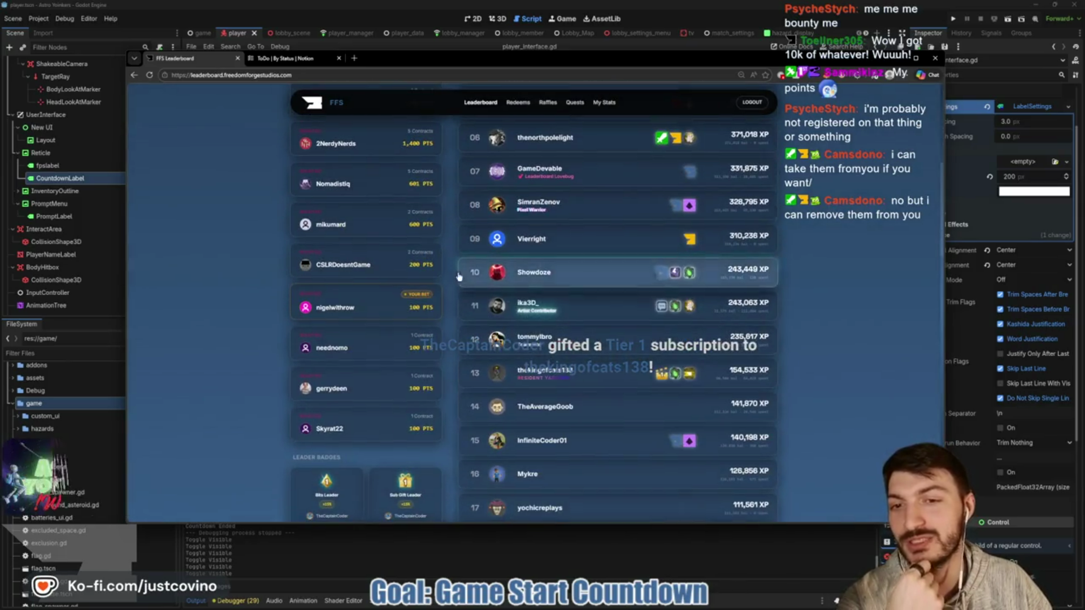
pyautogui.scroll(-2, 446, 254)
pyautogui.scroll(5, 448, 266)
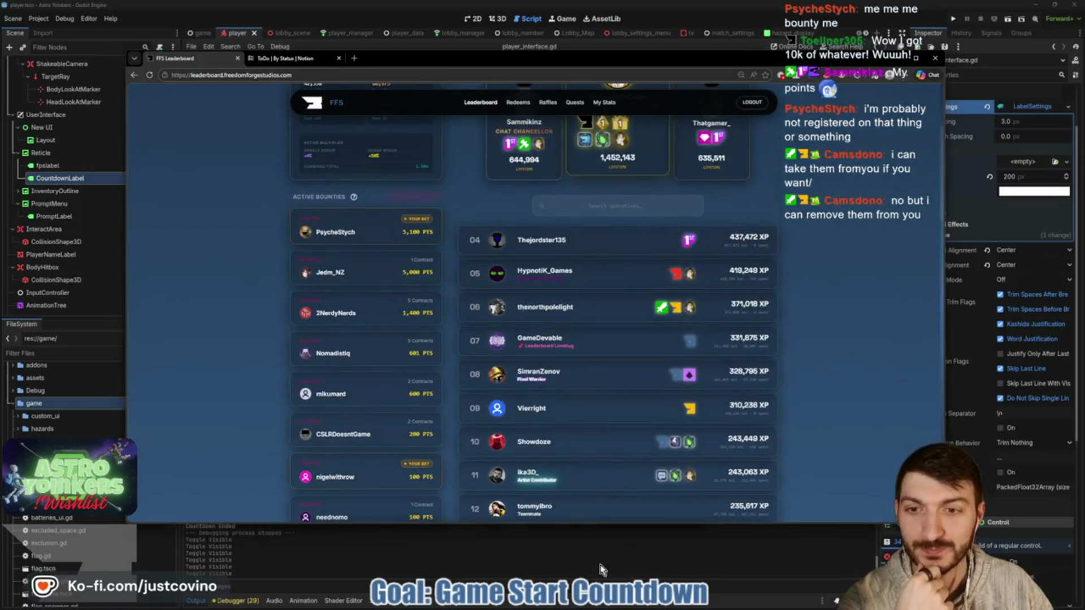
pyautogui.click(598, 561)
pyautogui.click(648, 377)
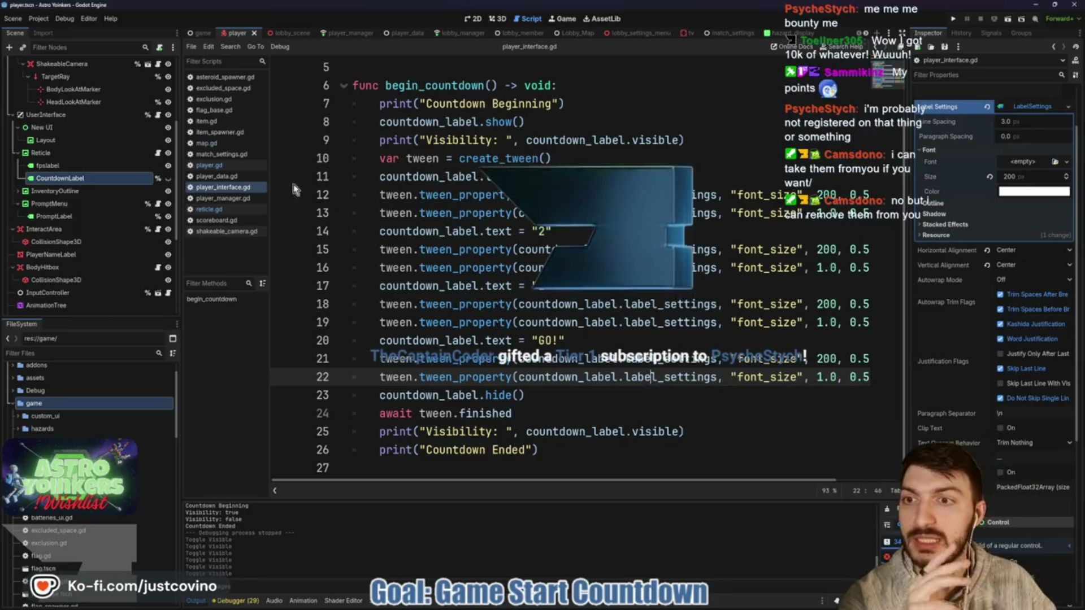
# Replace show() with visible = true on line 8 and hide() with visible = false on line 23.
pyautogui.scroll(2, 565, 255)
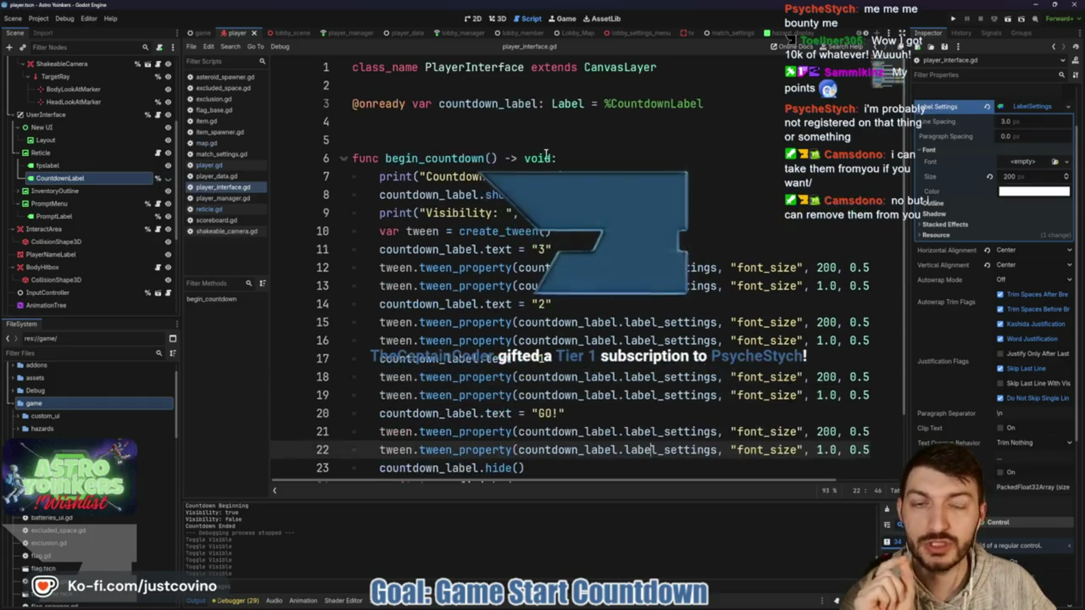
pyautogui.doubleClick(494, 194)
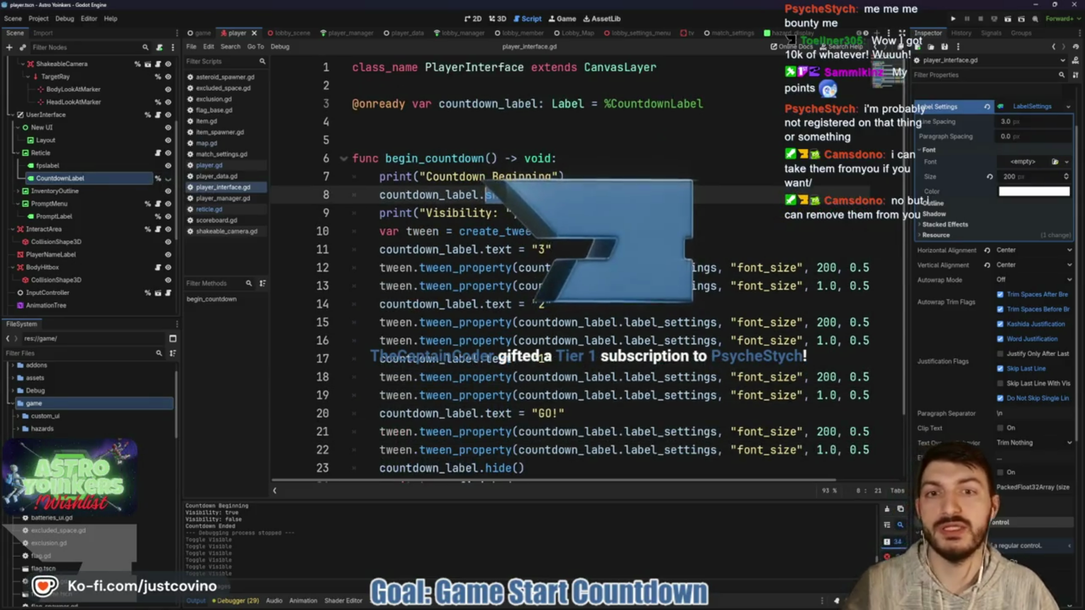
pyautogui.write('visible = true')
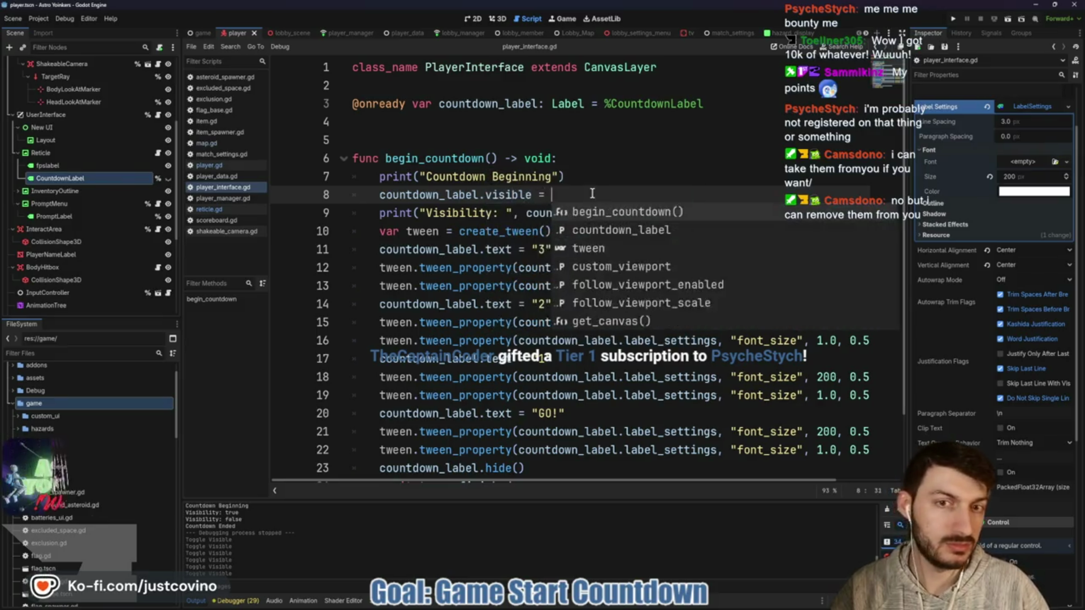
pyautogui.scroll(-2, 593, 194)
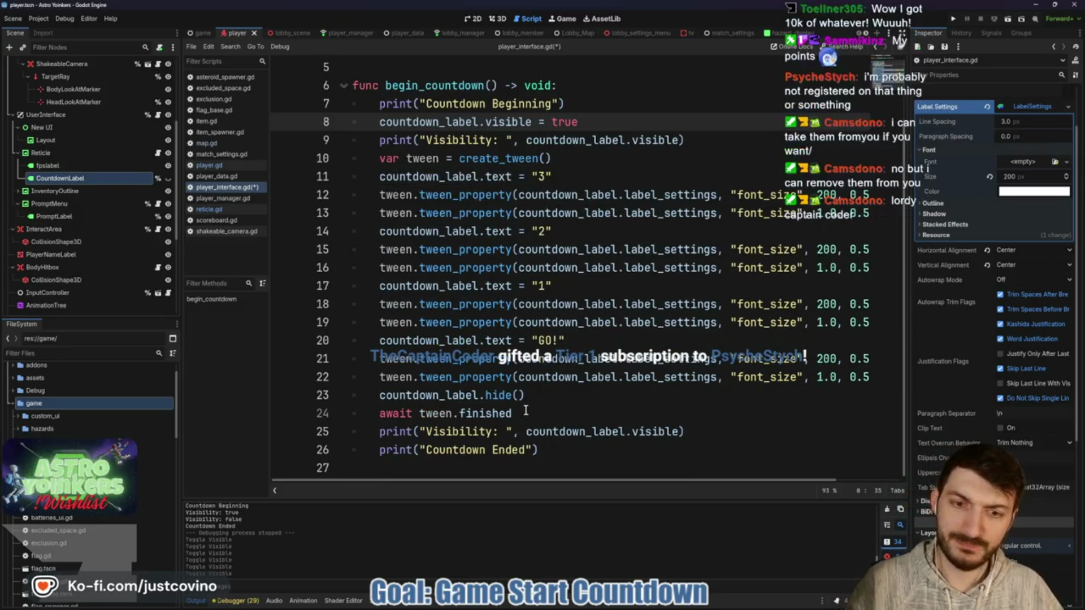
pyautogui.moveTo(535, 396); pyautogui.dragTo(485, 395)
pyautogui.write('visible = ')
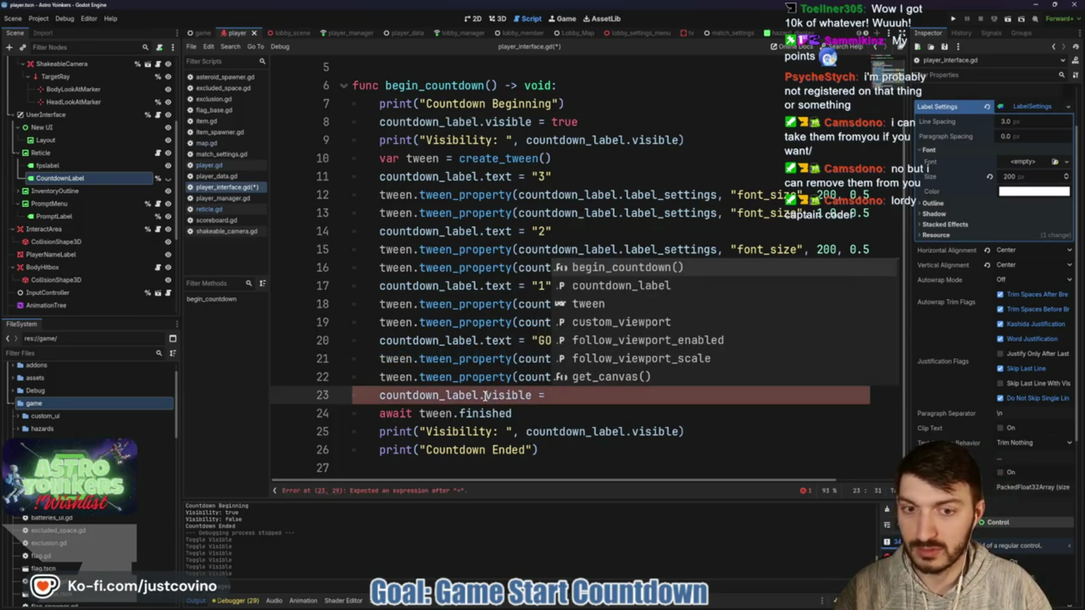
pyautogui.write('false')
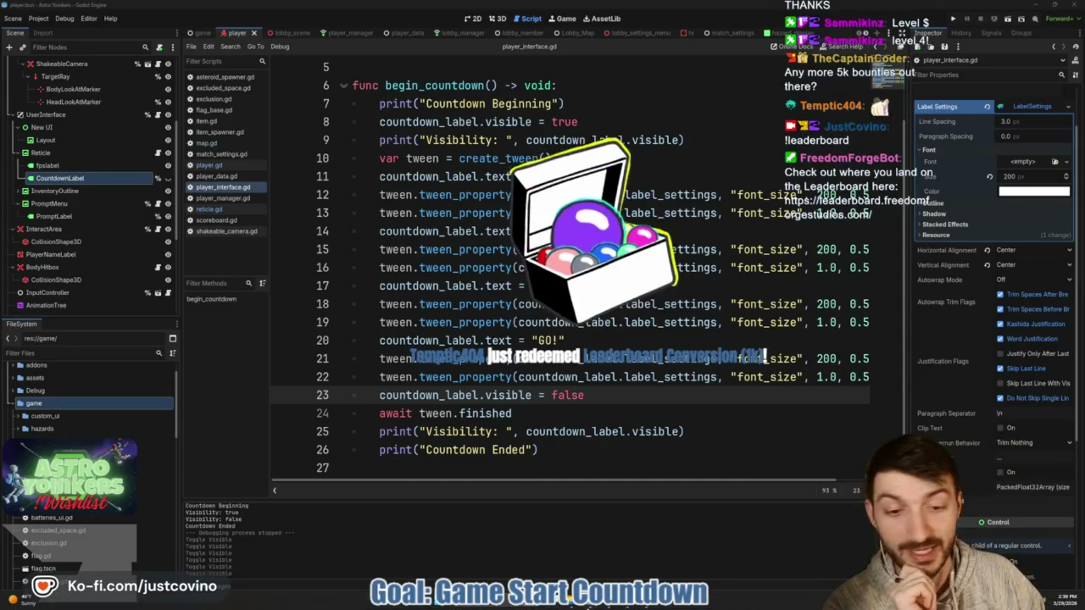
# Create a new contract on the operative found by searching 'ic', with a 5000 bounty.
pyautogui.hotkey('alt', 'Tab')
pyautogui.click(418, 202)
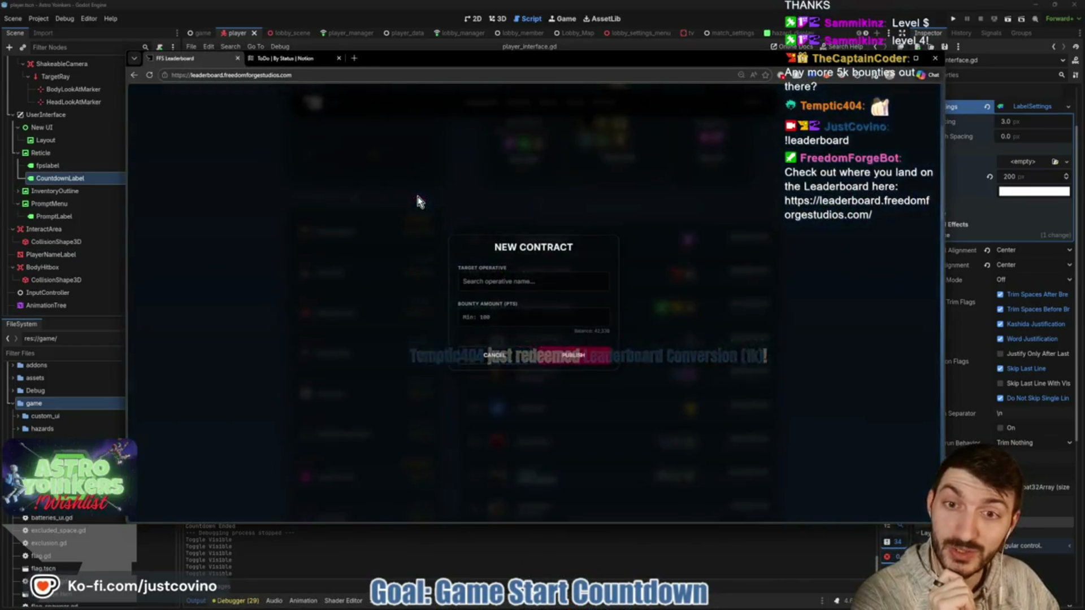
pyautogui.click(510, 281)
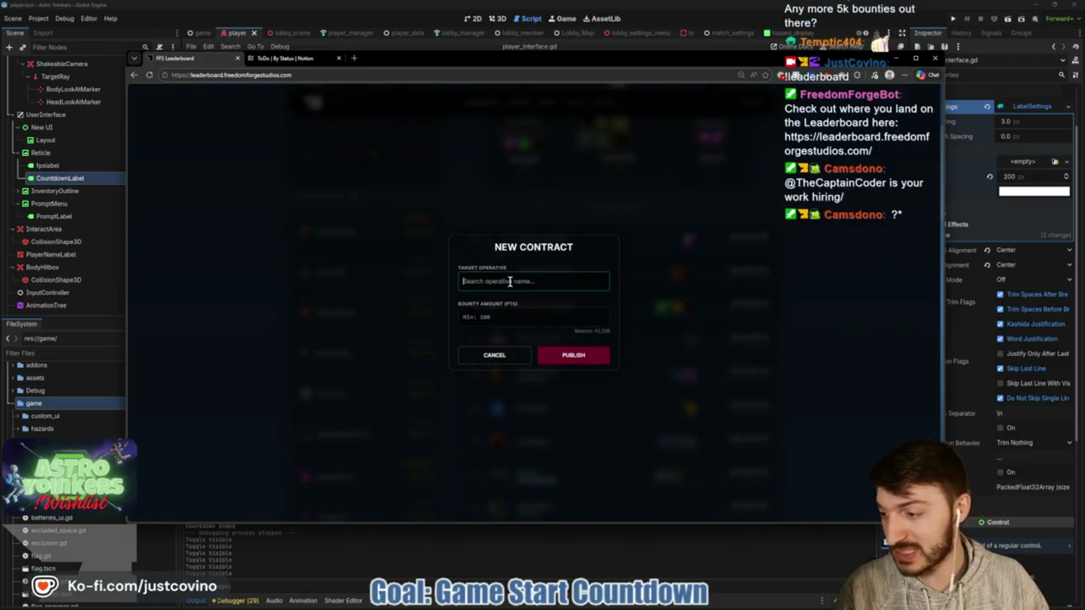
pyautogui.write('ic')
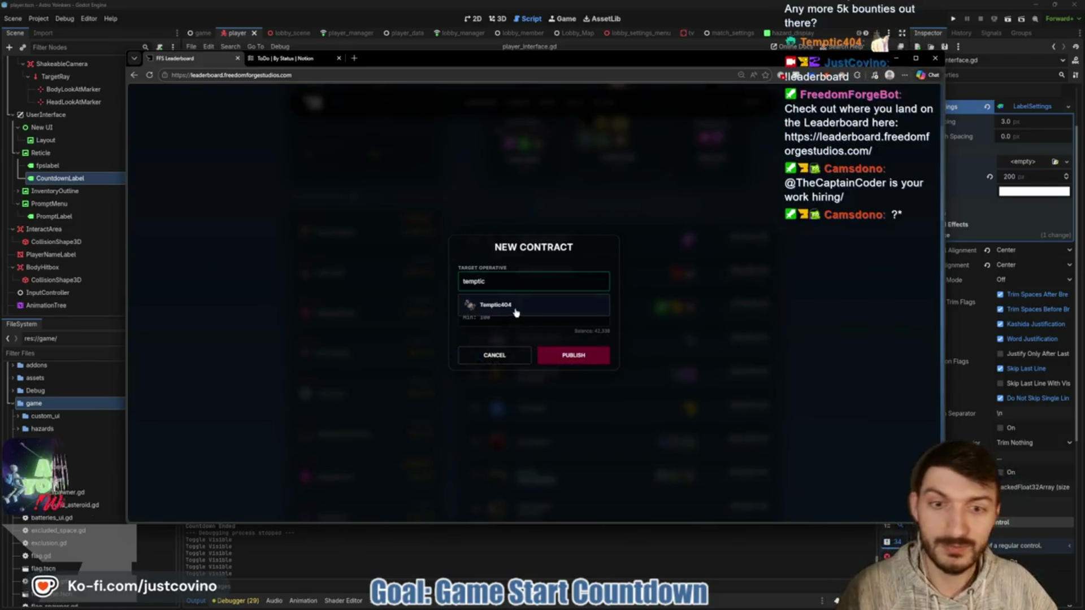
pyautogui.click(516, 311)
pyautogui.click(517, 319)
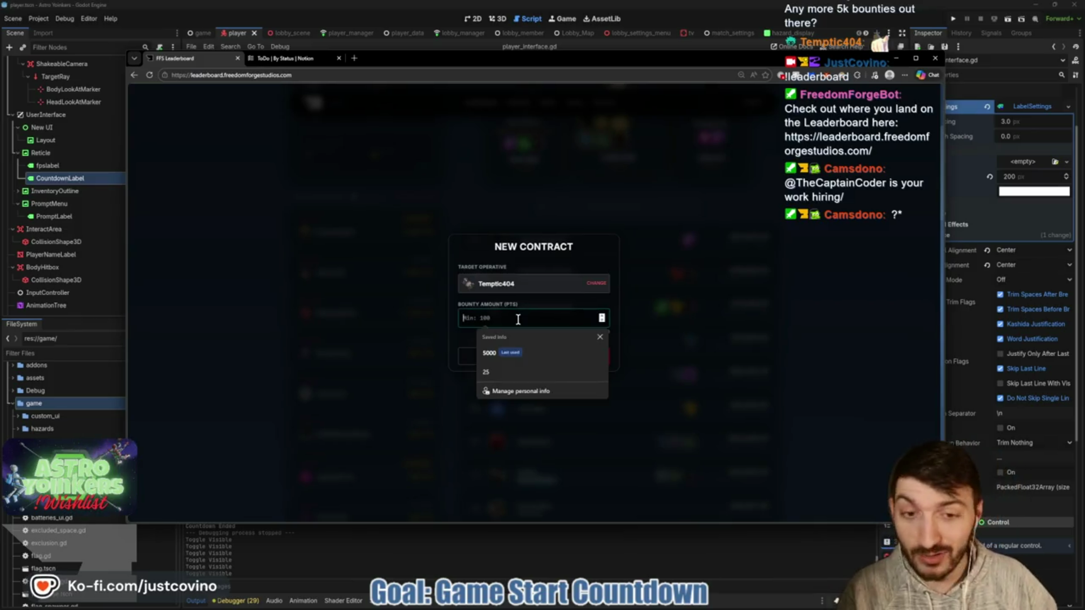
pyautogui.click(526, 353)
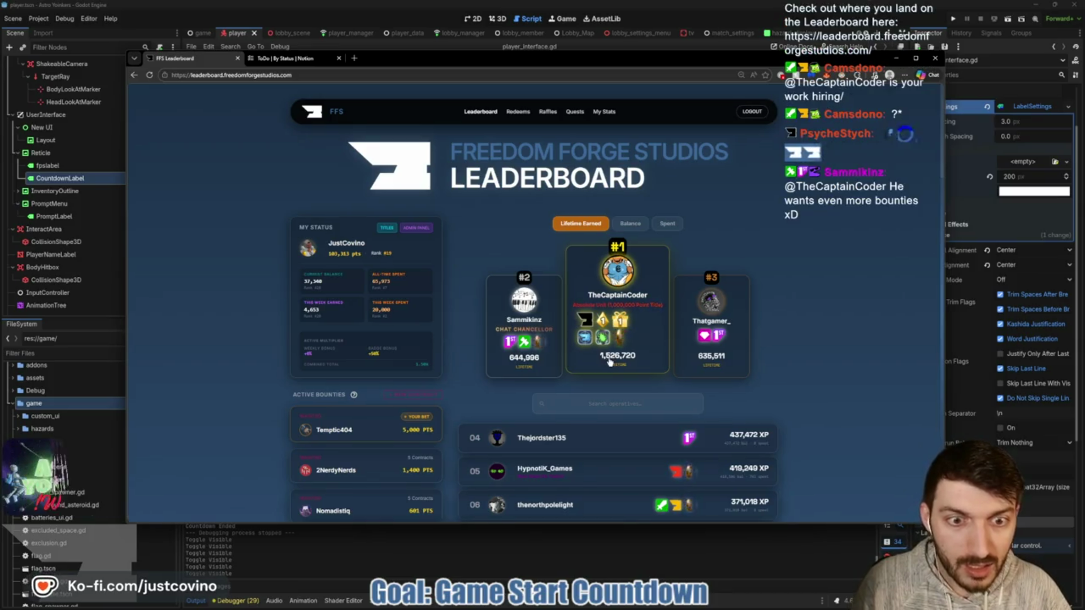
# Rank the leaderboard by balance, view This Week, then switch back to Current Total.
pyautogui.scroll(-1, 608, 361)
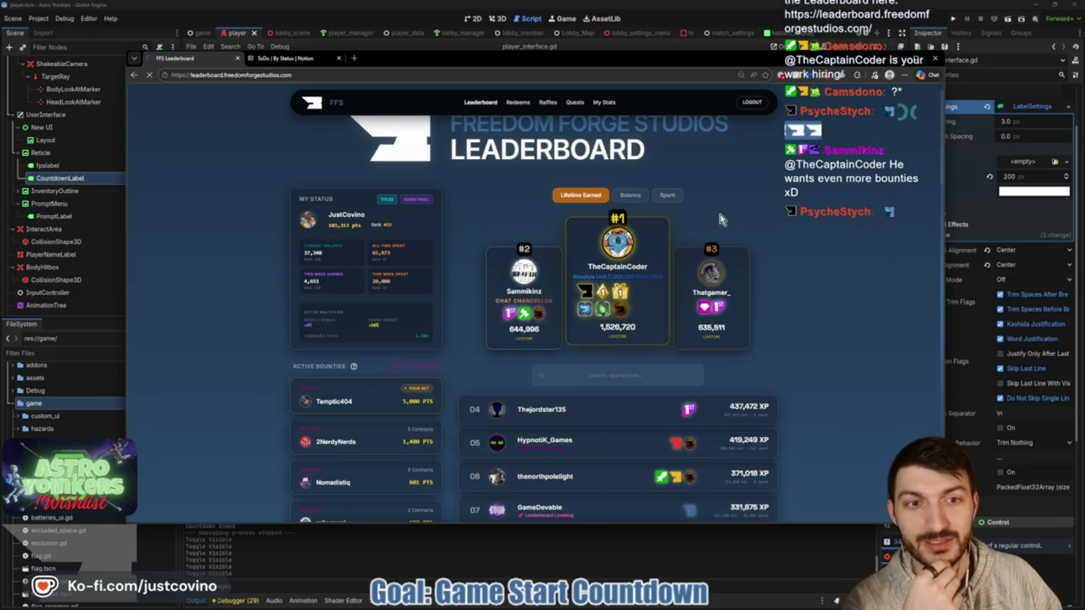
pyautogui.scroll(-3, 783, 259)
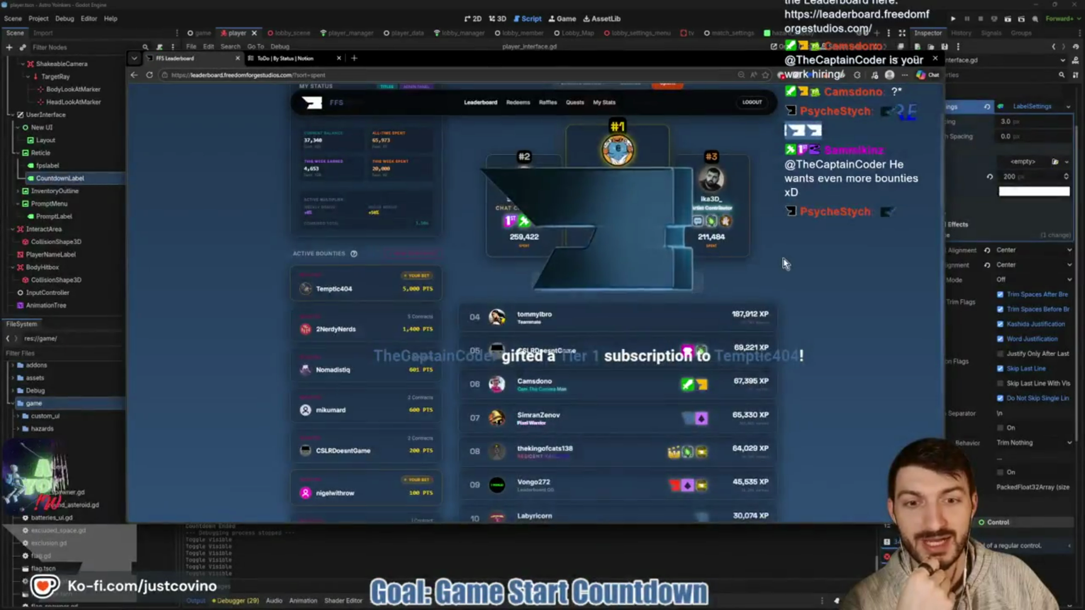
pyautogui.scroll(4, 783, 259)
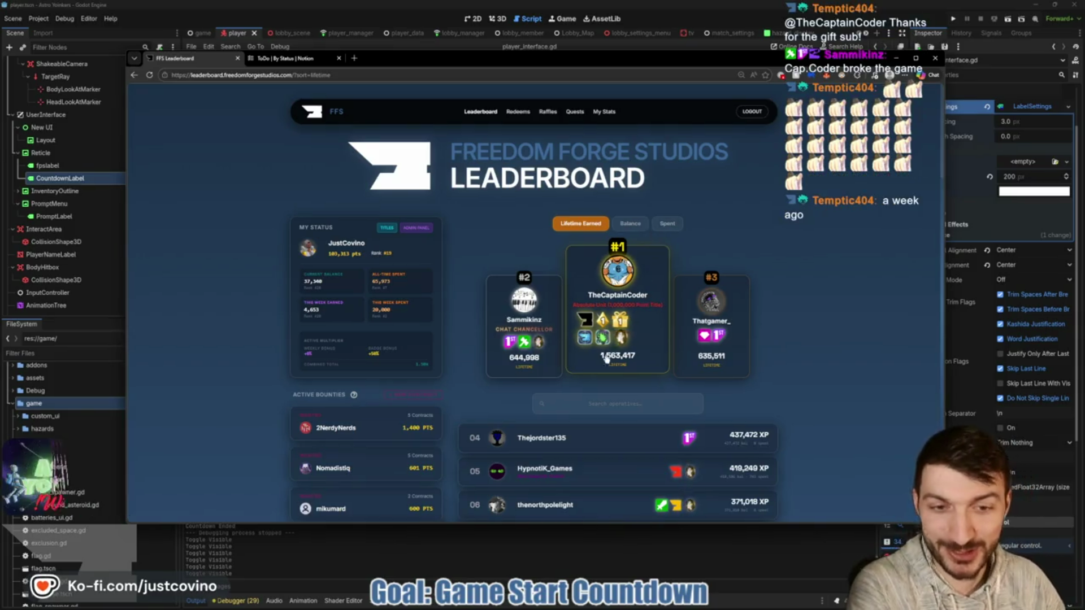
pyautogui.click(633, 225)
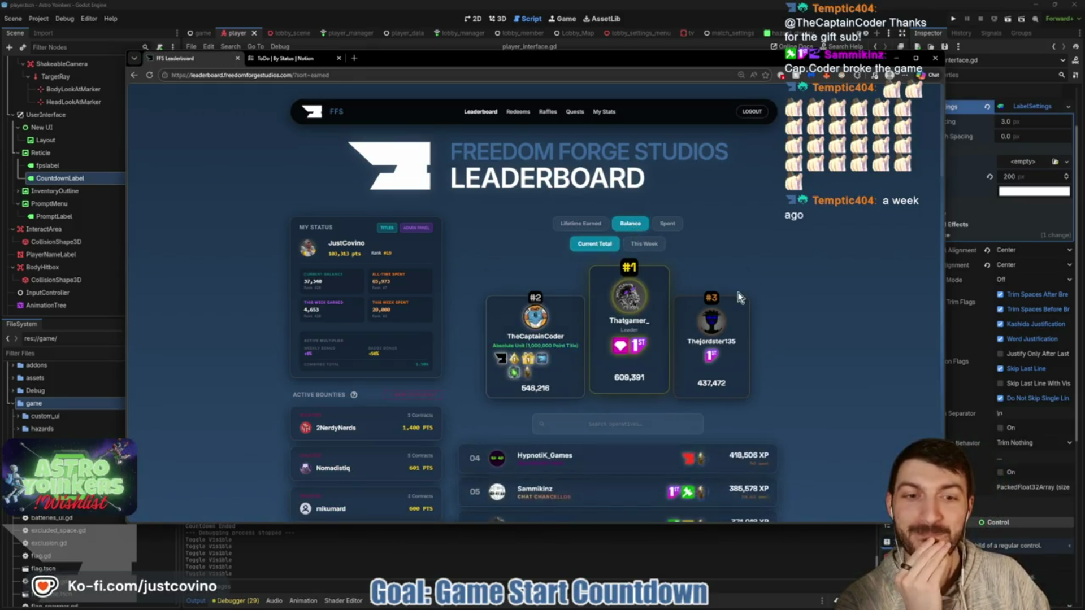
pyautogui.scroll(-2, 729, 294)
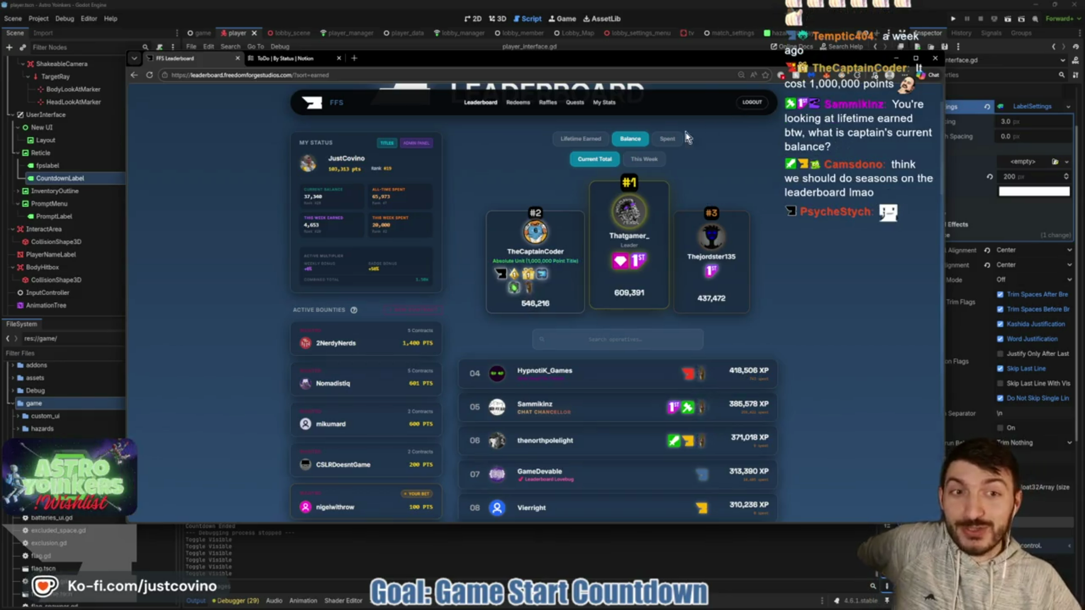
pyautogui.click(659, 163)
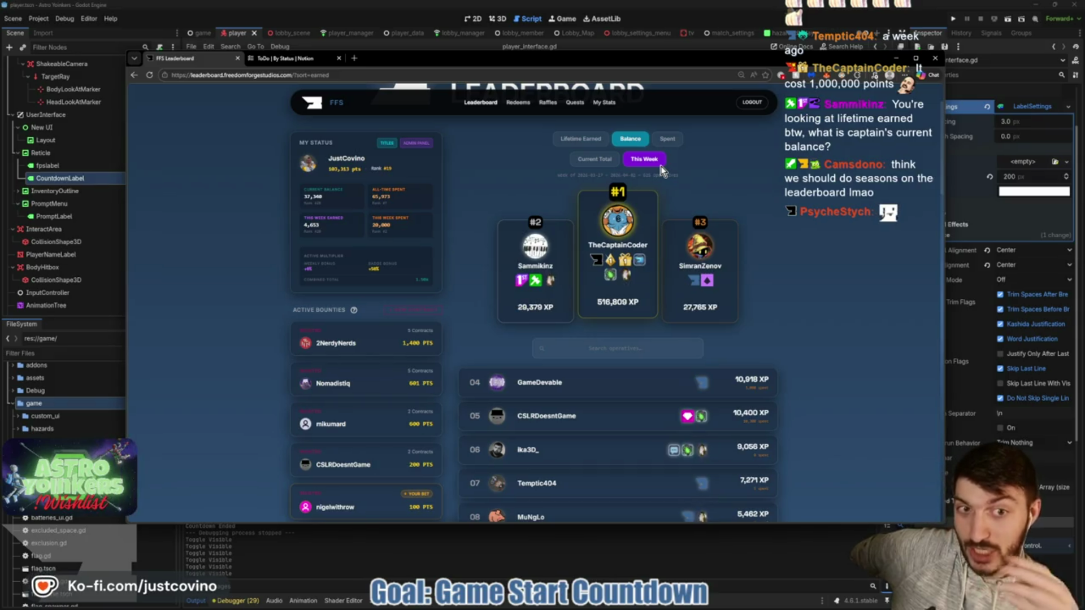
pyautogui.click(591, 158)
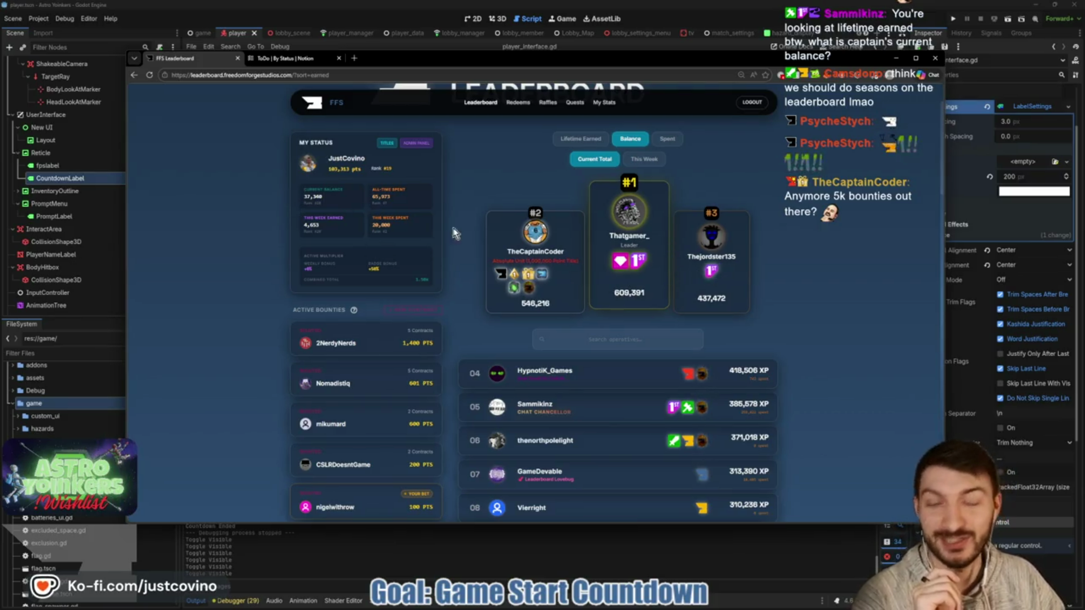
# Minimize the browser to return to Godot and save the scene and script with Ctrl+S.
pyautogui.click(893, 65)
pyautogui.click(893, 65)
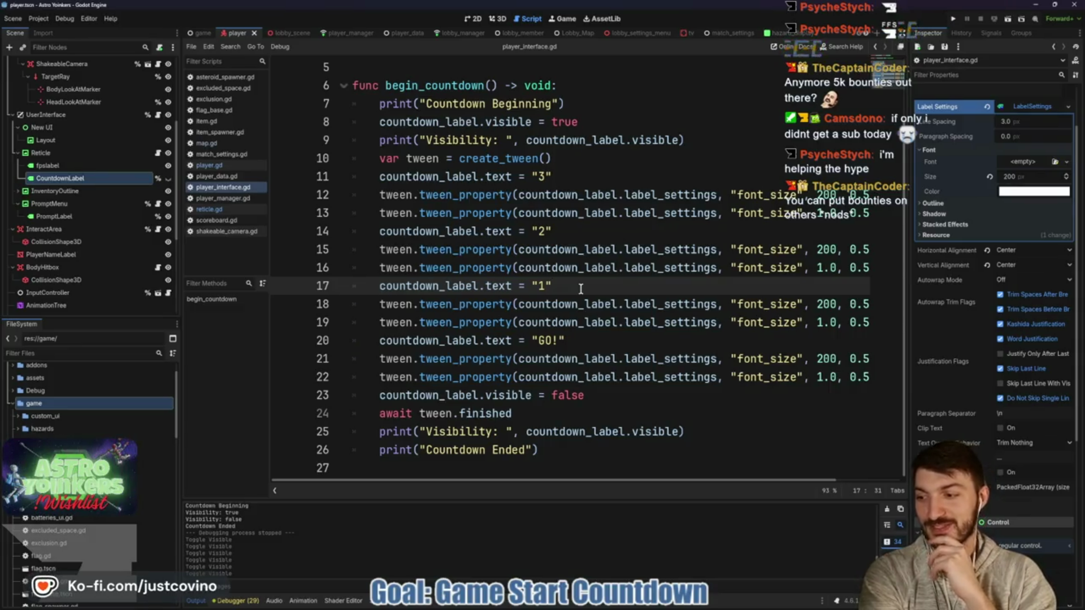
pyautogui.hotkey('alt', 'Tab')
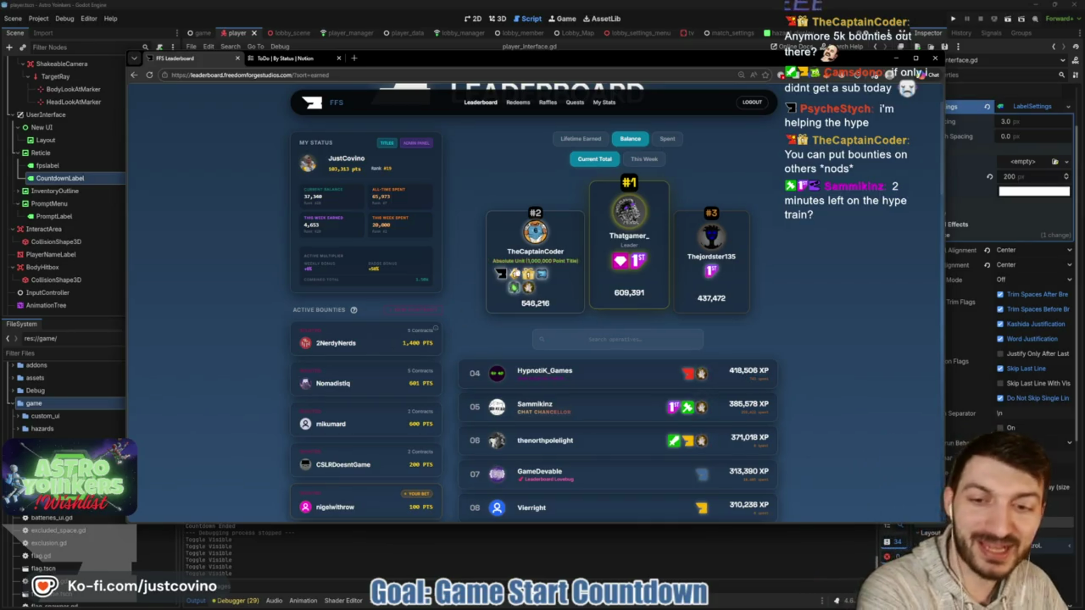
pyautogui.click(465, 557)
pyautogui.hotkey('ctrl', 's')
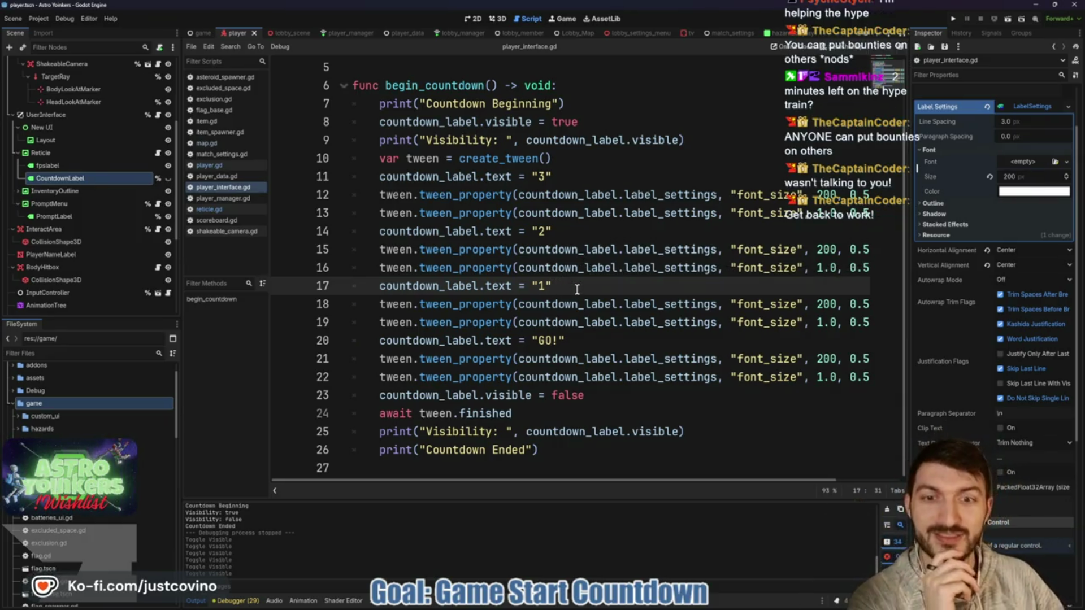
pyautogui.scroll(2, 577, 289)
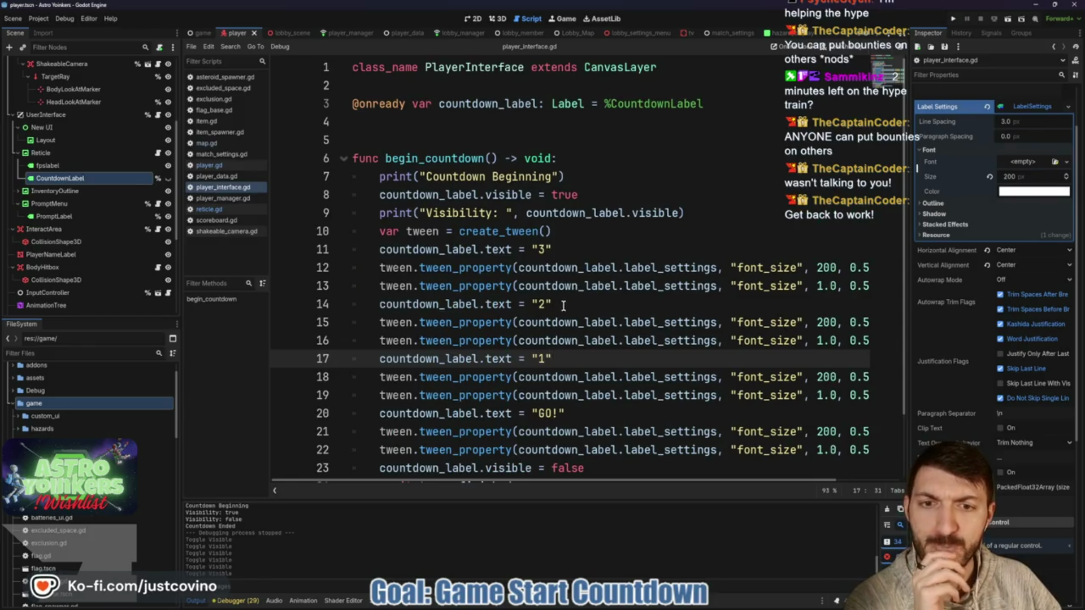
pyautogui.hscroll(4, 564, 306)
pyautogui.hscroll(-3, 655, 303)
pyautogui.hscroll(-2, 654, 303)
pyautogui.scroll(-2, 639, 304)
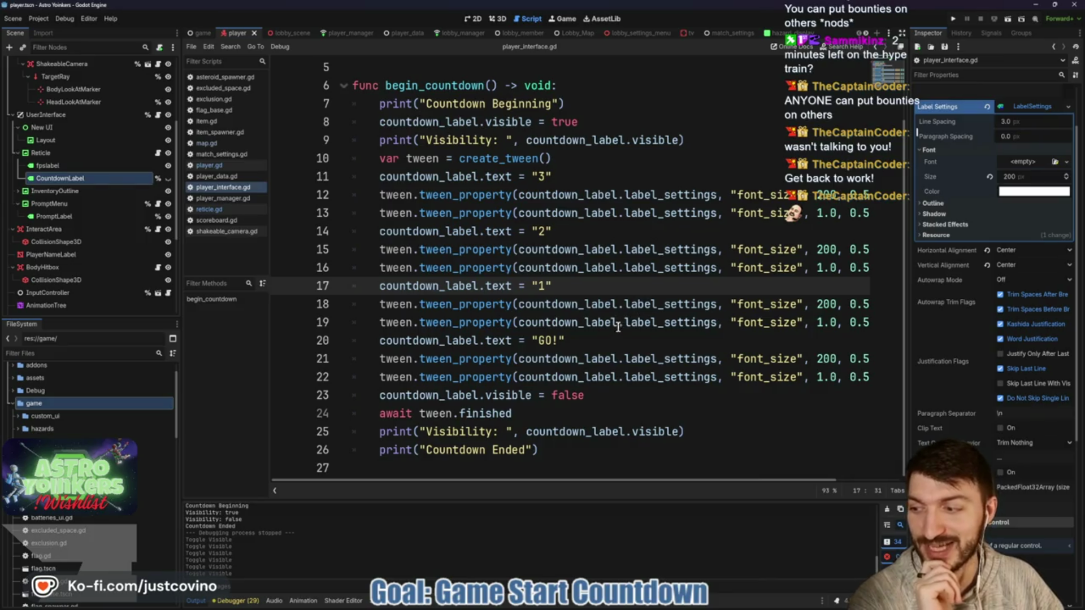
pyautogui.click(607, 342)
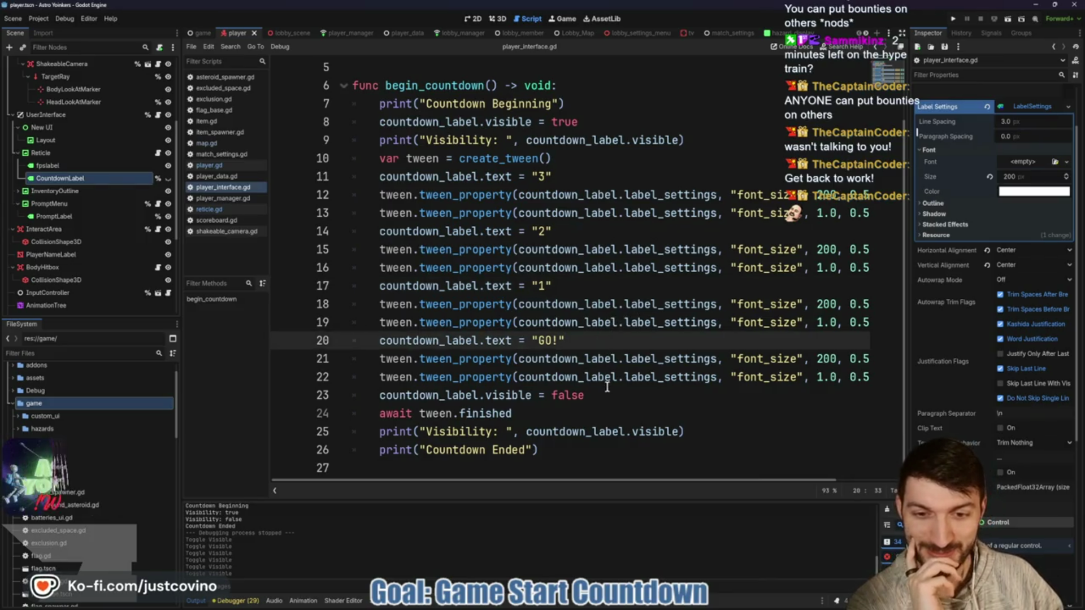
pyautogui.tripleClick(529, 342)
pyautogui.click(622, 286)
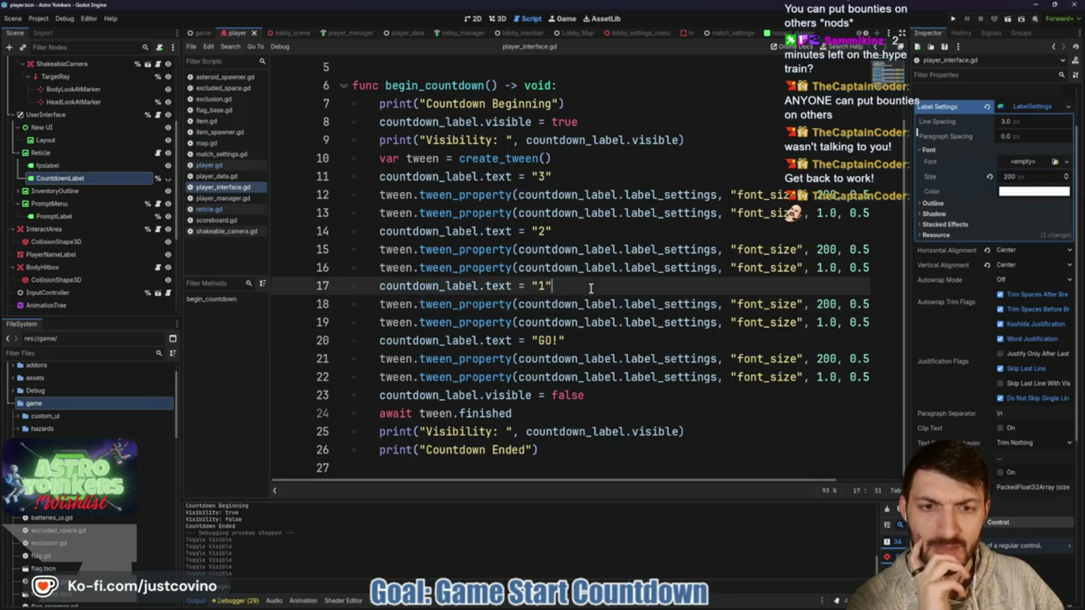
pyautogui.moveTo(379, 341); pyautogui.dragTo(716, 337)
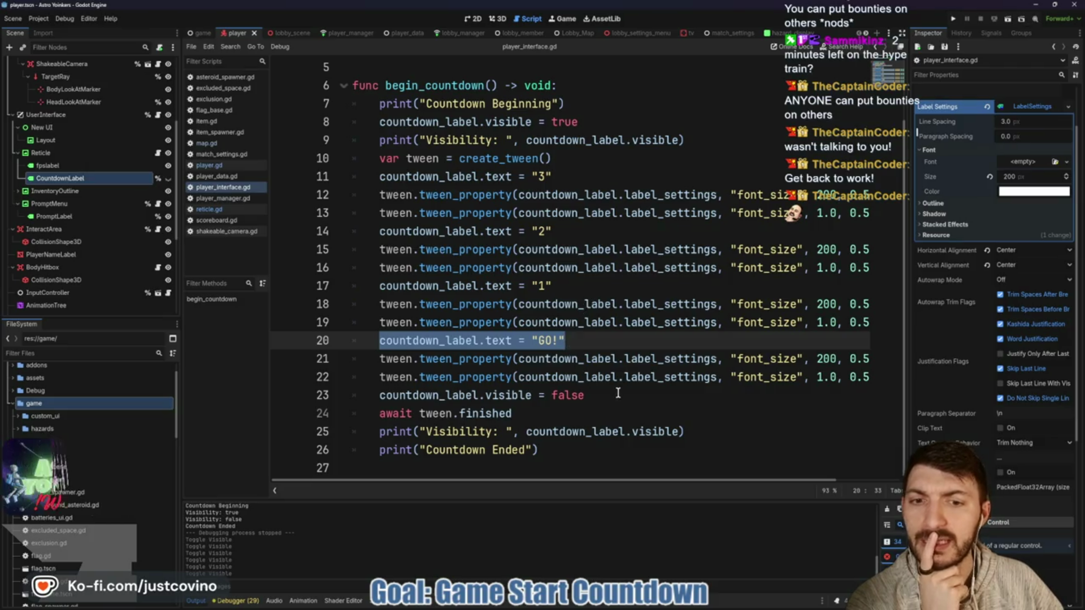
pyautogui.click(340, 394)
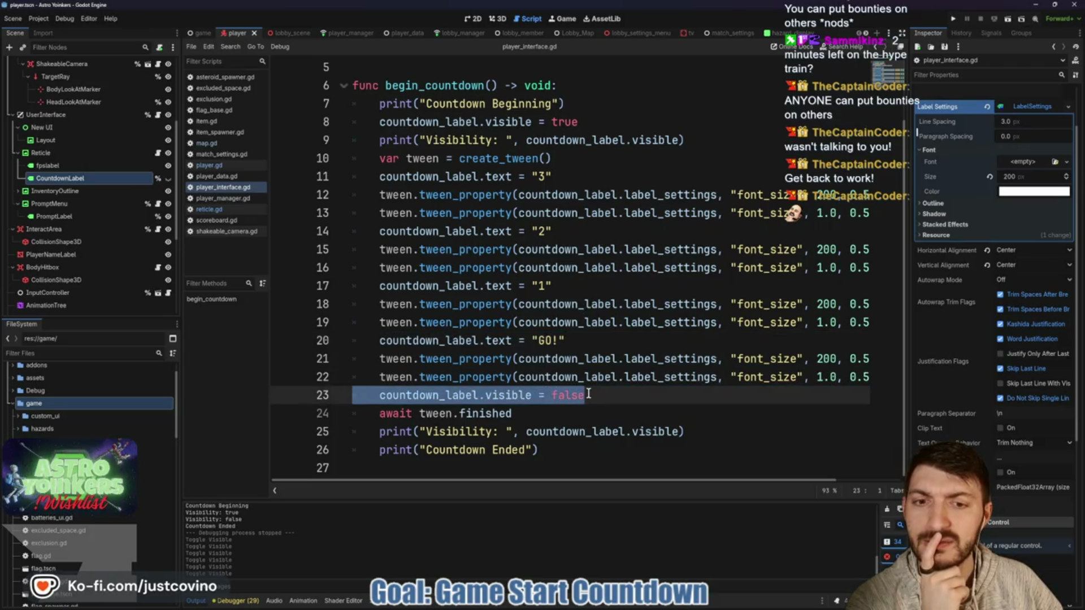
pyautogui.moveTo(598, 395); pyautogui.dragTo(375, 394)
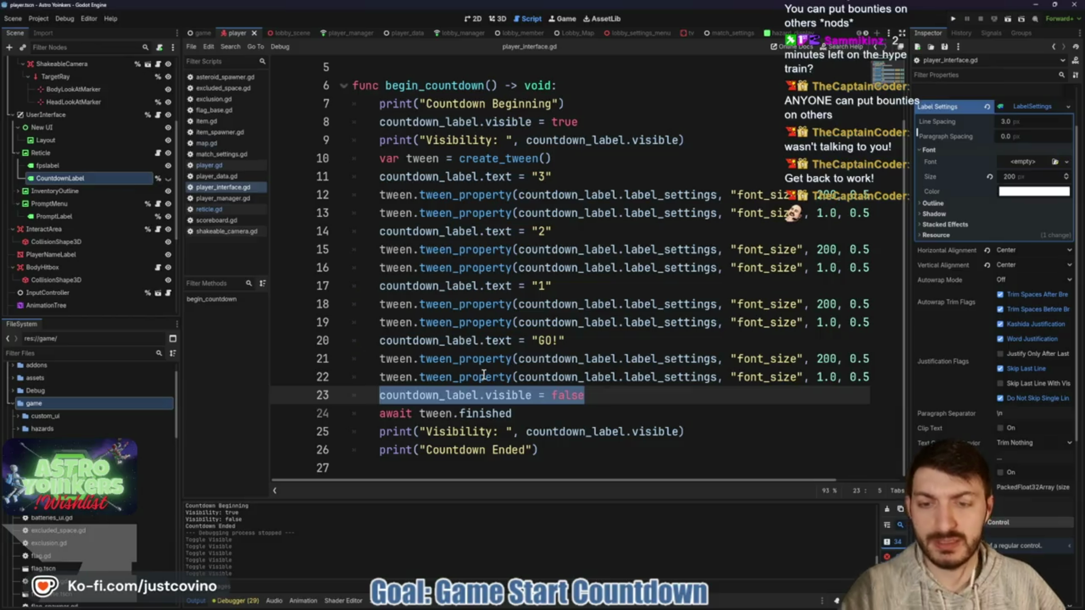
# Try replacing line 23 with tween.tween_method(visible, true, false).
pyautogui.press('BackSpace')
pyautogui.write('tween.met')
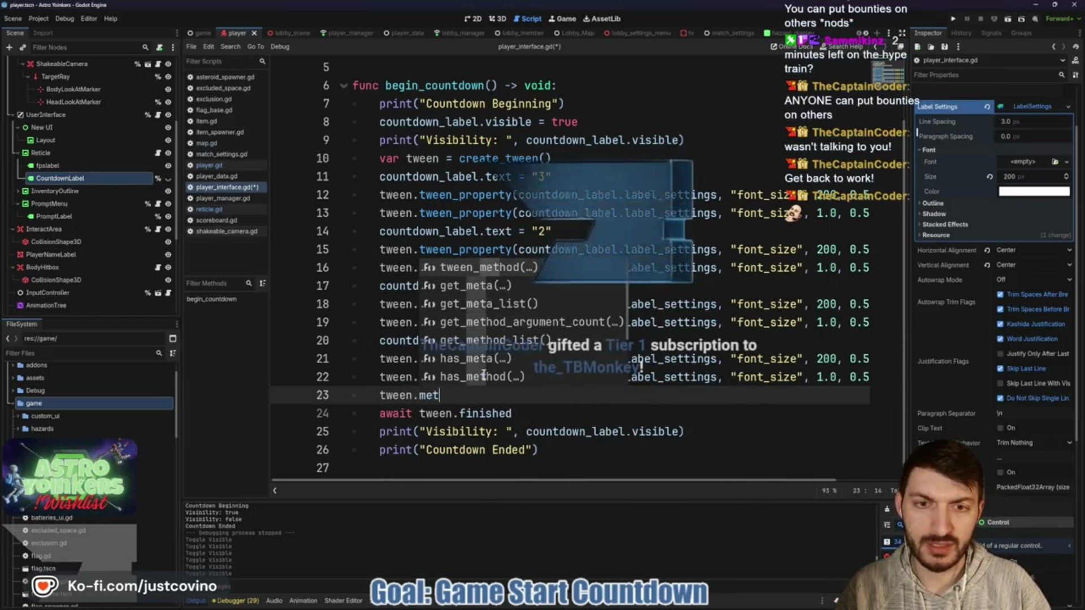
pyautogui.press('Return')
pyautogui.write('cis')
pyautogui.press('BackSpace')
pyautogui.press('BackSpace')
pyautogui.press('BackSpace')
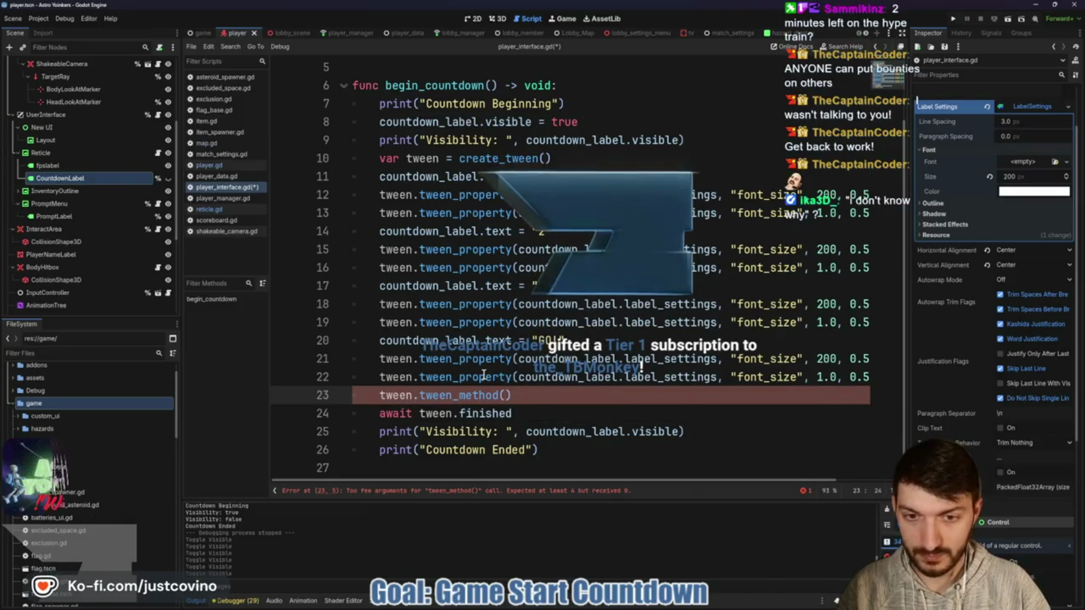
pyautogui.write('visi')
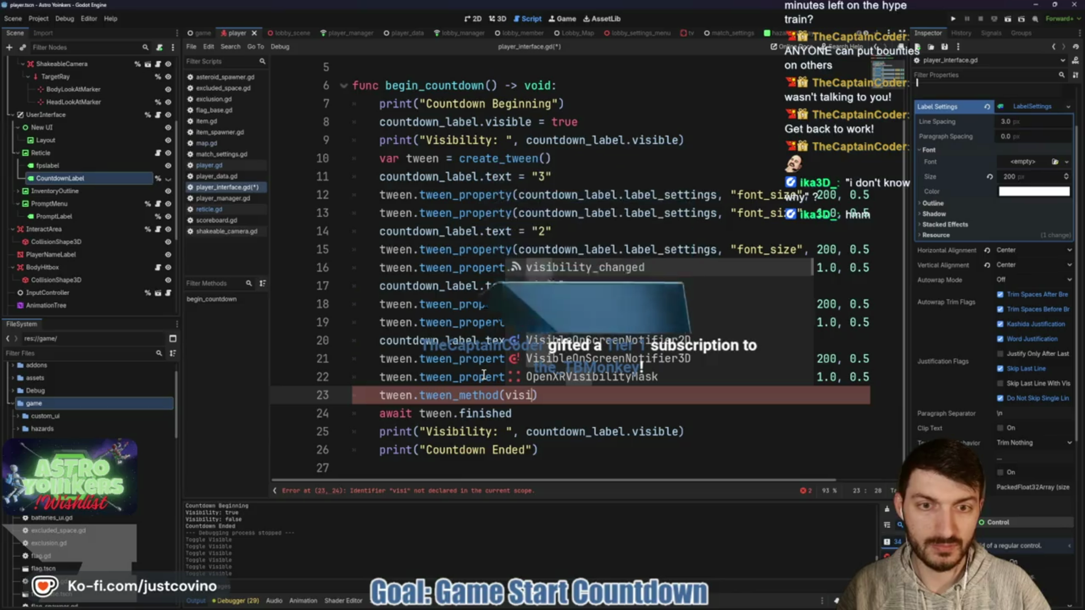
pyautogui.write('ble,')
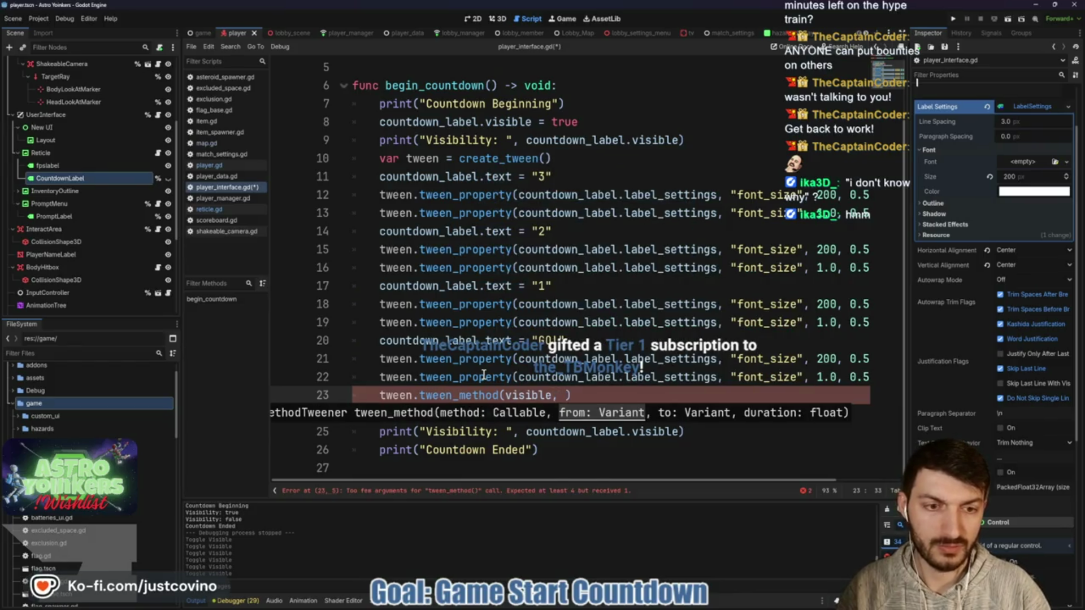
pyautogui.write(' true, false')
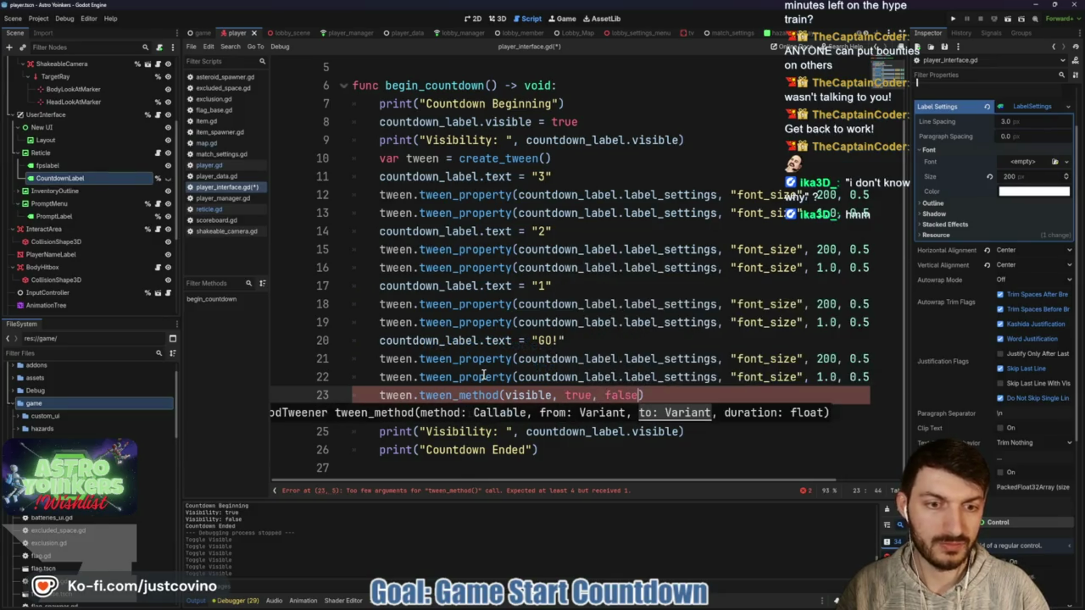
# Replace the tween_method attempt with countdown_label.hide() via autocomplete and save the script.
pyautogui.moveTo(645, 395); pyautogui.dragTo(356, 395)
pyautogui.press('BackSpace')
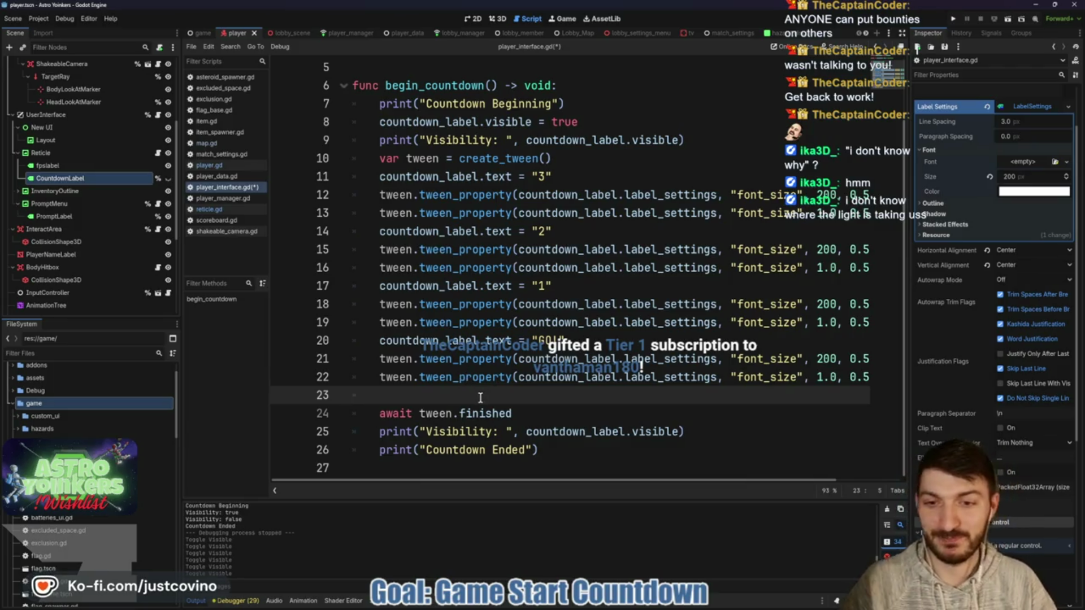
pyautogui.write('coutn')
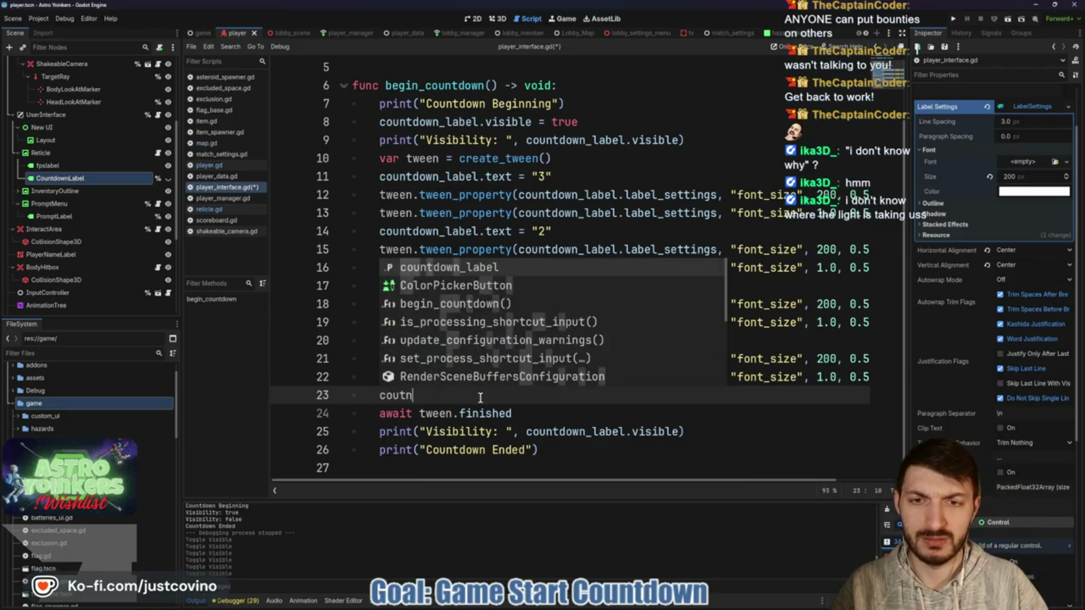
pyautogui.press('Return')
pyautogui.write('.hi')
pyautogui.press('Return')
pyautogui.hotkey('ctrl', 's')
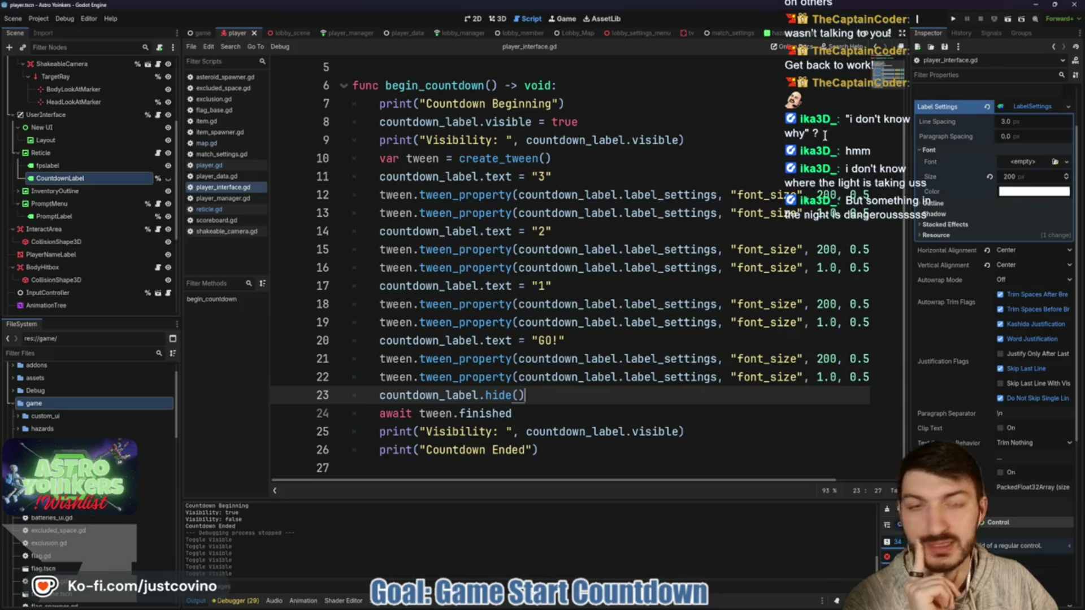
pyautogui.click(953, 20)
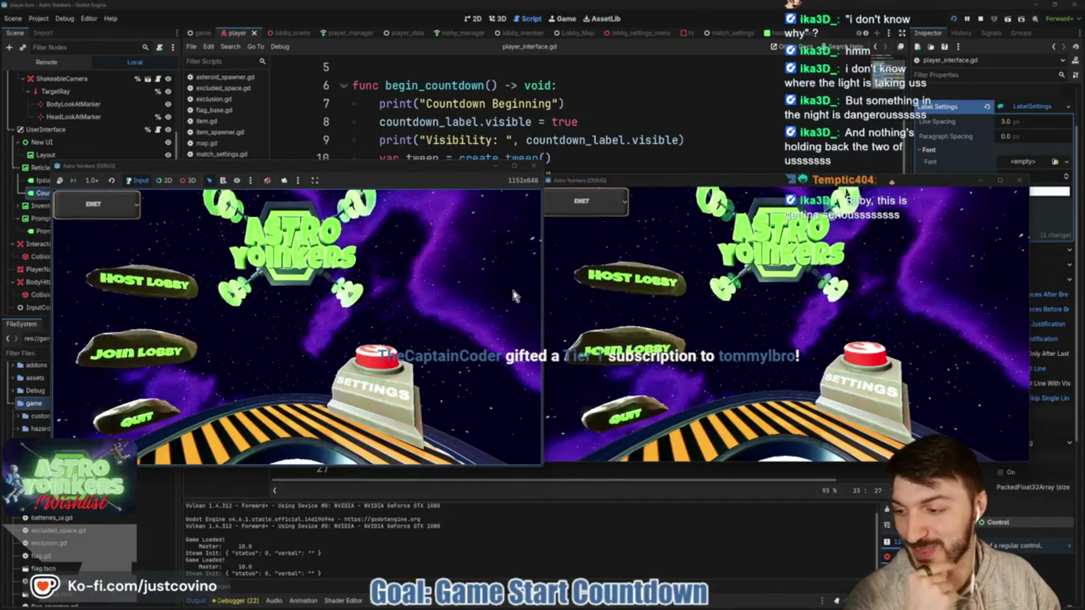
# Host a lobby in the running game, close the second instance and center the remaining window.
pyautogui.click(178, 273)
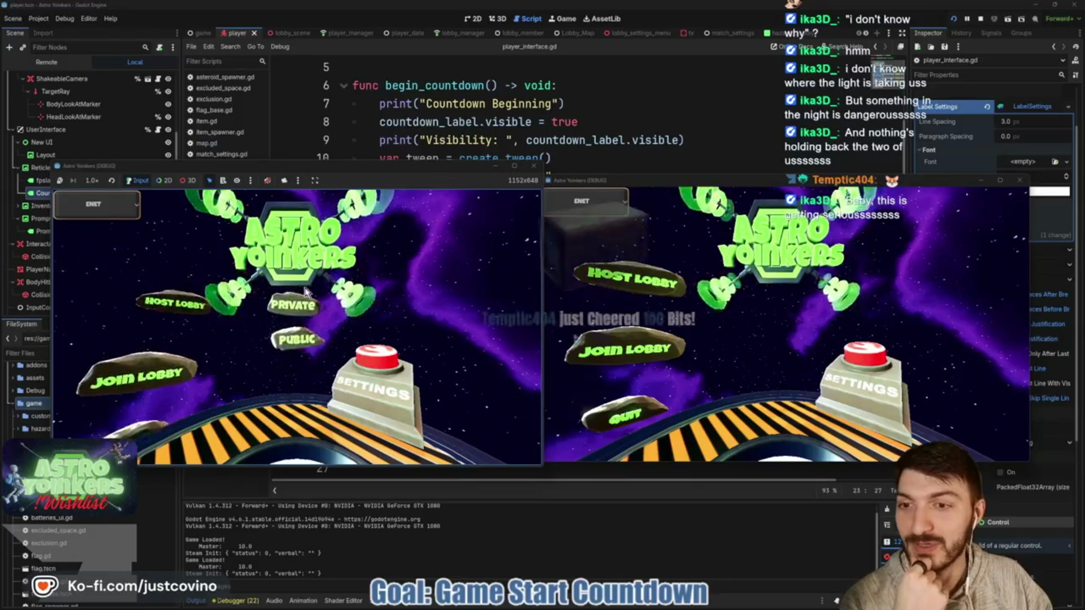
pyautogui.click(295, 300)
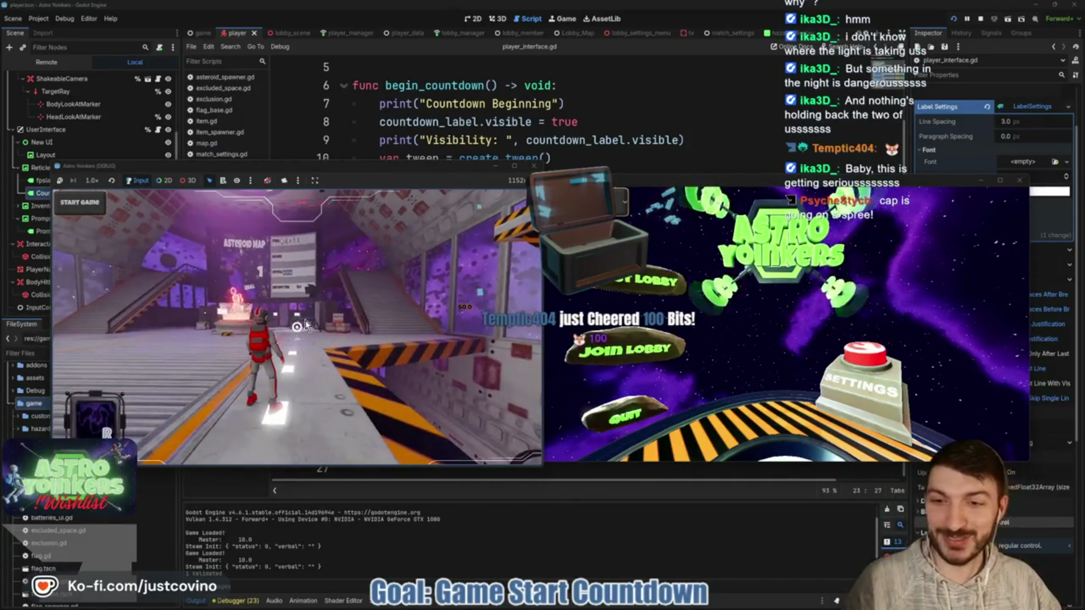
pyautogui.click(1015, 187)
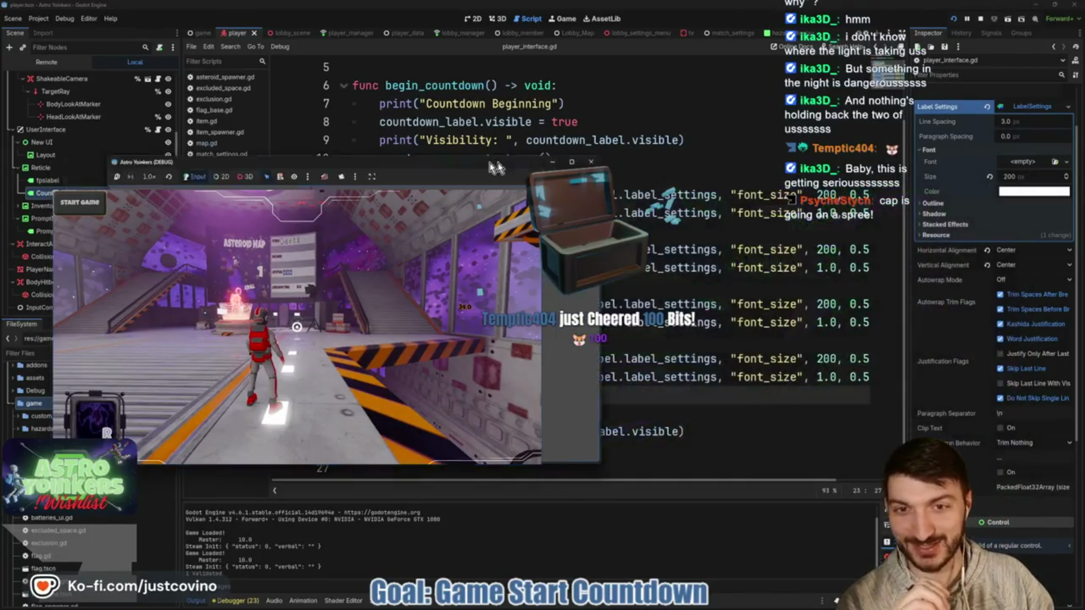
pyautogui.moveTo(443, 164); pyautogui.dragTo(683, 145)
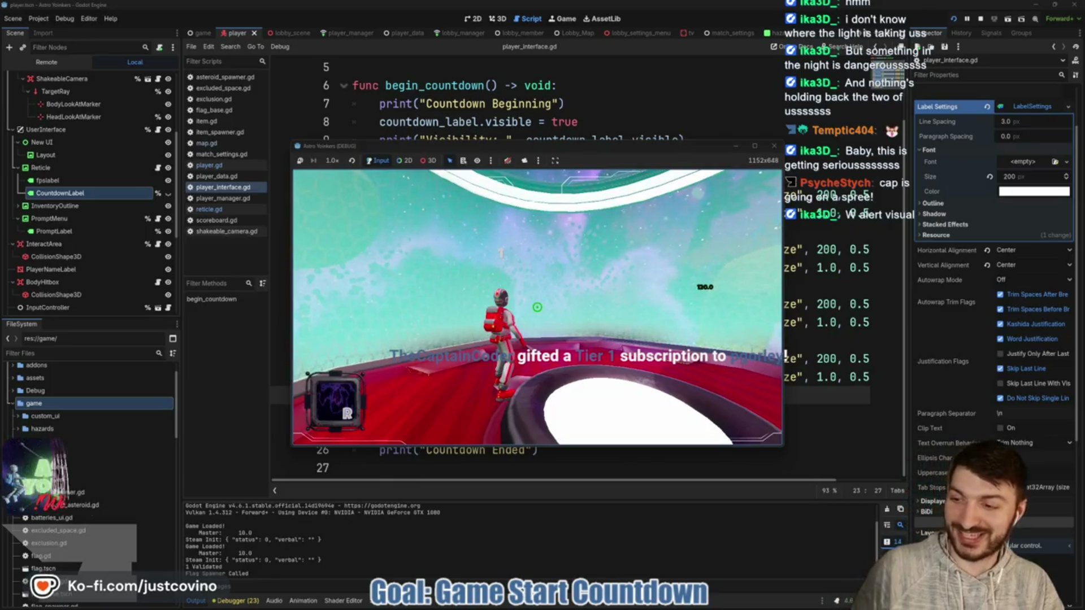
# Run the countdown command from the in-game dev console, then bring the leaderboard page forward.
pyautogui.press('`')
pyautogui.write('countdown')
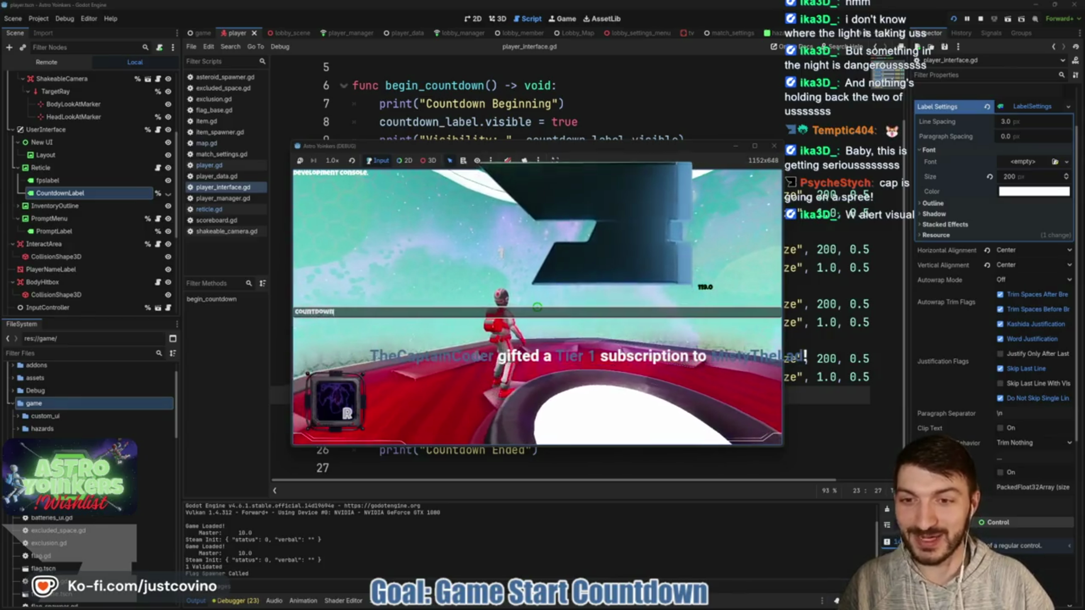
pyautogui.press('Return')
pyautogui.press('Escape')
pyautogui.press('Escape')
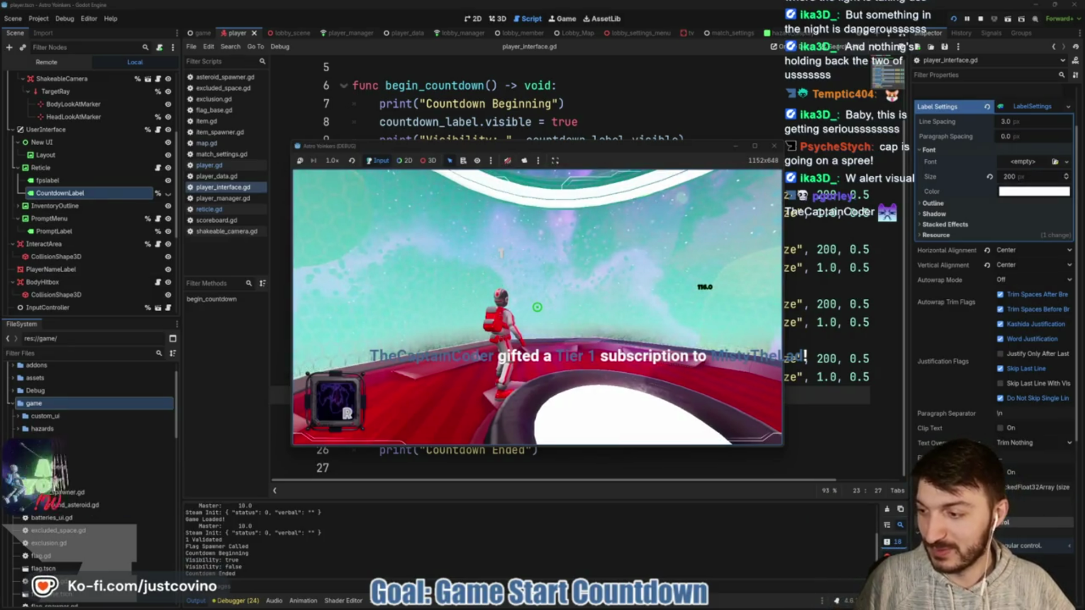
pyautogui.hotkey('alt', 'Tab')
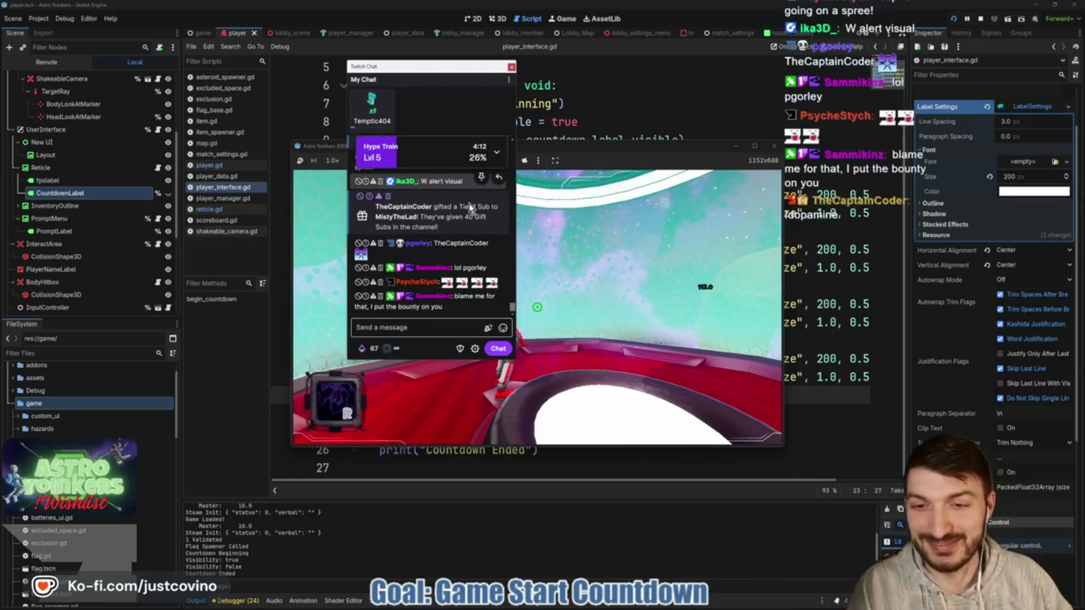
pyautogui.click(532, 237)
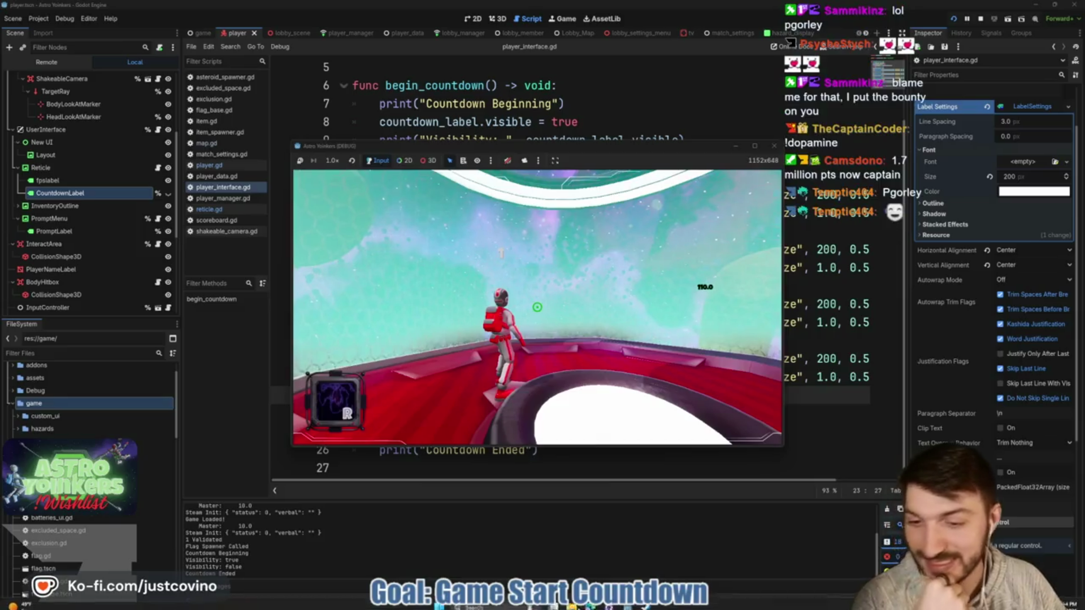
pyautogui.click(592, 605)
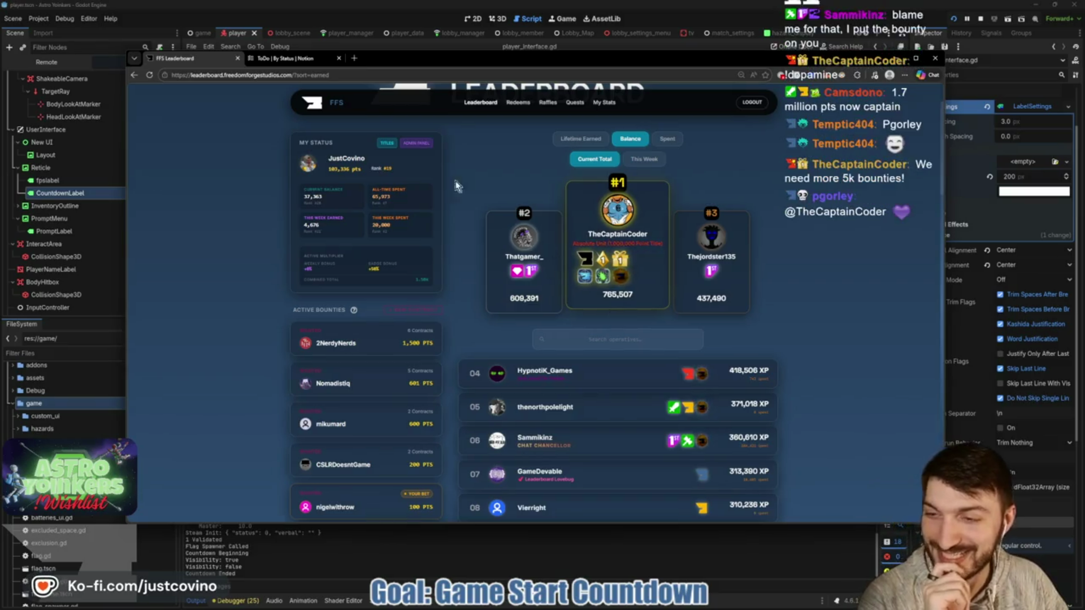
# Scroll through the FFS Leaderboard rankings and bounties.
pyautogui.scroll(-2, 382, 363)
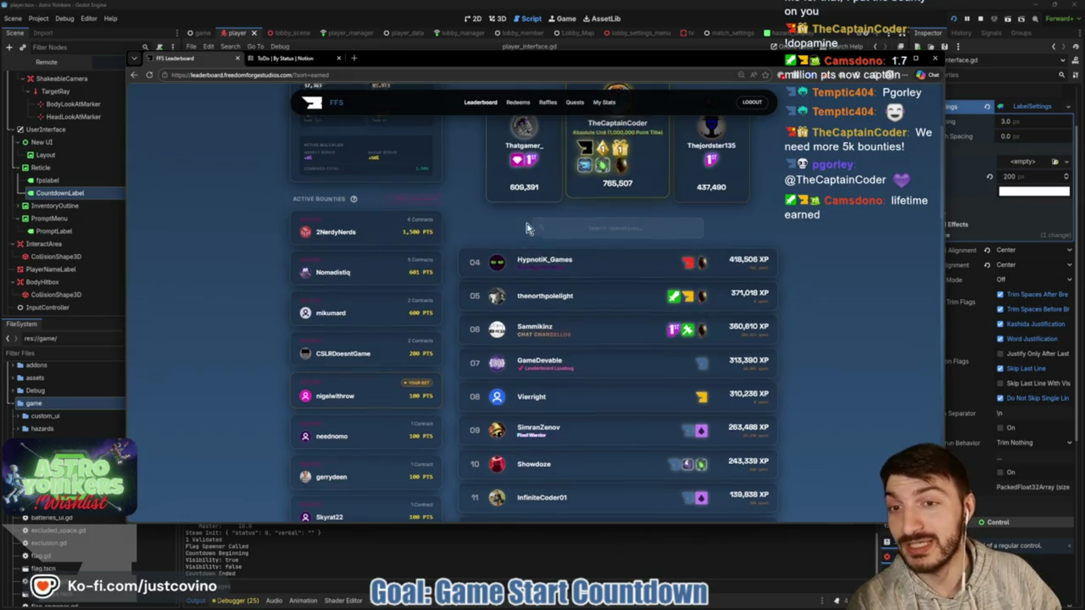
pyautogui.scroll(3, 475, 258)
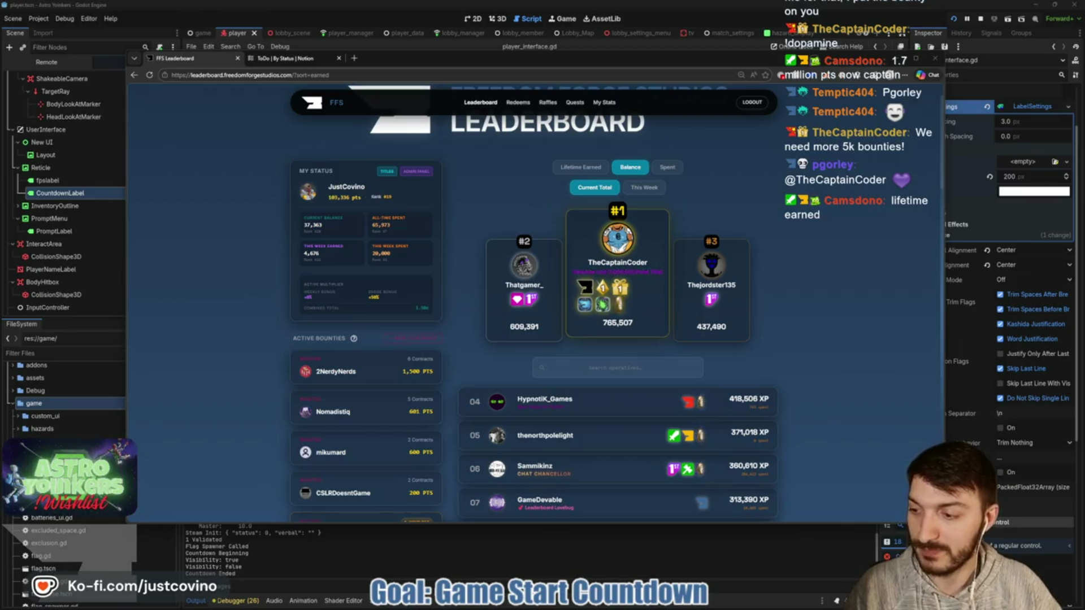
pyautogui.scroll(-2, 439, 280)
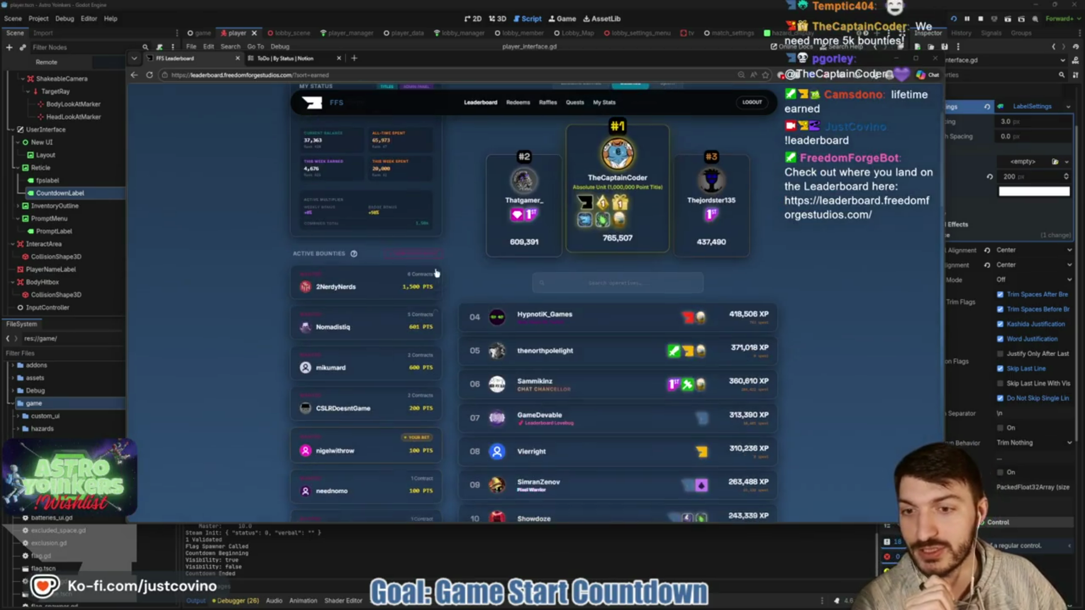
# Start a new bounty contract, cancel it, and return to the await line in player_interface.gd.
pyautogui.click(411, 256)
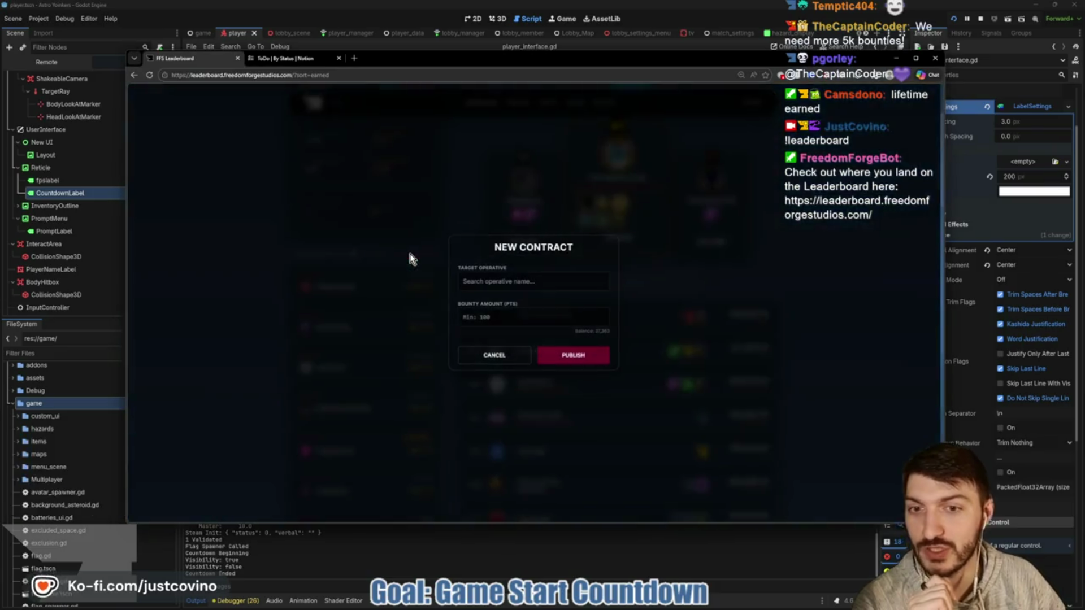
pyautogui.click(537, 280)
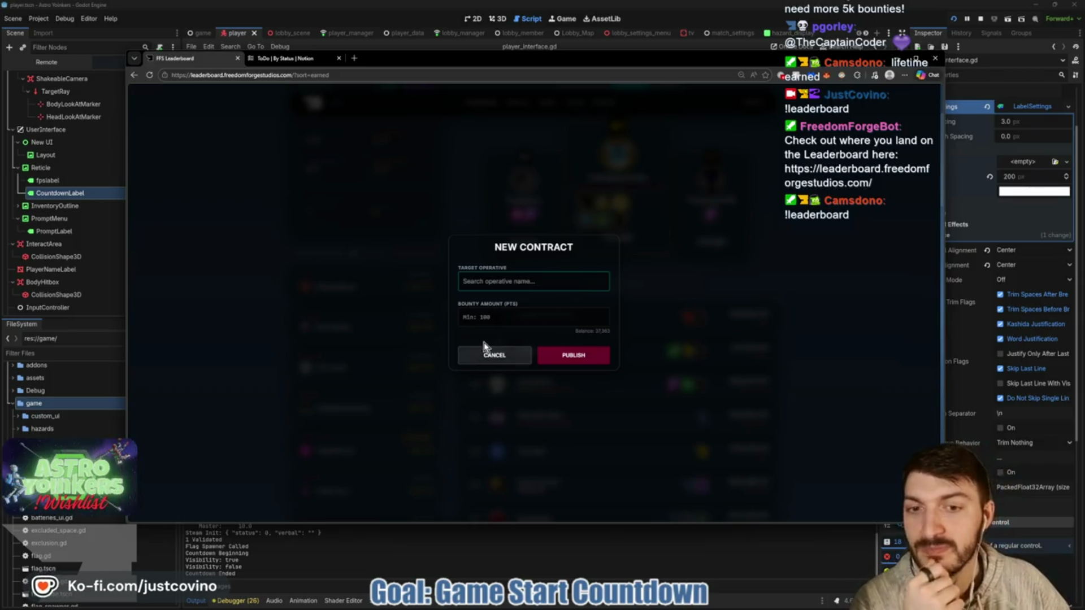
pyautogui.click(501, 319)
pyautogui.click(600, 339)
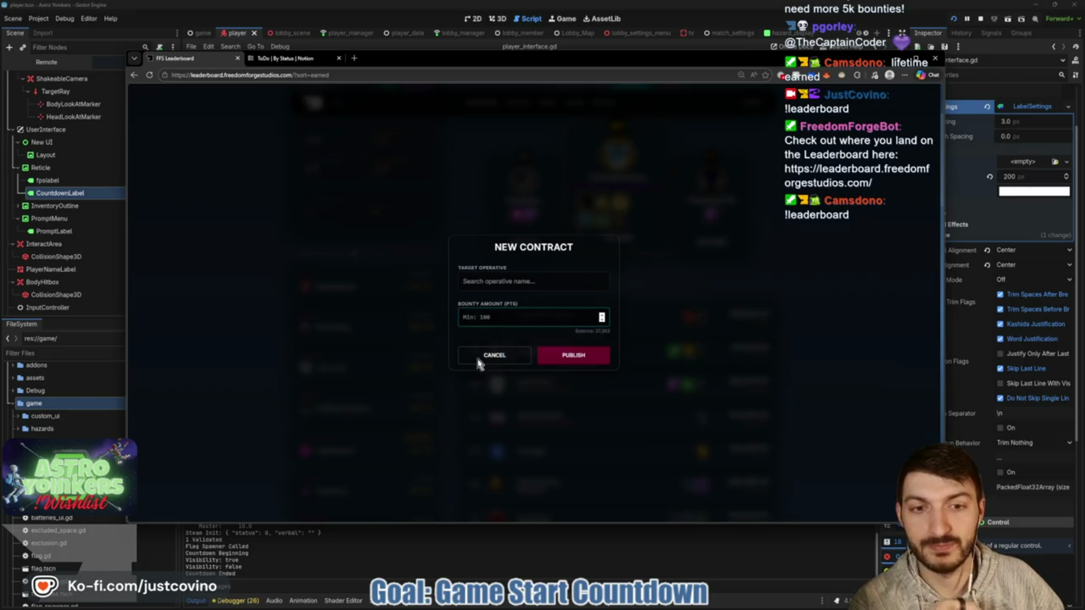
pyautogui.click(518, 354)
pyautogui.hotkey('alt', 'Tab')
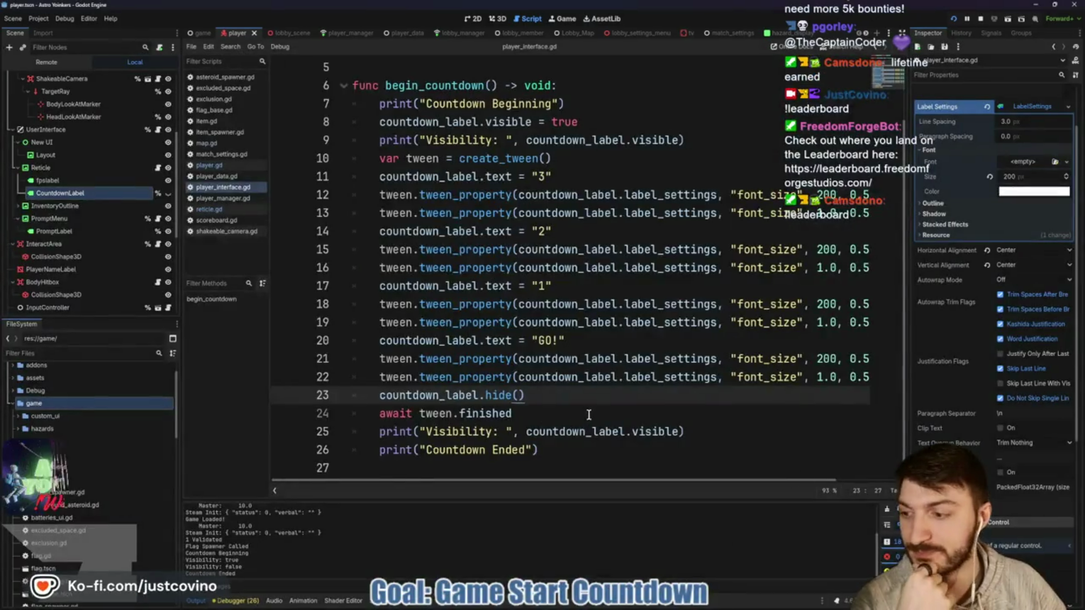
pyautogui.click(588, 412)
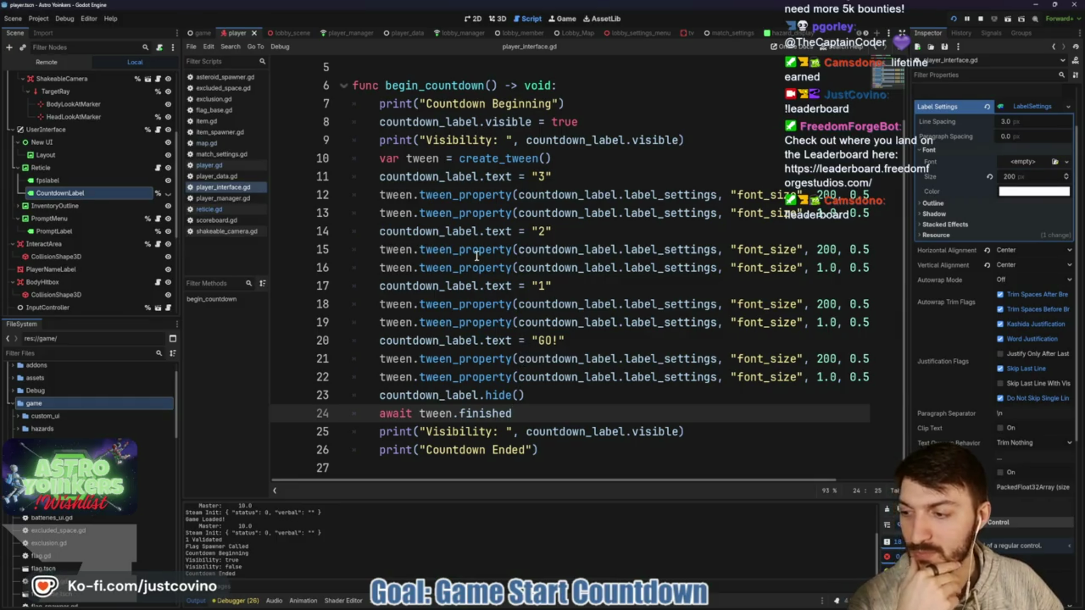
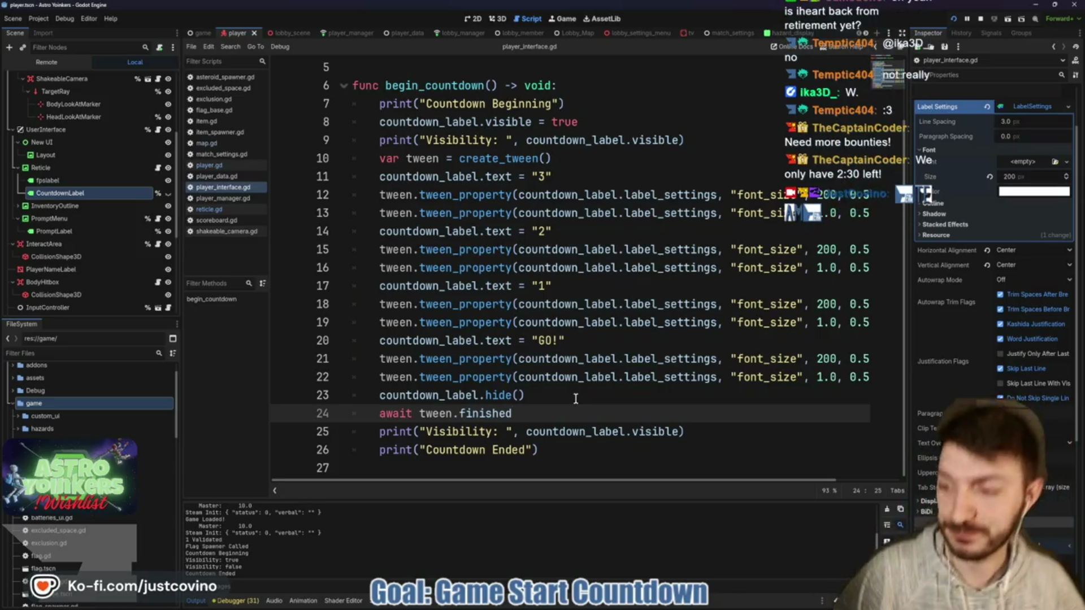
# Move the cursor to the end of the hide() line and then line 26.
pyautogui.click(536, 396)
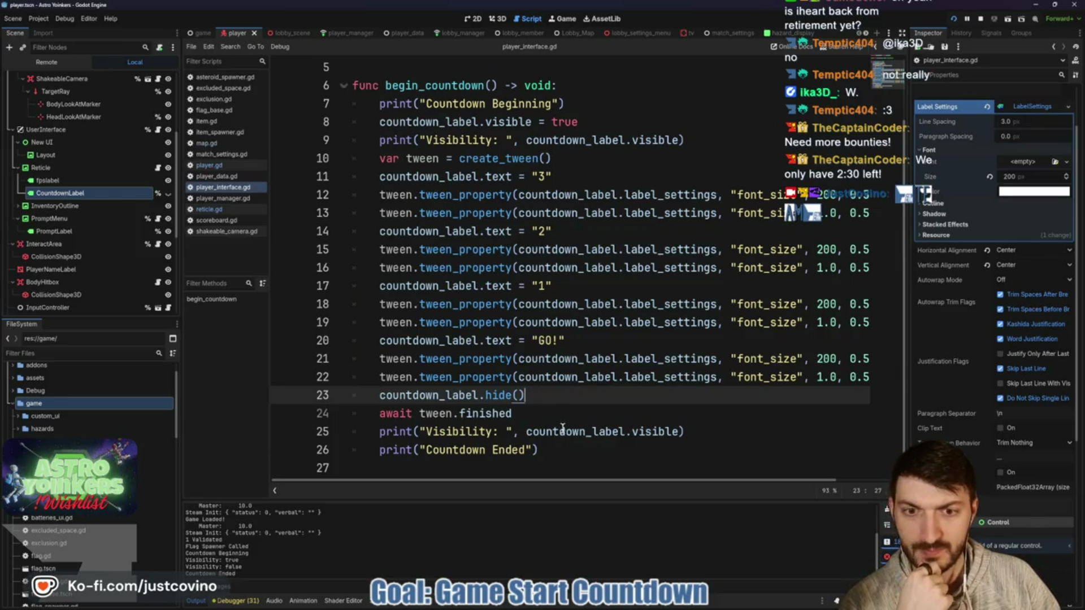
pyautogui.click(577, 457)
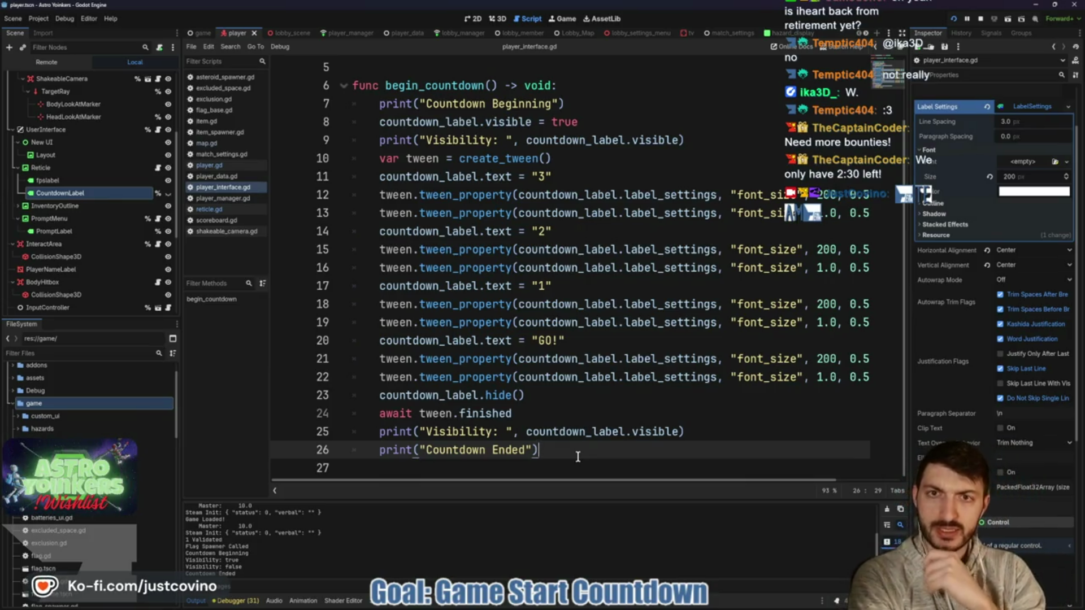
pyautogui.scroll(2, 571, 453)
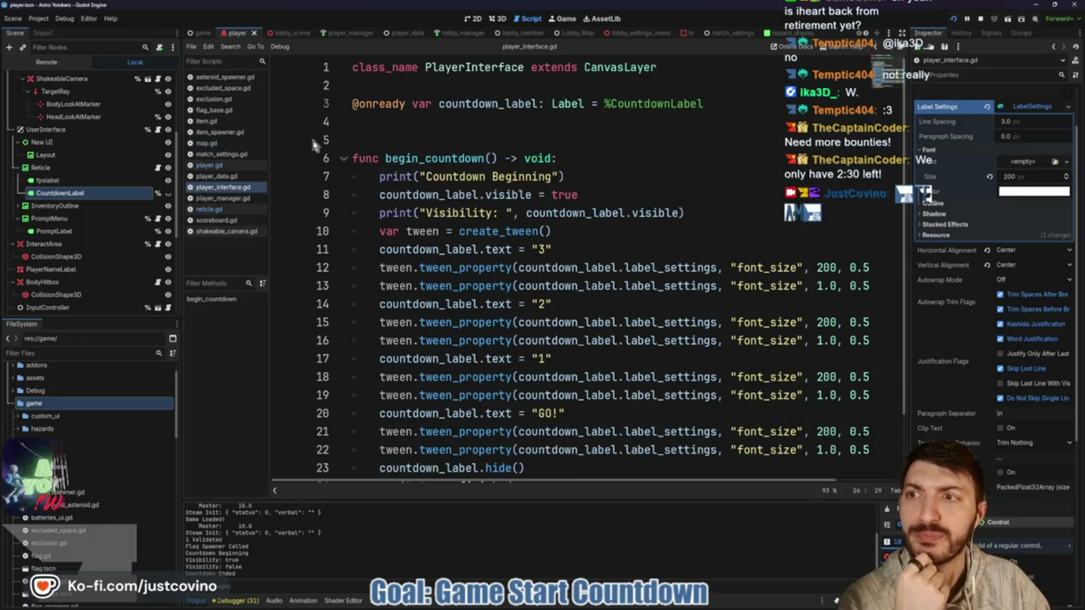
pyautogui.scroll(5, 144, 215)
# In player.gd, inspect the begin_countdown call on line 116, then the CameraPivot script.
pyautogui.click(158, 78)
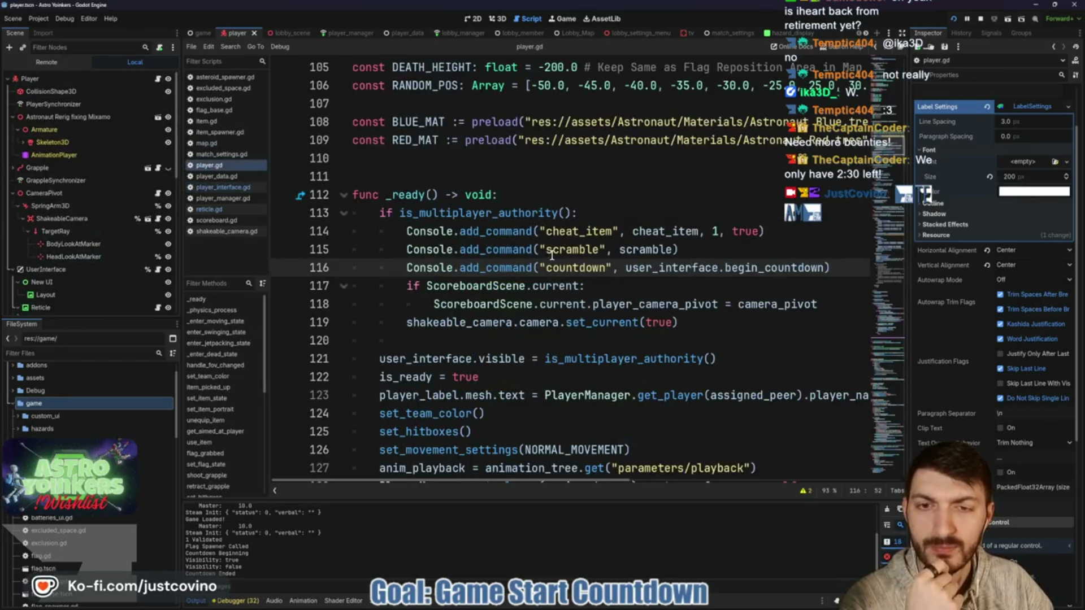
pyautogui.doubleClick(736, 264)
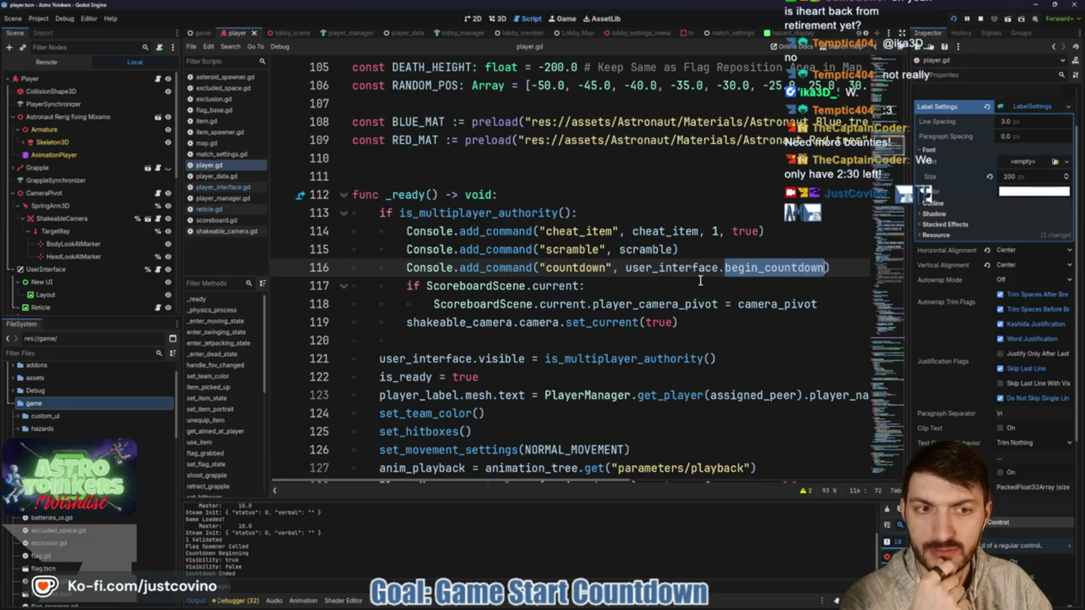
pyautogui.scroll(-3, 623, 209)
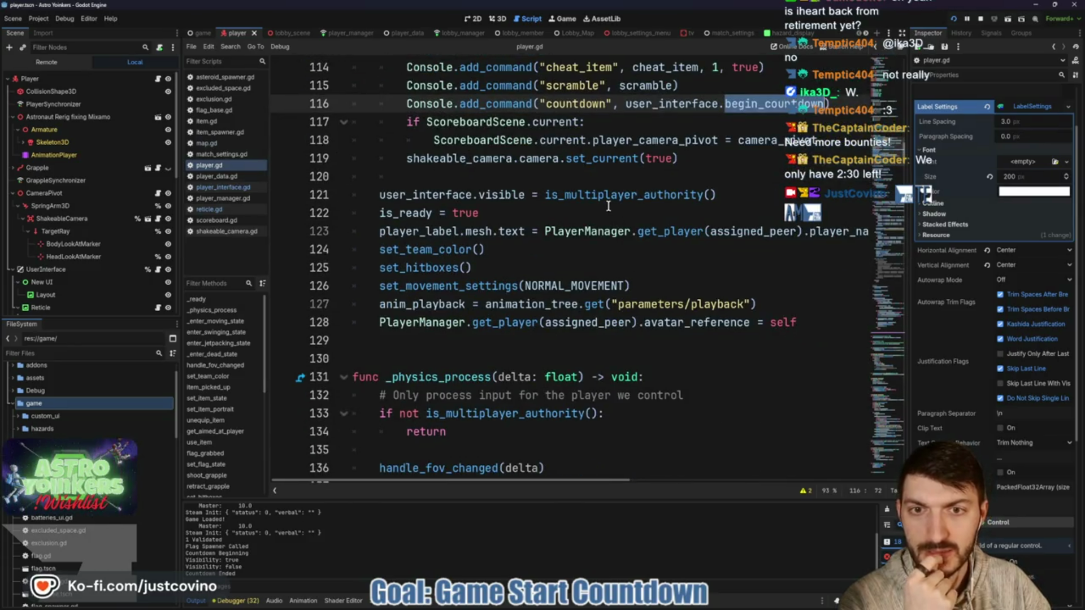
pyautogui.scroll(-6, 604, 206)
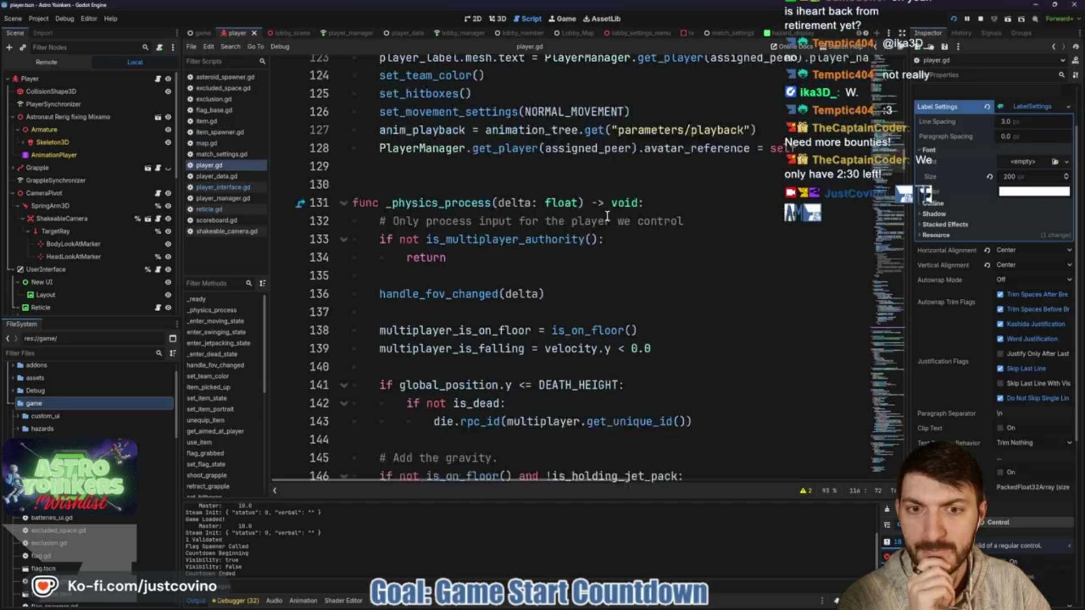
pyautogui.scroll(5, 587, 212)
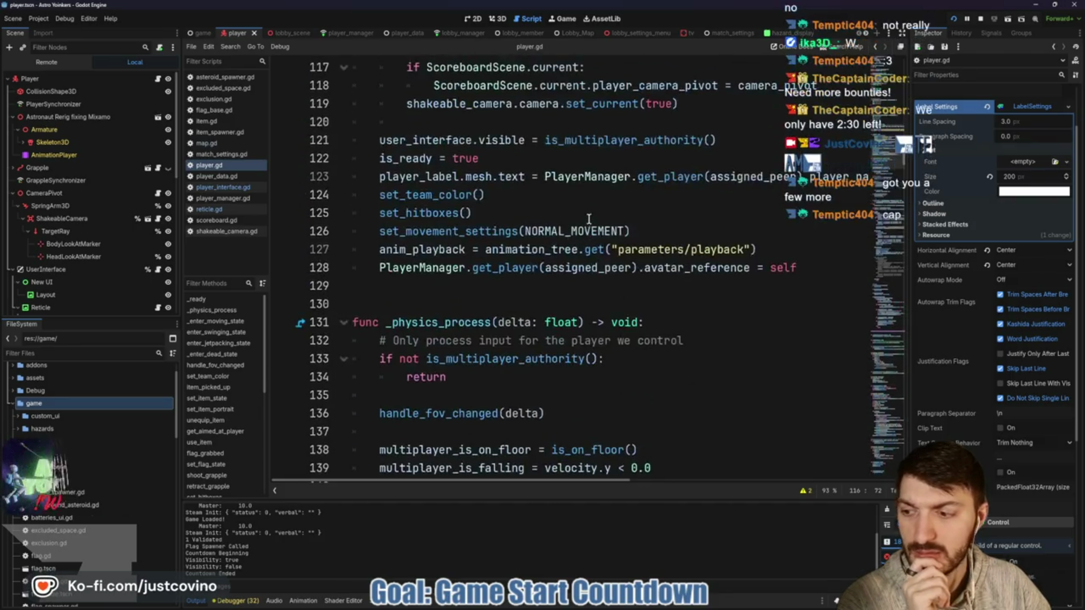
pyautogui.scroll(2, 577, 220)
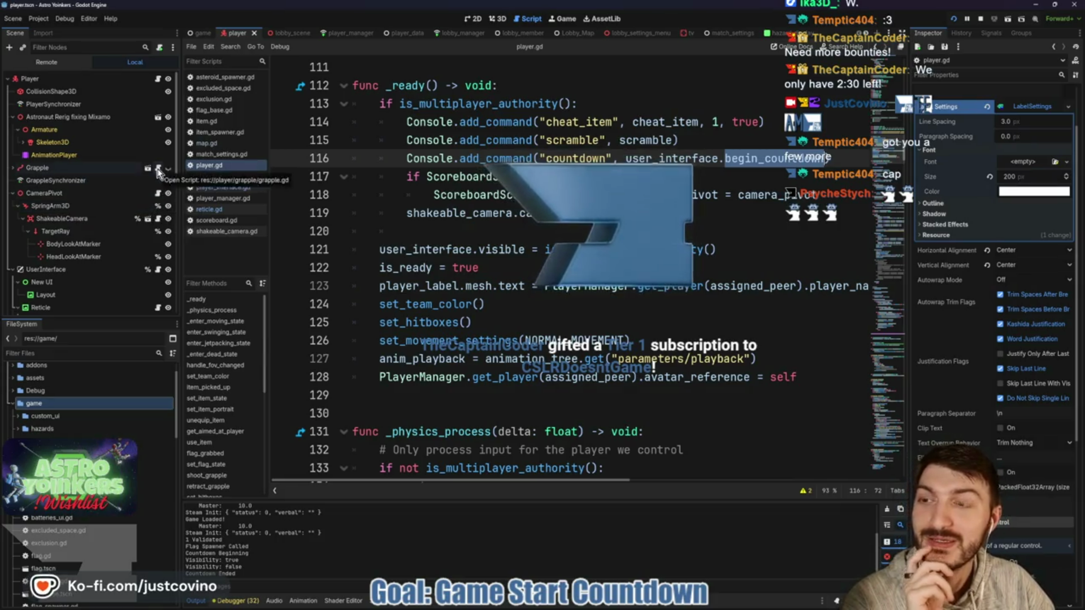
pyautogui.click(160, 193)
# Return to player_interface.gd and select the begin_countdown function name.
pyautogui.scroll(-1, 589, 297)
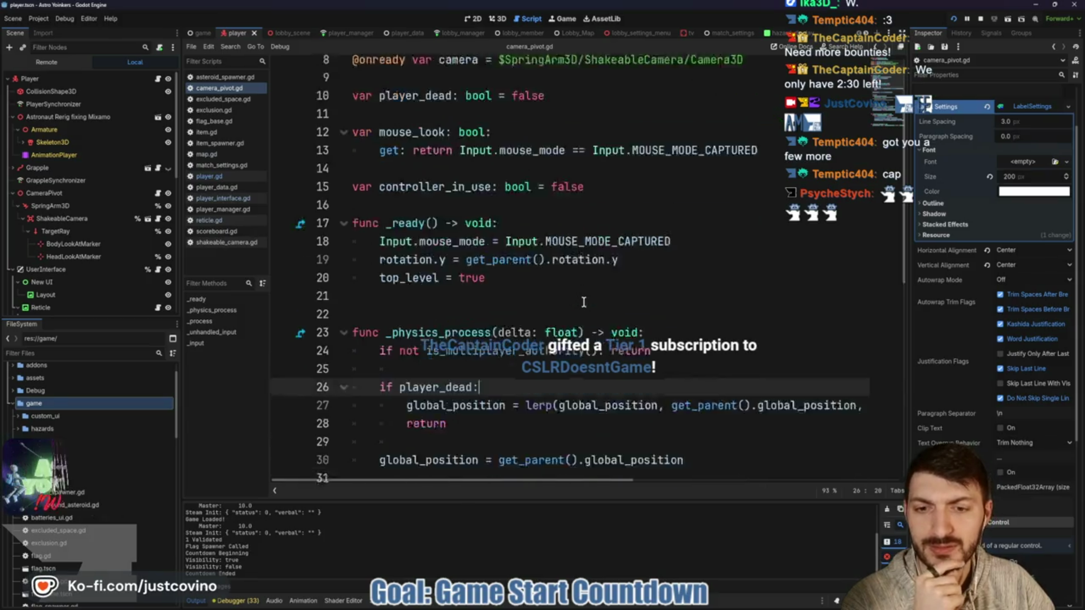
pyautogui.click(157, 271)
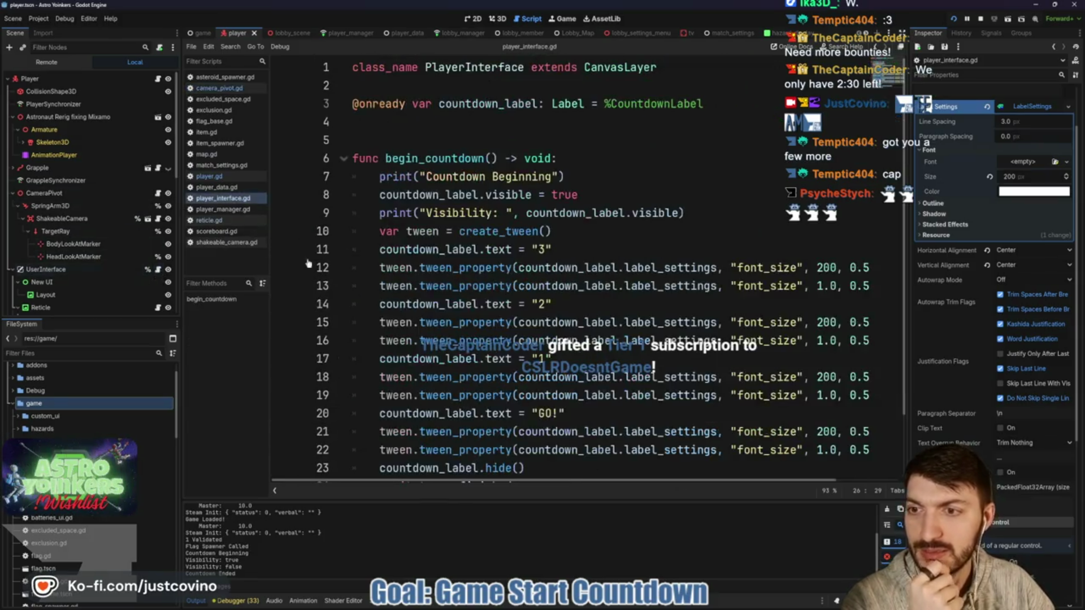
pyautogui.doubleClick(421, 159)
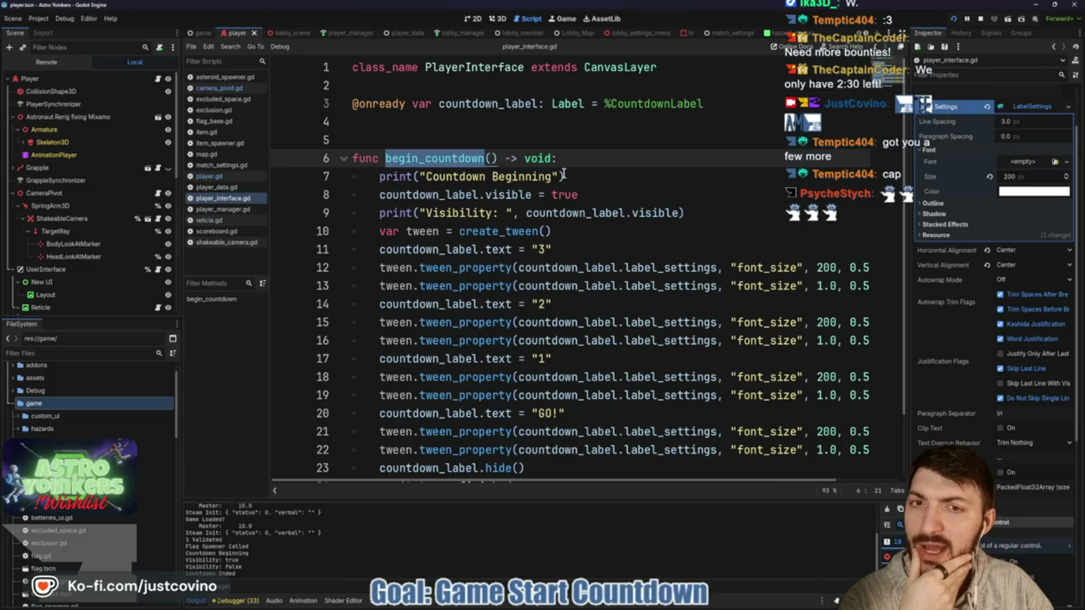
pyautogui.scroll(-2, 168, 300)
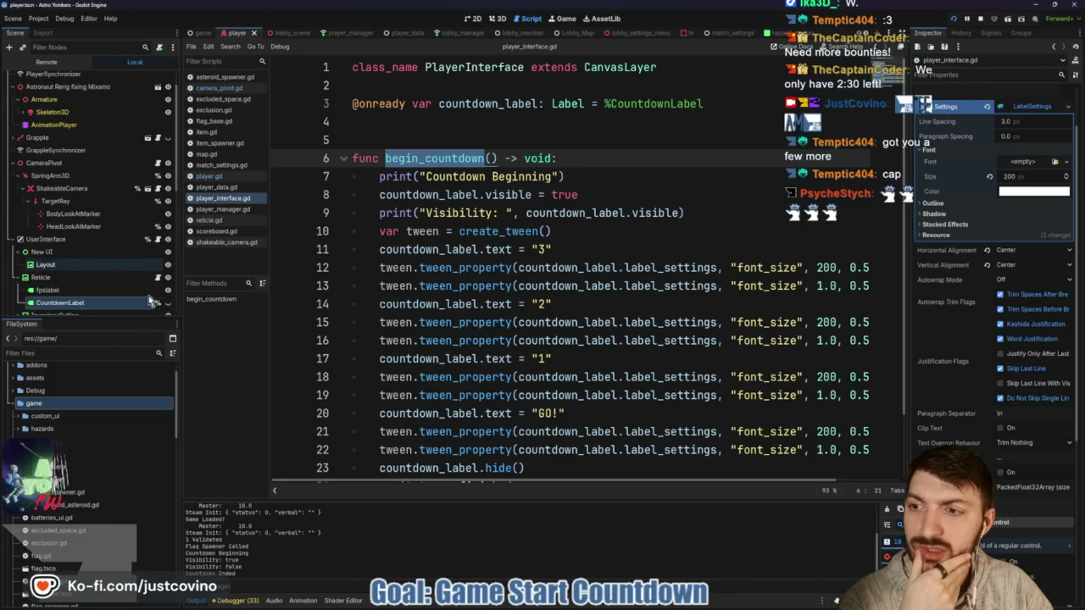
# Toggle the CountdownLabel node's visibility, stop the running game, and save the player scene.
pyautogui.click(164, 303)
pyautogui.click(168, 304)
pyautogui.click(982, 8)
pyautogui.click(557, 158)
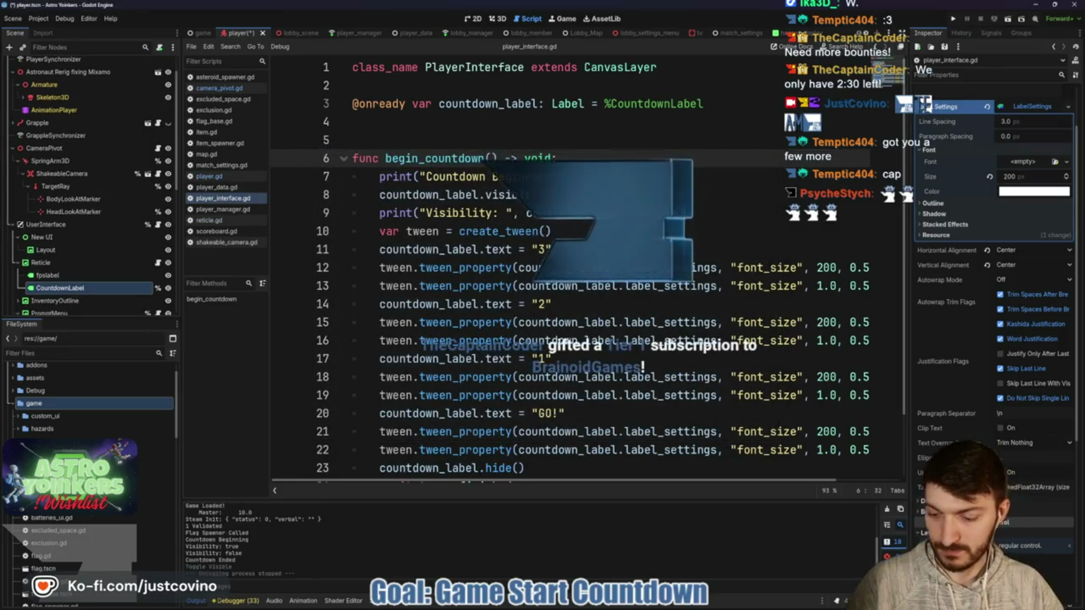
pyautogui.hotkey('ctrl', 's')
# Run the project and choose Host Lobby to reach the Private/Public lobby choice.
pyautogui.click(952, 19)
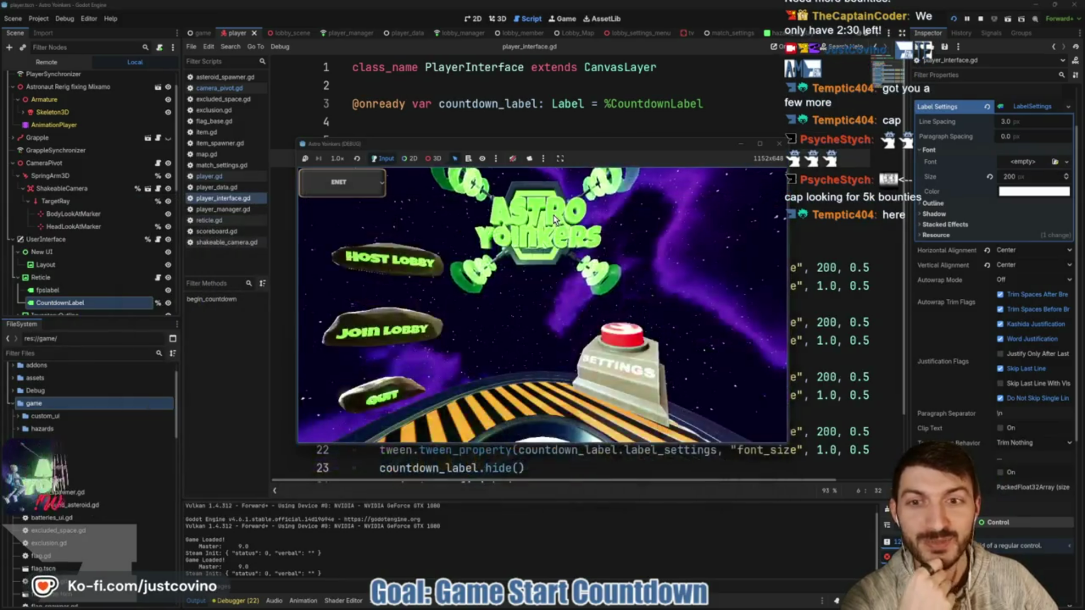
pyautogui.click(373, 256)
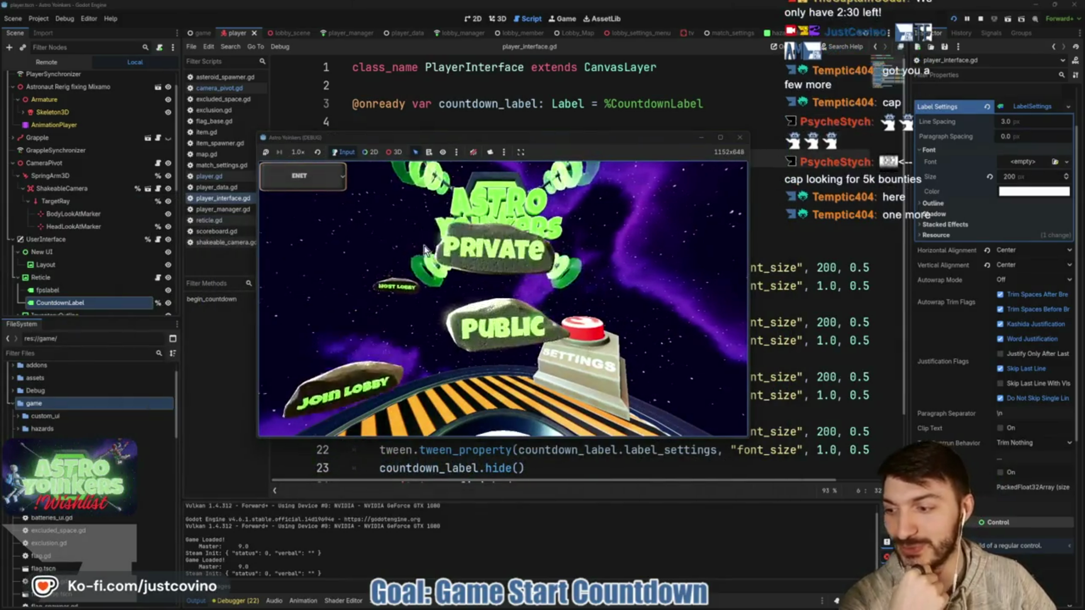